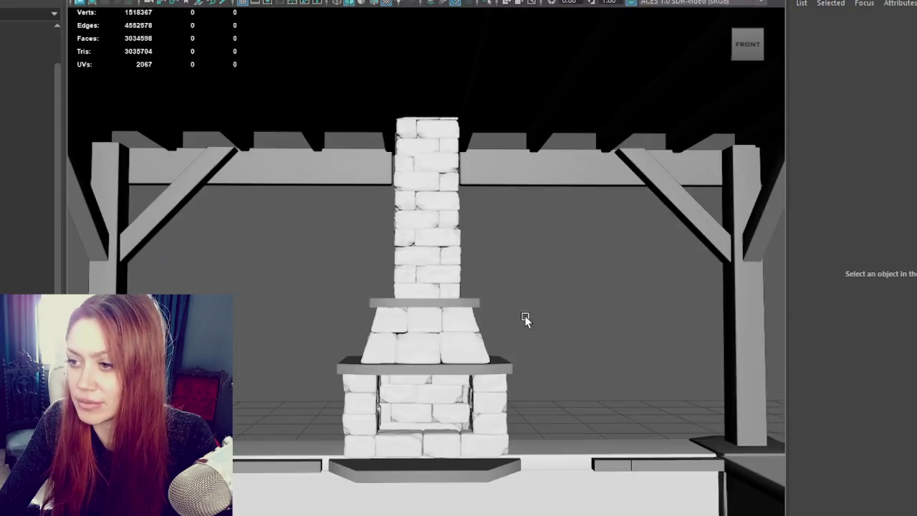
- Duplicate the Bricks and drag the copy out toward the centre aisle
scroll(602, 235, down, 5)
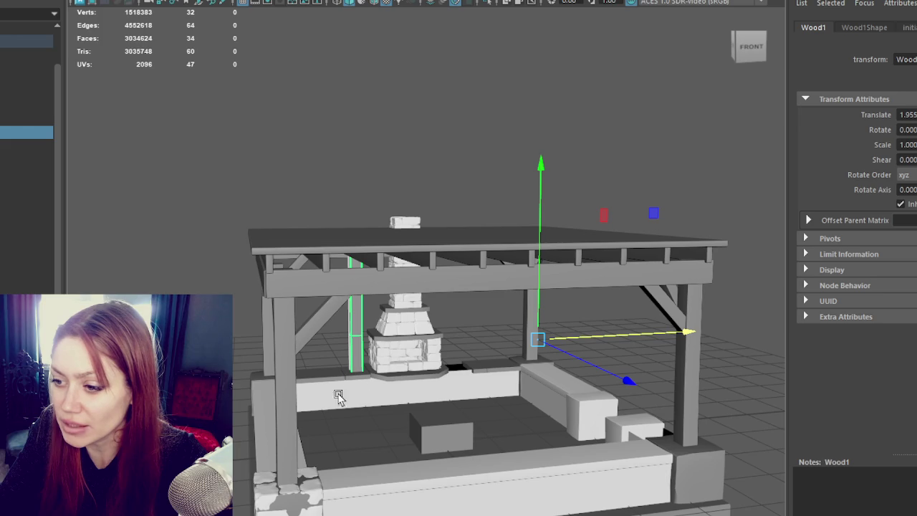
click(613, 412)
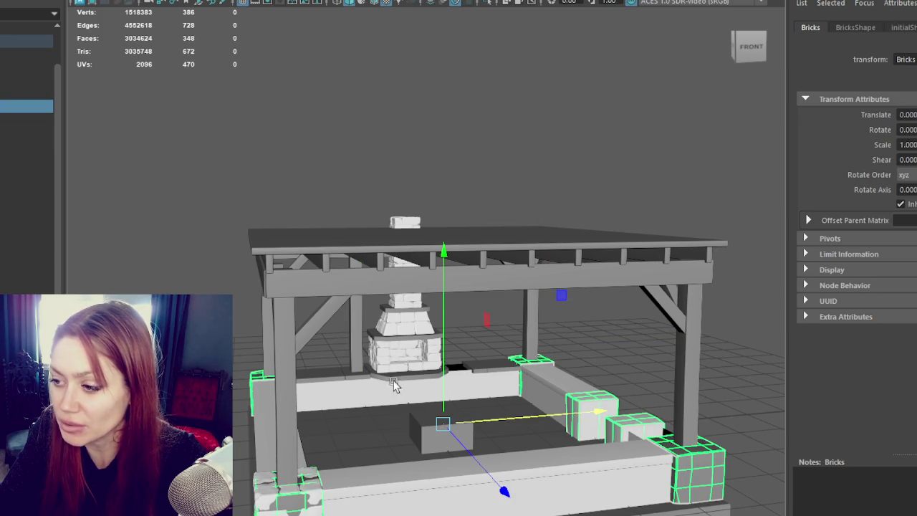
alt+drag(359, 380, 452, 392)
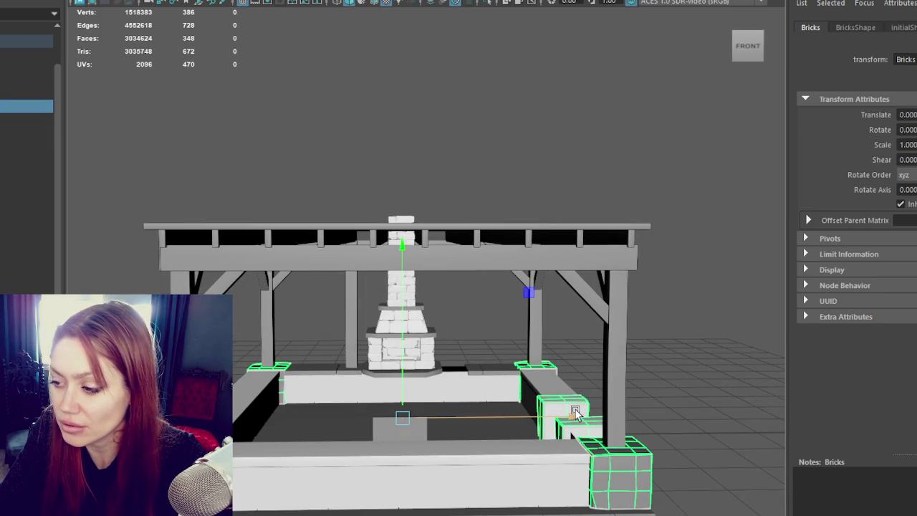
key(ctrl+d)
drag(558, 417, 351, 424)
mouse_move(351, 427)
right_down()
mouse_move(335, 435)
mouse_move(144, 160)
right_up()
click(335, 435)
click(508, 446)
click(342, 181)
- Centre Bricks4's pivot, rotate it, and slide it back beside the fireplace
scroll(361, 391, up, 3)
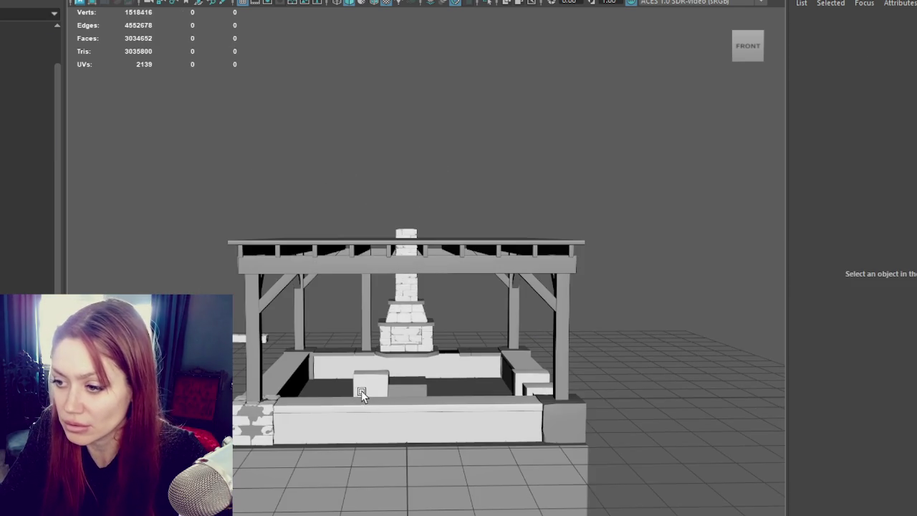
click(362, 391)
drag(422, 387, 544, 388)
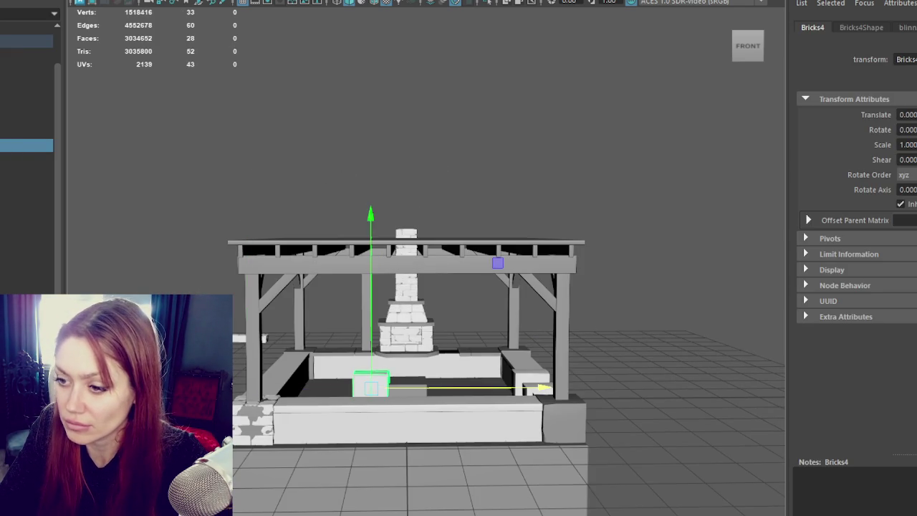
key(e)
scroll(492, 430, up, 2)
scroll(485, 452, up, 1)
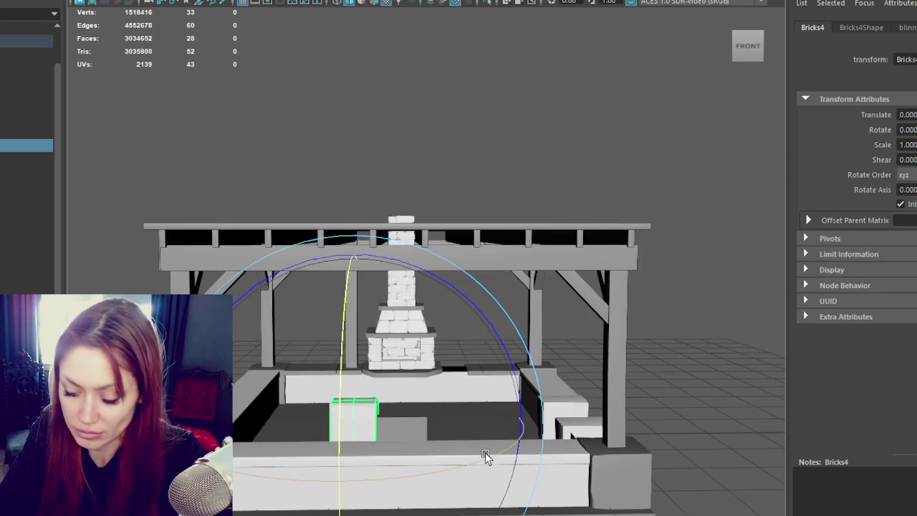
drag(485, 452, 402, 477)
key(w)
mouse_move(354, 439)
alt+mouse_down()
mouse_move(437, 470)
mouse_move(404, 380)
mouse_move(394, 388)
mouse_move(389, 373)
alt+mouse_up()
click(358, 306)
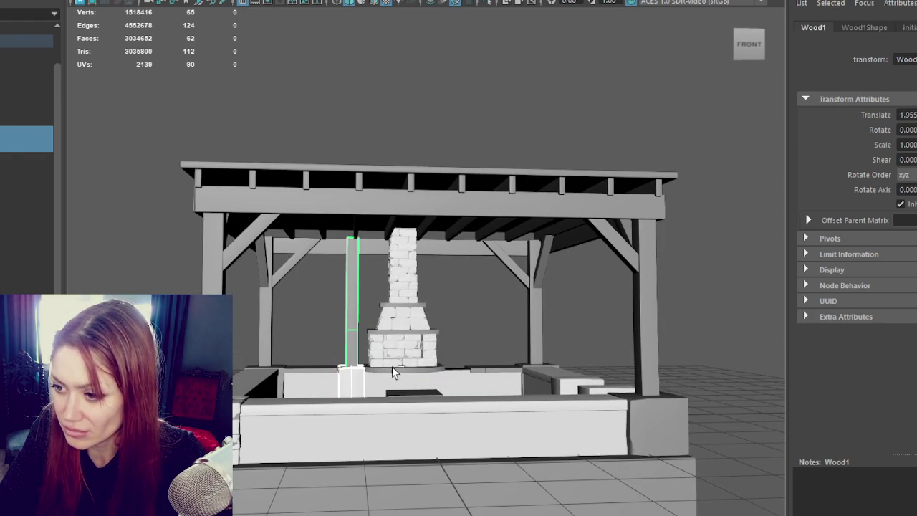
- Slide the Wood2 post right, then select it together with the Bricks4 base
drag(540, 319, 659, 316)
click(690, 260)
mouse_move(690, 260)
alt+mouse_down()
mouse_move(675, 272)
mouse_move(683, 275)
mouse_move(688, 259)
mouse_move(442, 274)
mouse_move(665, 266)
mouse_move(430, 382)
alt+mouse_up()
scroll(430, 383, up, 5)
click(296, 291)
click(293, 436)
alt+drag(293, 437, 363, 452)
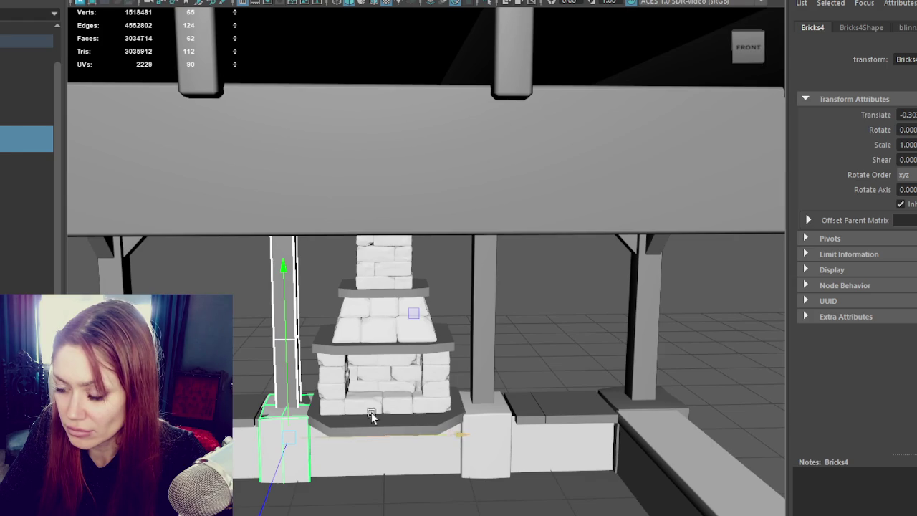
alt+drag(369, 418, 374, 406)
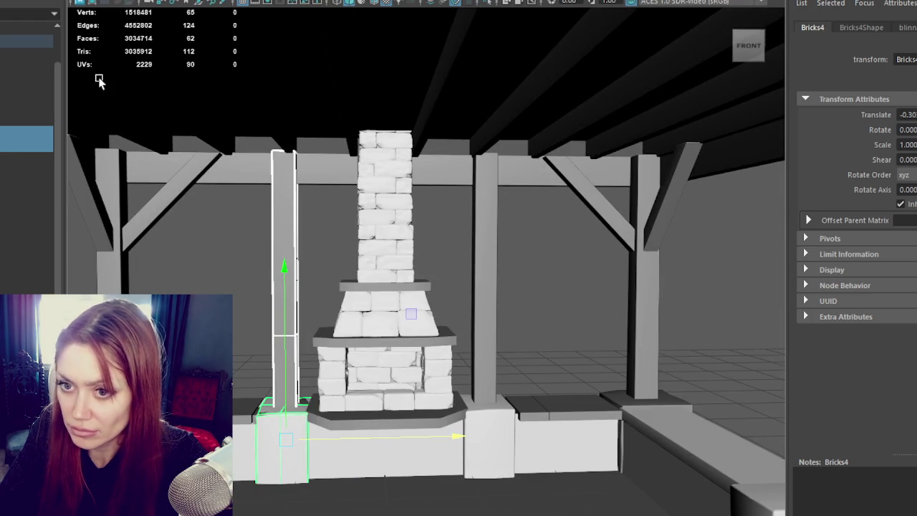
- Duplicate the post and base, combine them, and rename the mesh Extra_Support
key(ctrl+d)
middle_drag(479, 273, 491, 430)
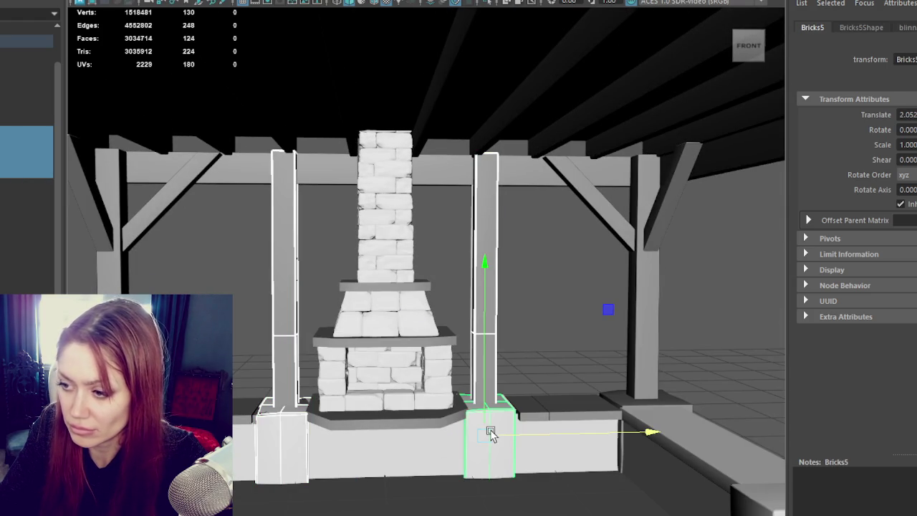
click(172, 2)
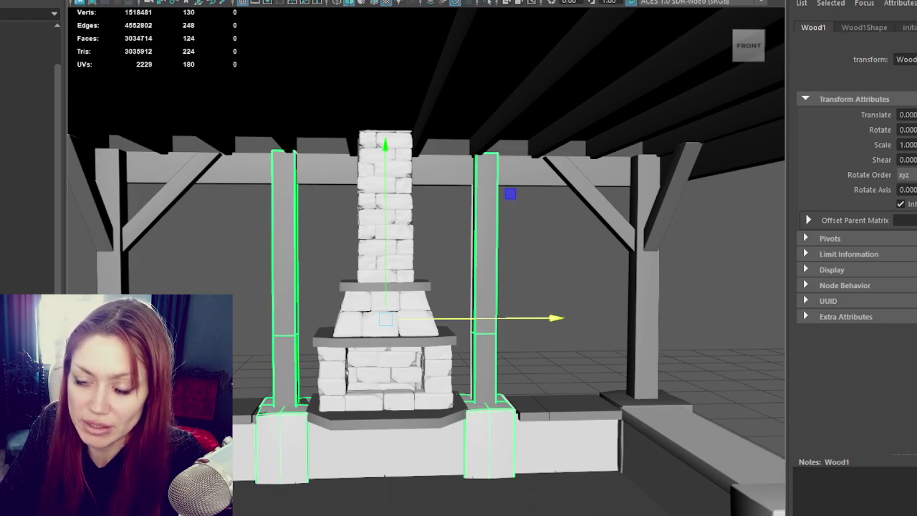
click(27, 145)
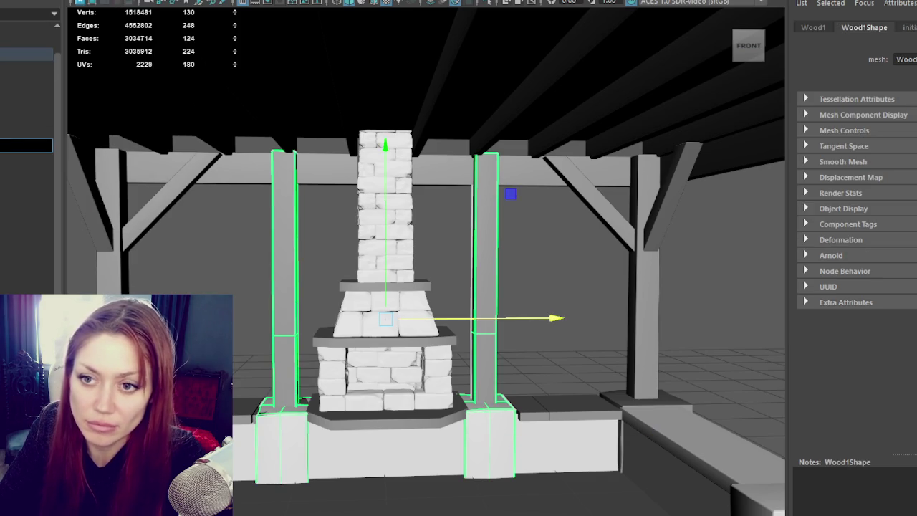
key(Return)
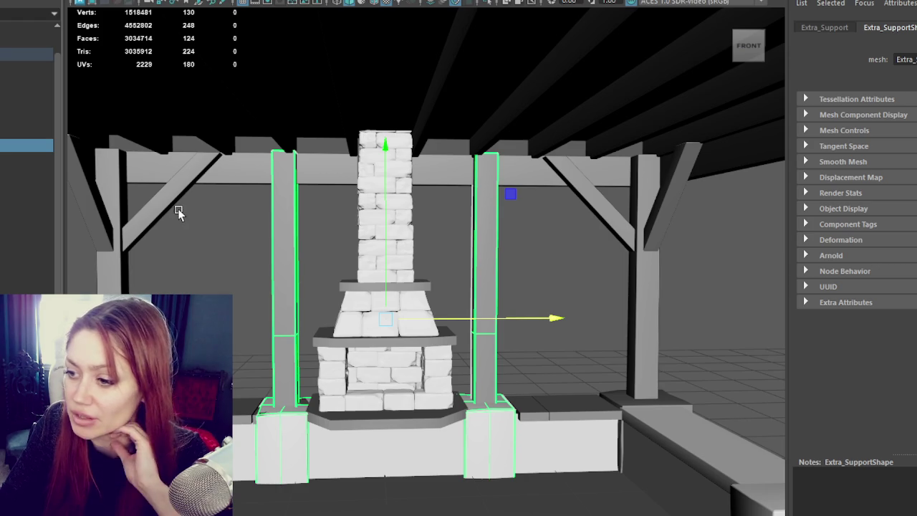
- Delete Extra_Support, leaving the chimney standing alone
key(Delete)
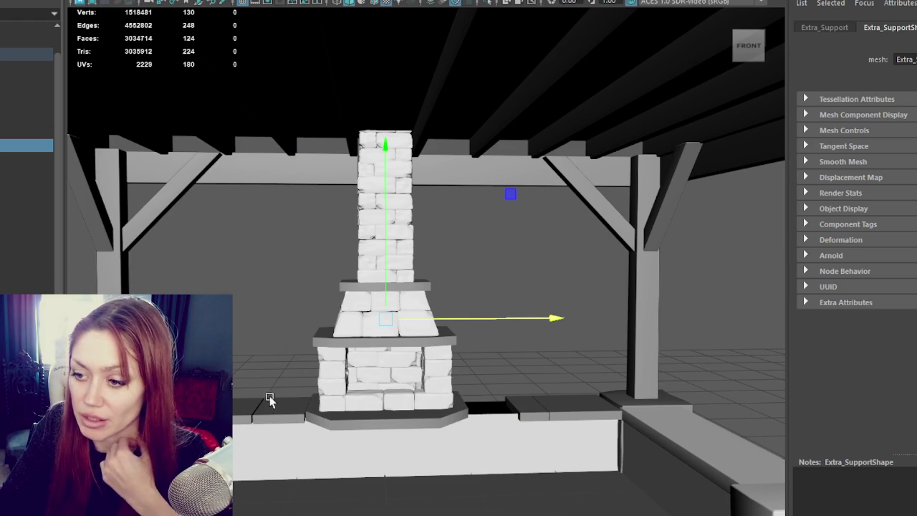
click(265, 382)
click(344, 258)
click(386, 252)
click(450, 245)
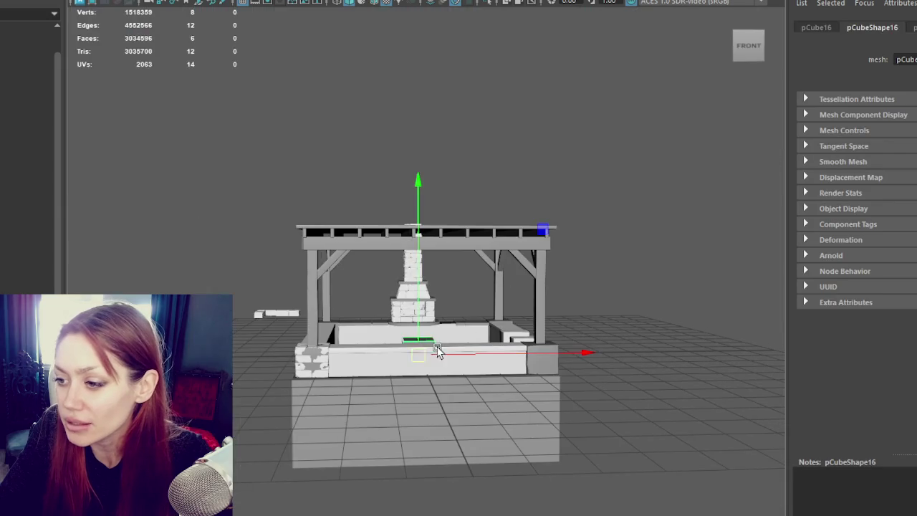
- Place and scale the new cube pCube16 in front of the fireplace
mouse_move(436, 350)
alt+mouse_down()
mouse_move(552, 353)
mouse_move(472, 351)
alt+mouse_up()
mouse_move(499, 322)
mouse_down()
mouse_move(500, 265)
mouse_move(411, 268)
mouse_move(426, 338)
mouse_move(430, 307)
mouse_move(425, 331)
mouse_up()
key(f)
key(r)
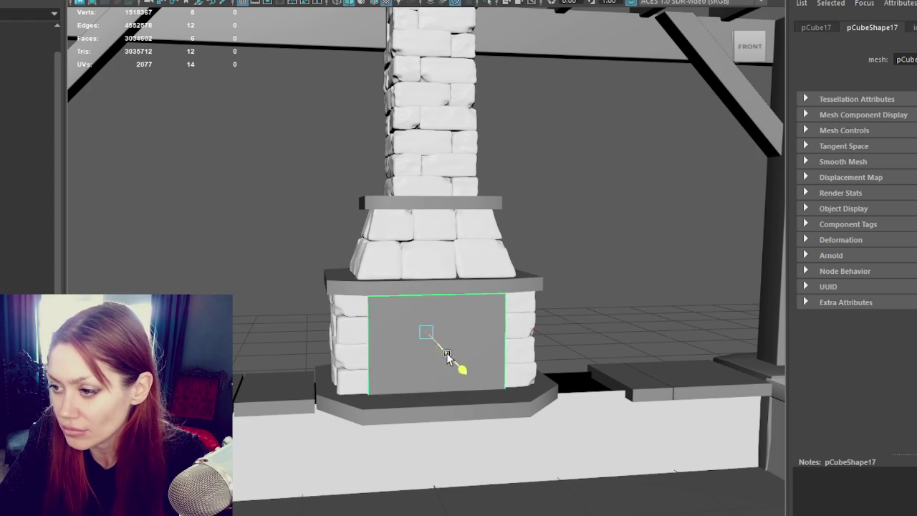
shift+right_drag(437, 344, 451, 359)
right_drag(630, 243, 558, 344)
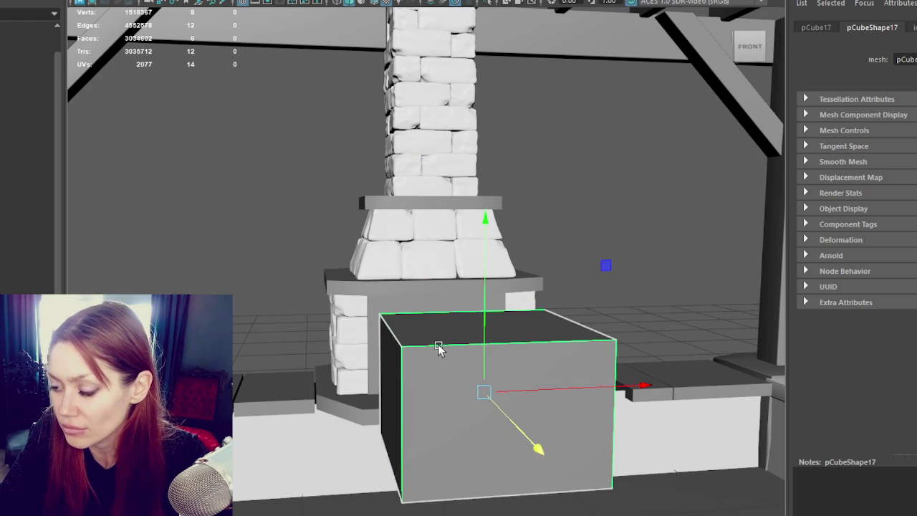
- Isolate the cube and delete its top face
key(ctrl+1)
right_drag(563, 184, 563, 221)
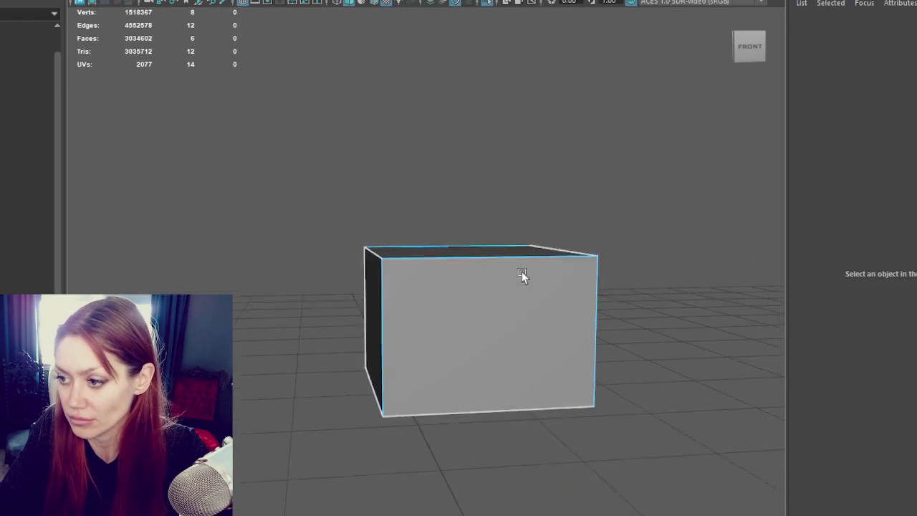
alt+drag(526, 296, 512, 278)
click(432, 485)
key(Delete)
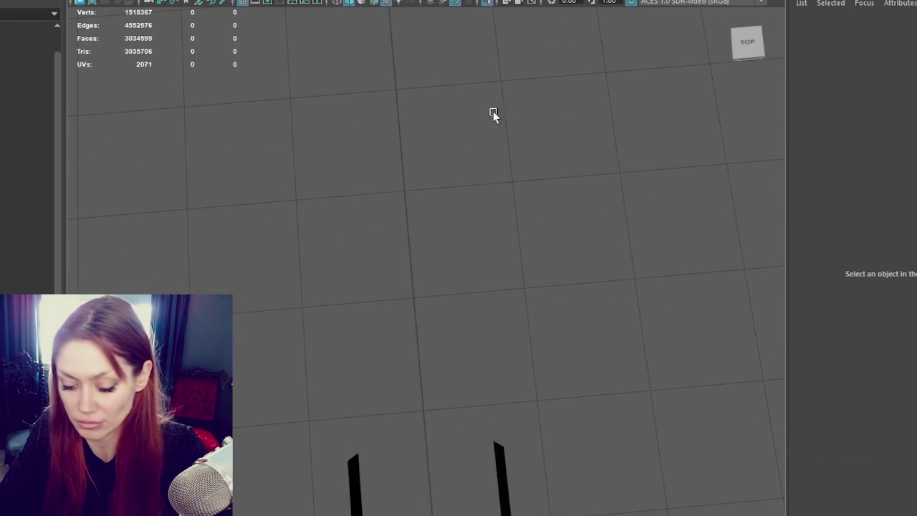
key(ctrl+1)
- Push the cube's front face back and scale it narrower
alt+drag(456, 363, 484, 265)
click(484, 265)
right_drag(494, 188, 505, 328)
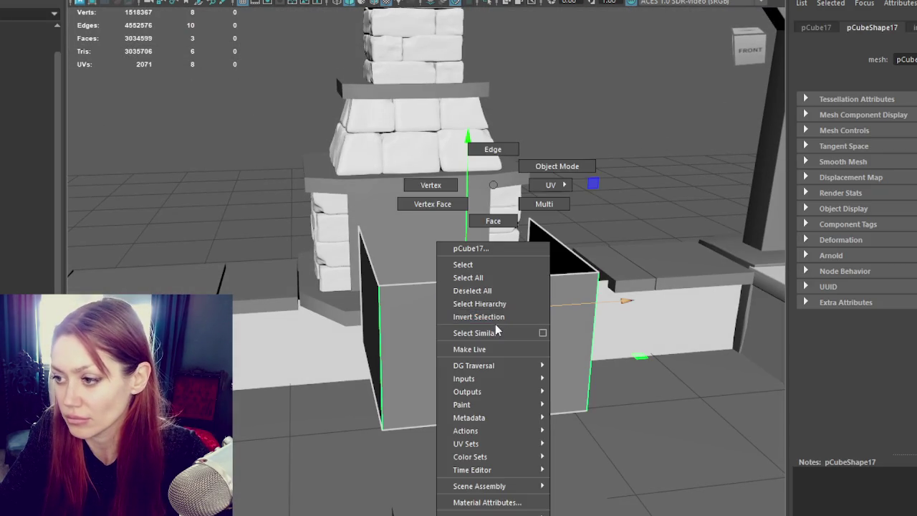
click(505, 328)
mouse_move(512, 387)
mouse_down()
mouse_move(479, 326)
mouse_move(492, 301)
mouse_move(444, 294)
mouse_up()
key(r)
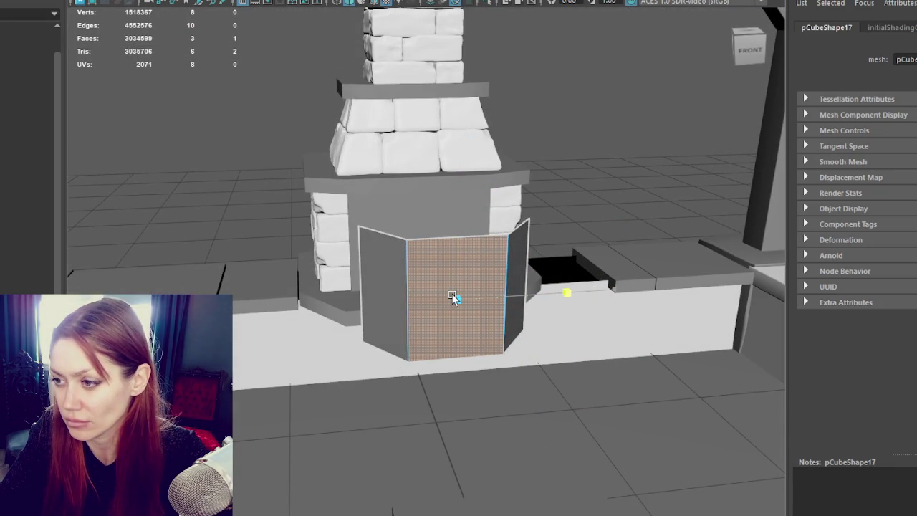
right_drag(559, 207, 580, 168)
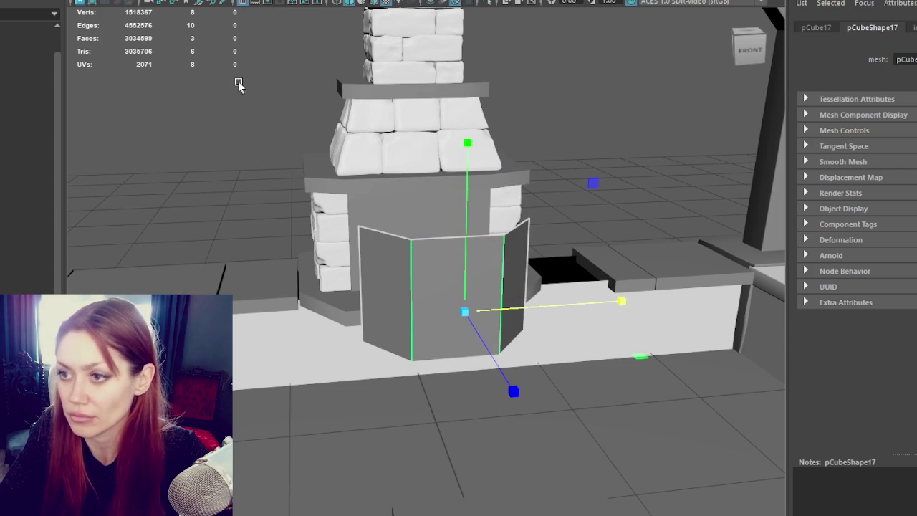
- Slide the panel into the opening, raise and widen it, and name it Fire_Cover
drag(494, 362, 457, 277)
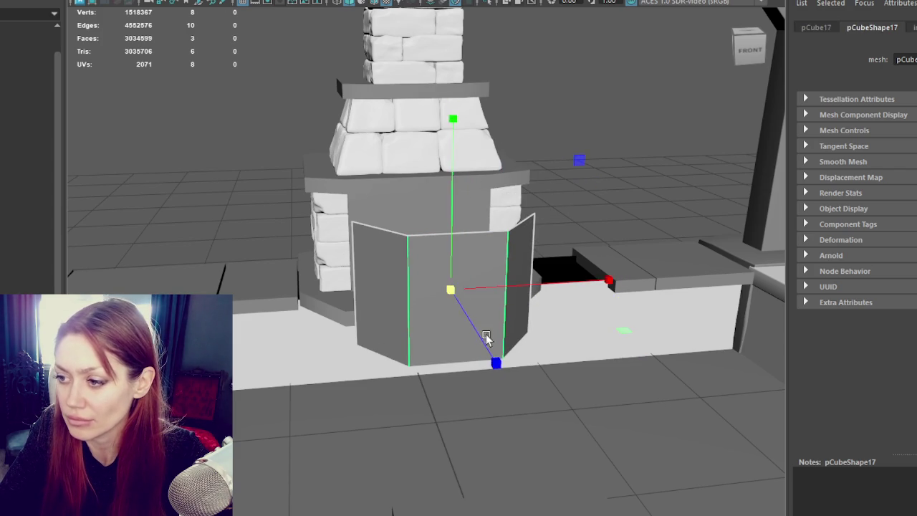
drag(426, 217, 425, 206)
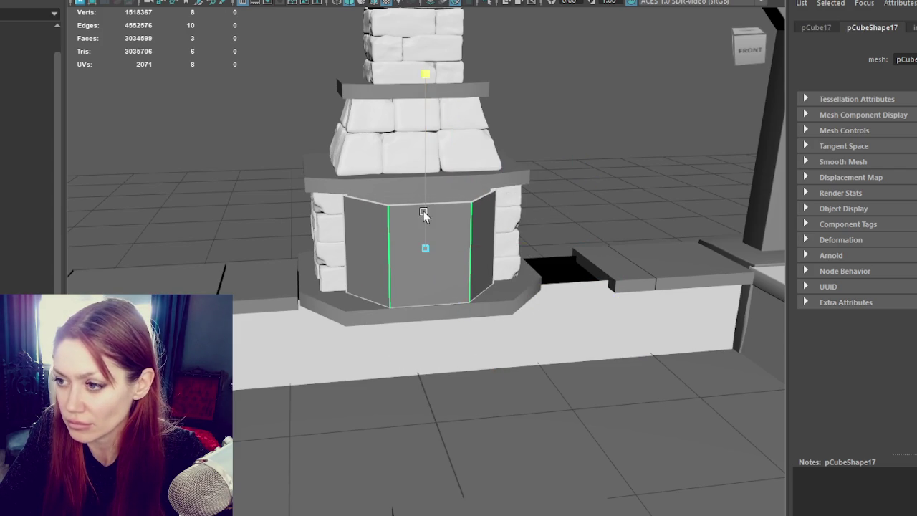
key(r)
drag(447, 252, 475, 251)
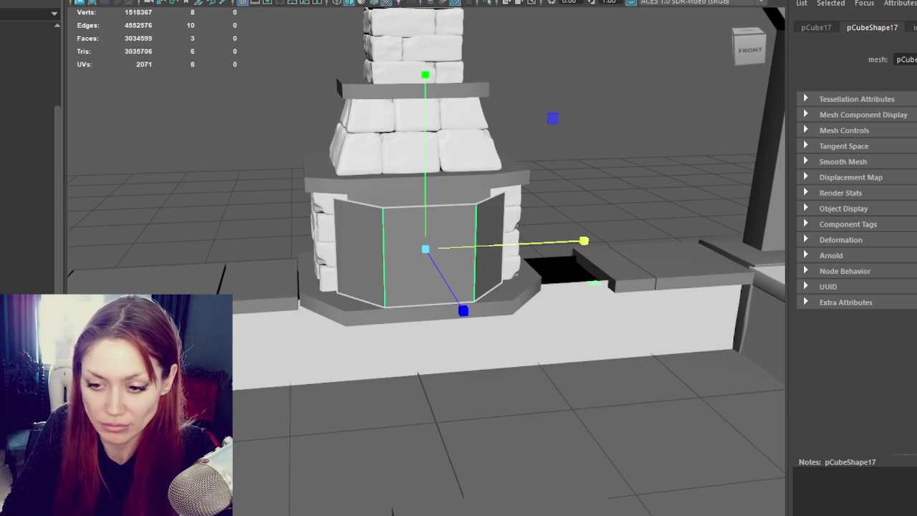
key(Return)
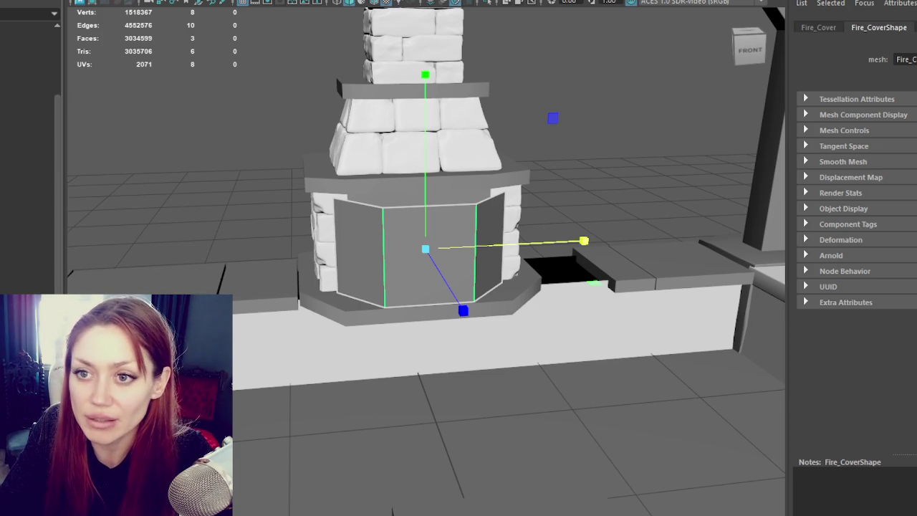
click(287, 192)
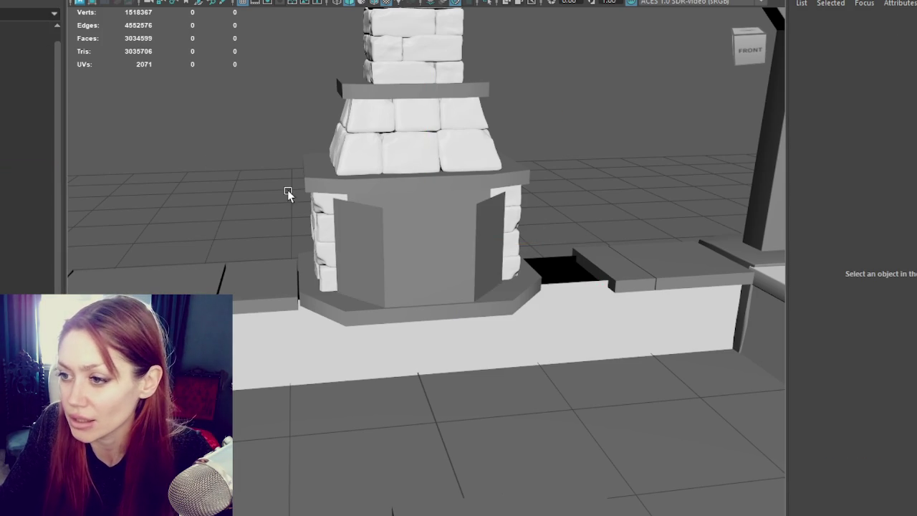
- Inspect Fire_Cover by selecting its middle and side faces, then select Extra_Support
click(331, 234)
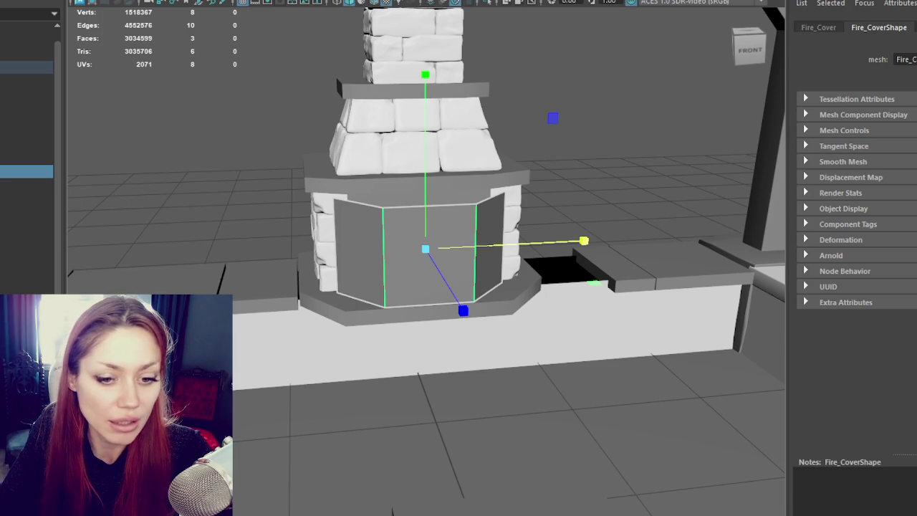
click(429, 273)
key(shift+period)
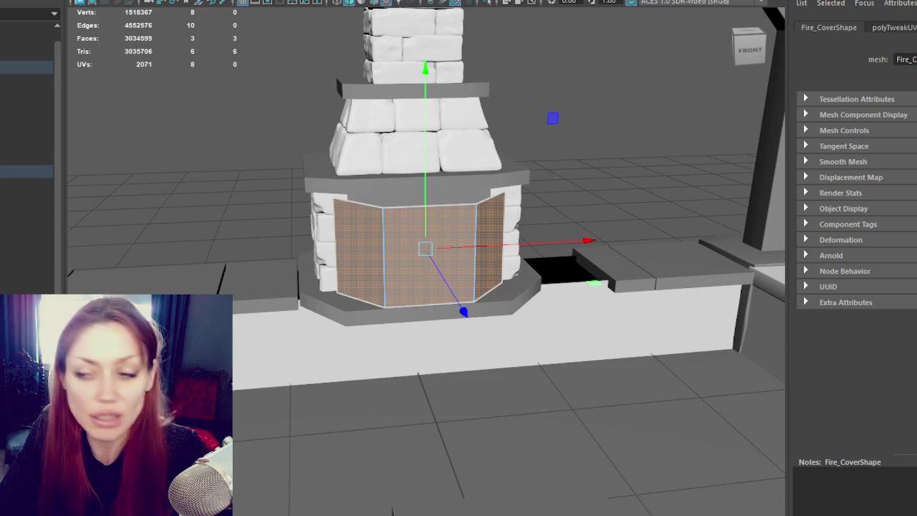
right_drag(96, 147, 170, 114)
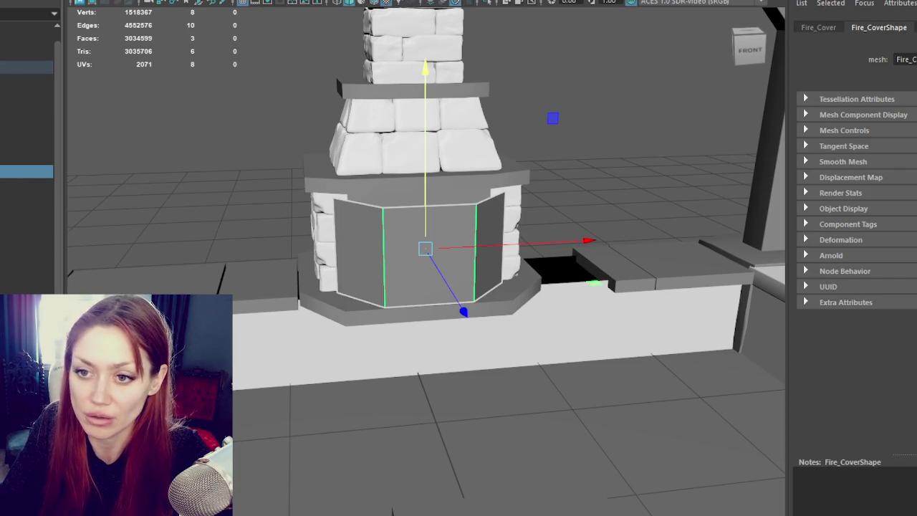
click(21, 158)
- Widen the front box pCube16 horizontally across the fireplace opening
click(22, 174)
click(403, 250)
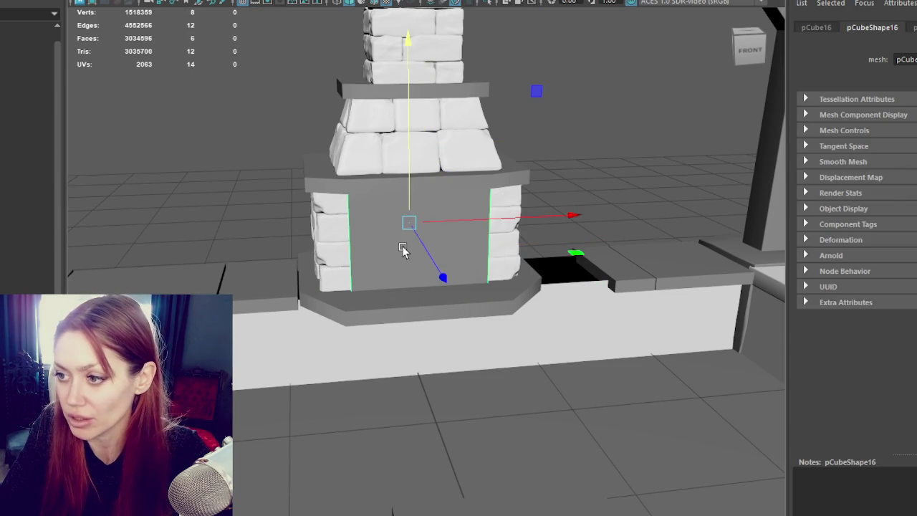
scroll(392, 247, up, 3)
alt+drag(479, 184, 475, 188)
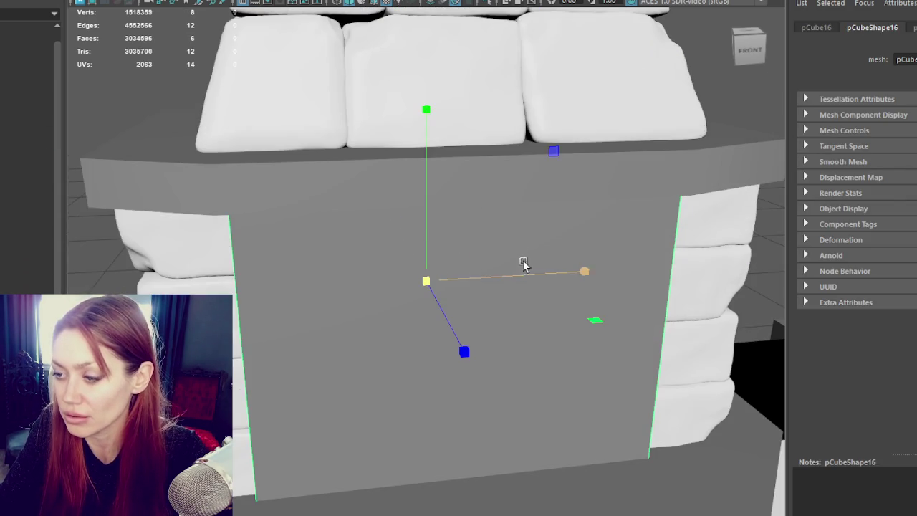
scroll(487, 225, down, 3)
mouse_move(471, 280)
mouse_down()
mouse_move(556, 277)
mouse_move(630, 287)
mouse_move(549, 286)
mouse_move(504, 304)
mouse_move(448, 277)
mouse_up()
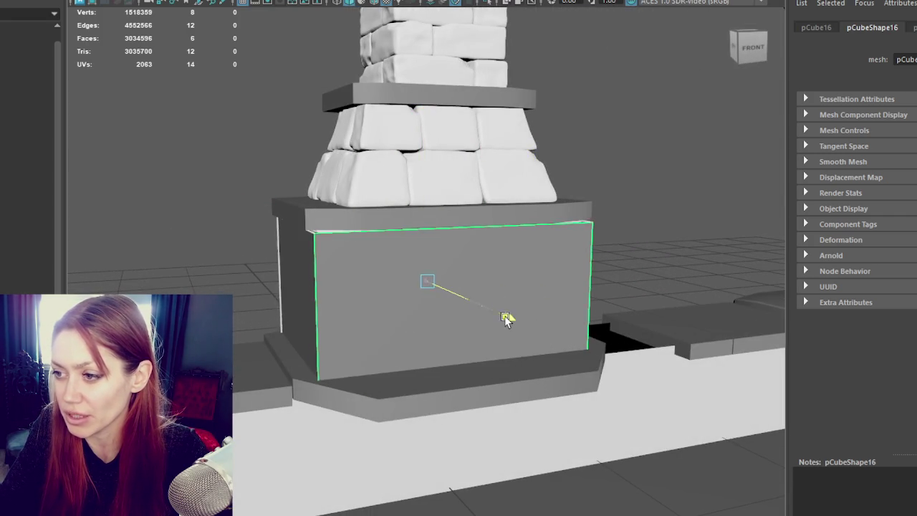
mouse_move(449, 278)
mouse_down()
mouse_move(488, 306)
mouse_move(462, 304)
mouse_up()
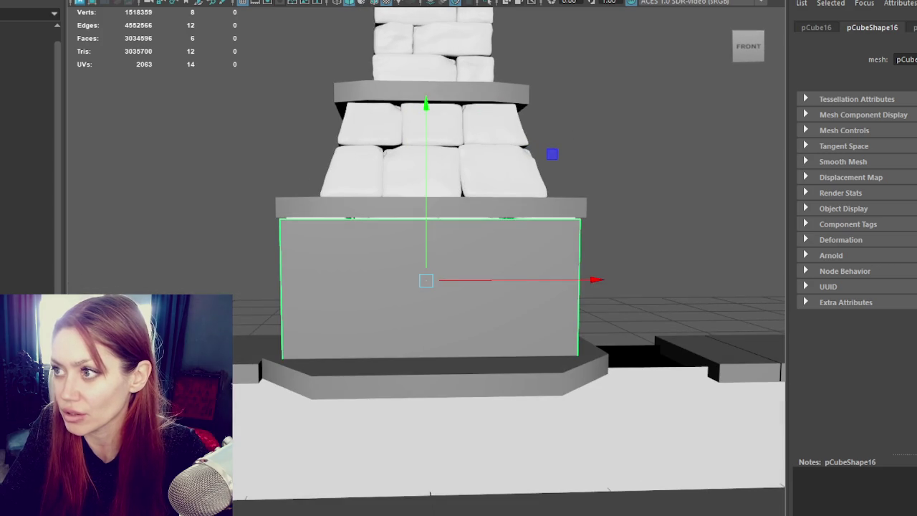
scroll(543, 310, down, 3)
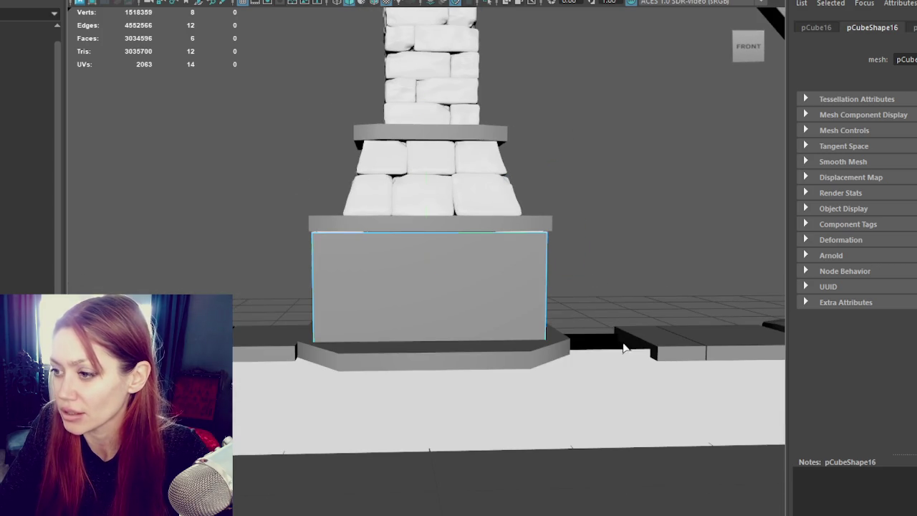
right_drag(569, 128, 597, 104)
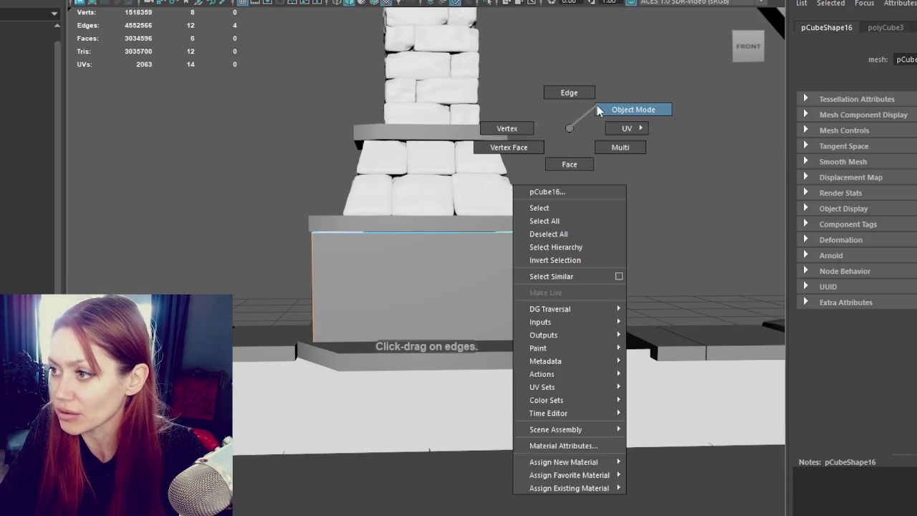
- Duplicate the front box twice, raising and scaling the copies above it
click(435, 265)
key(ctrl+d)
key(w)
mouse_move(424, 251)
mouse_down()
mouse_move(424, 136)
mouse_move(398, 174)
mouse_move(425, 55)
mouse_move(384, 64)
mouse_up()
key(r)
key(ctrl+d)
key(w)
key(r)
- Add a horizontal edge loop near the lower box's base, then delete its upper front face and top edge
click(466, 313)
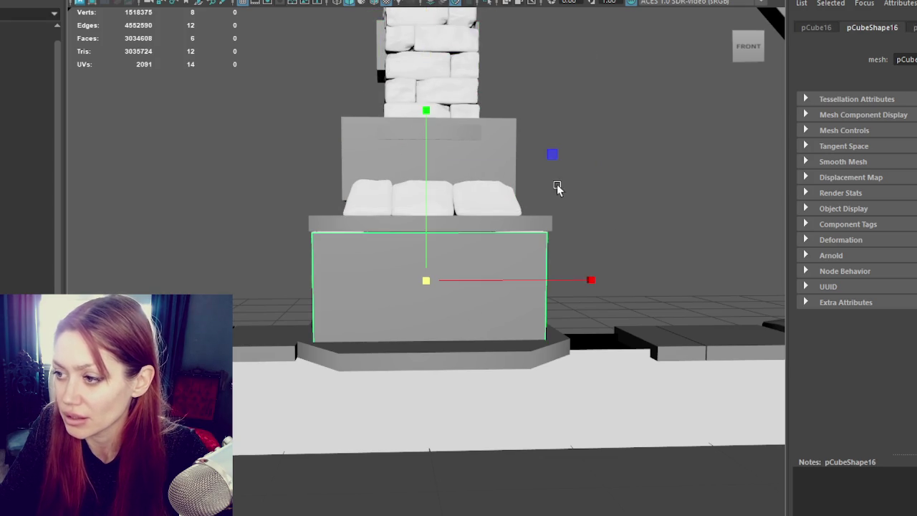
alt+right_drag(556, 188, 604, 197)
shift+right_drag(659, 364, 619, 338)
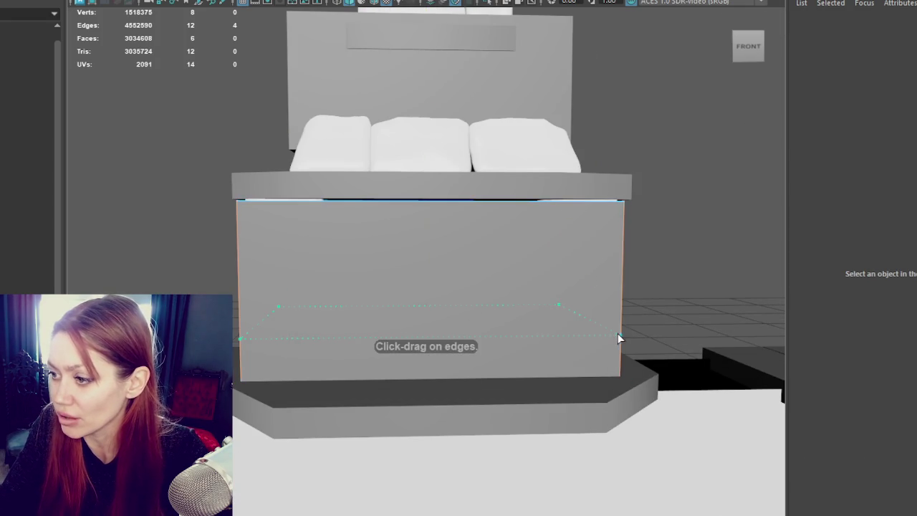
click(621, 338)
right_drag(677, 169, 655, 193)
click(540, 257)
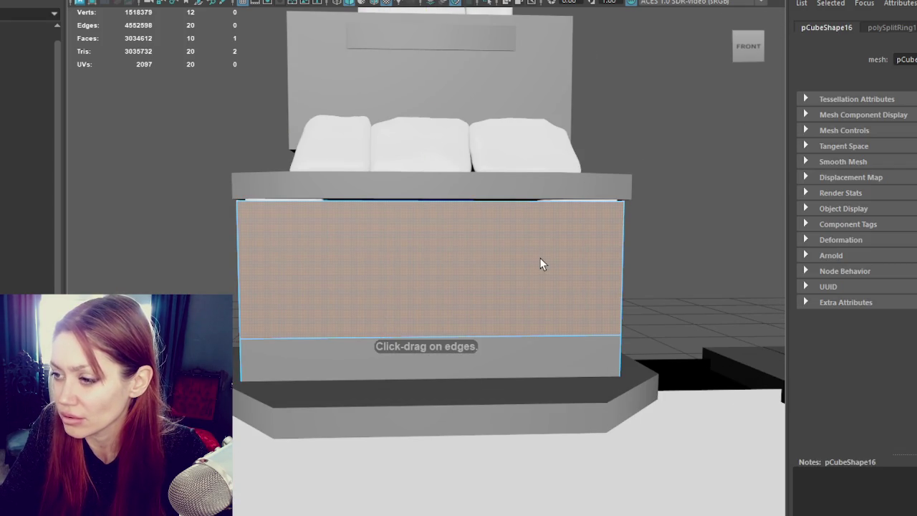
key(4)
key(Delete)
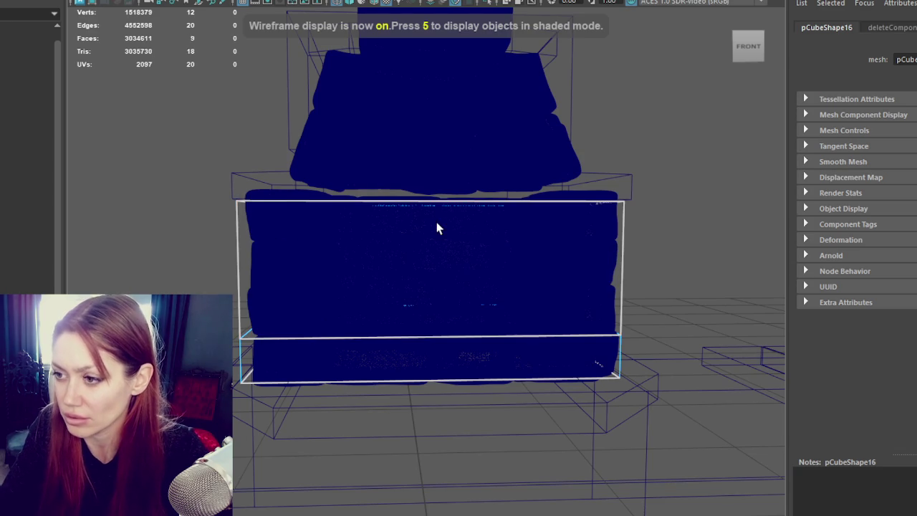
click(506, 203)
key(Delete)
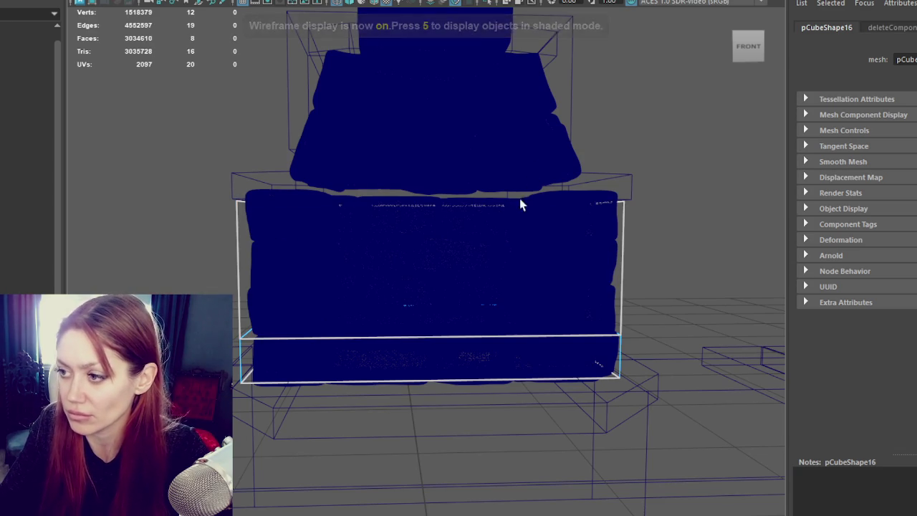
- Add vertical edge loops near the box's left and right sides, then isolate it
key(g)
click(550, 337)
click(309, 337)
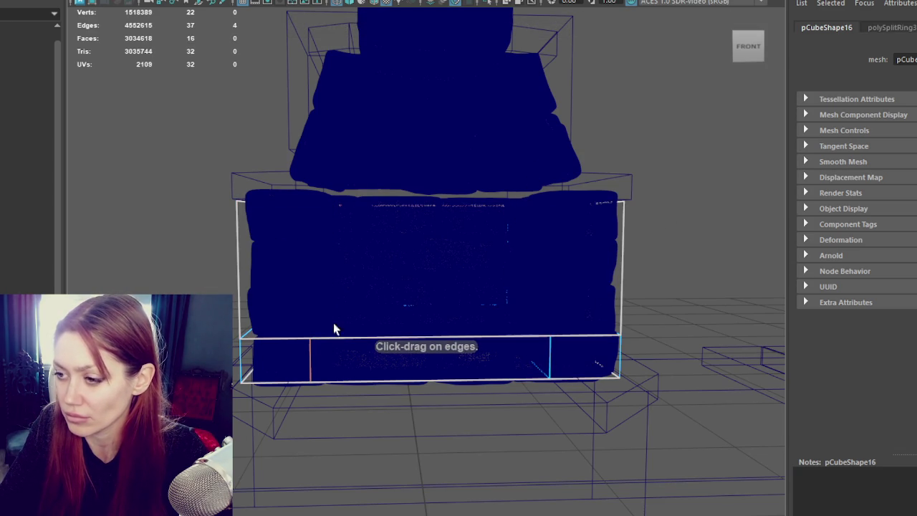
right_drag(665, 118, 725, 100)
key(ctrl+1)
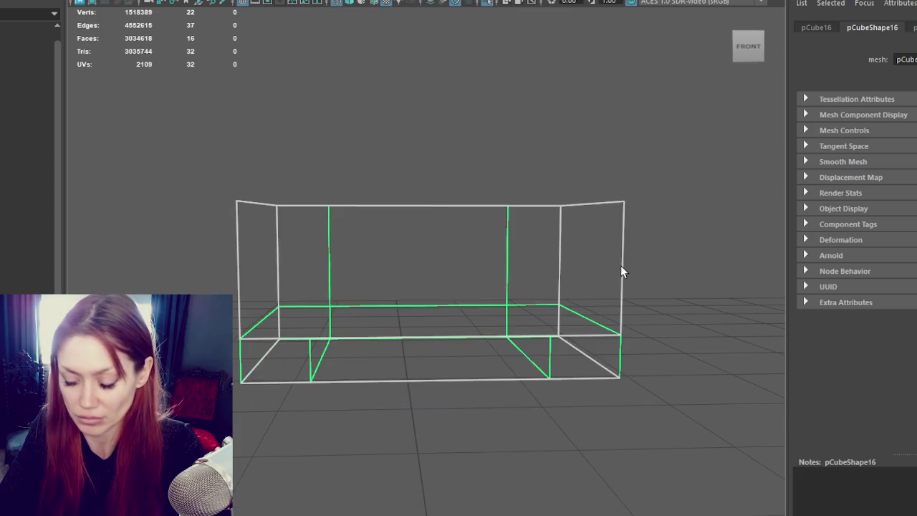
- Delete the bottom faces of the isolated box
key(6)
alt+drag(440, 323, 440, 379)
right_click(488, 57)
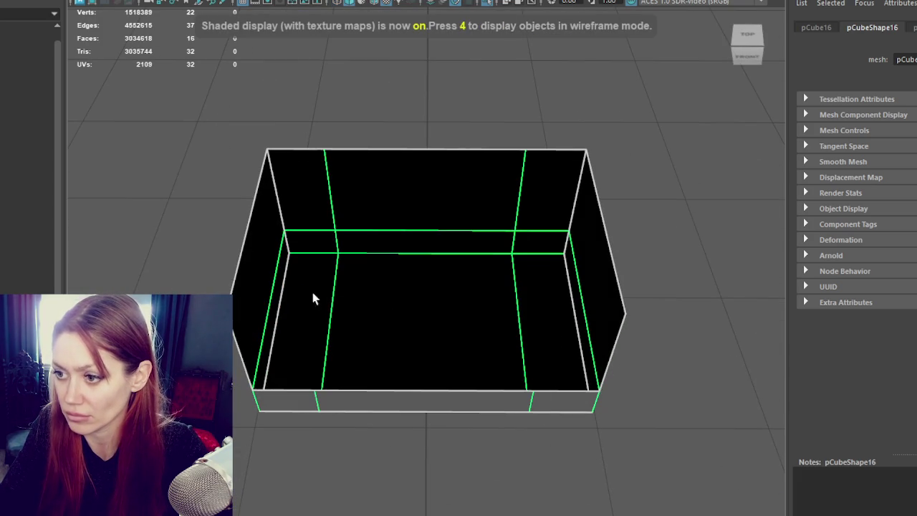
key(Delete)
key(ctrl+z)
key(F11)
drag(307, 289, 575, 323)
key(Delete)
- Extrude the left and right edges inward into inner walls
mouse_move(444, 178)
alt+mouse_down()
mouse_move(438, 137)
mouse_move(463, 141)
alt+mouse_up()
right_click(459, 49)
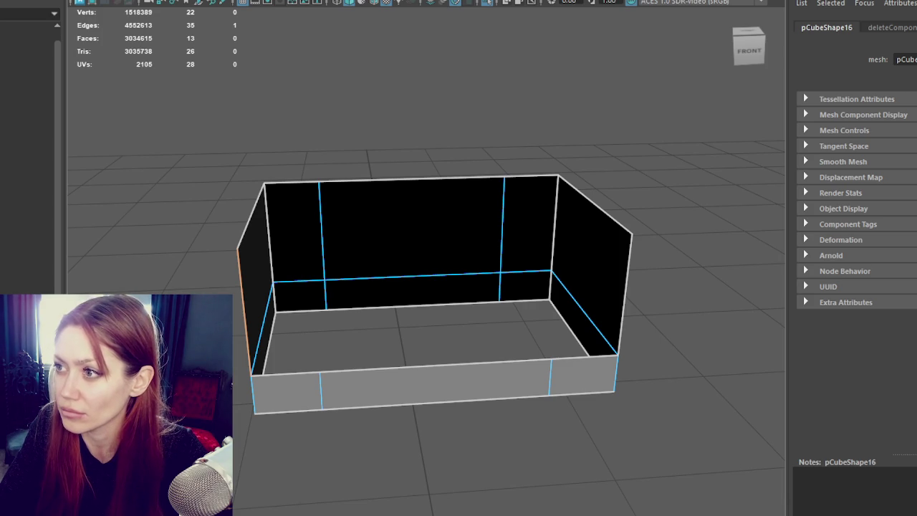
key(ctrl+e)
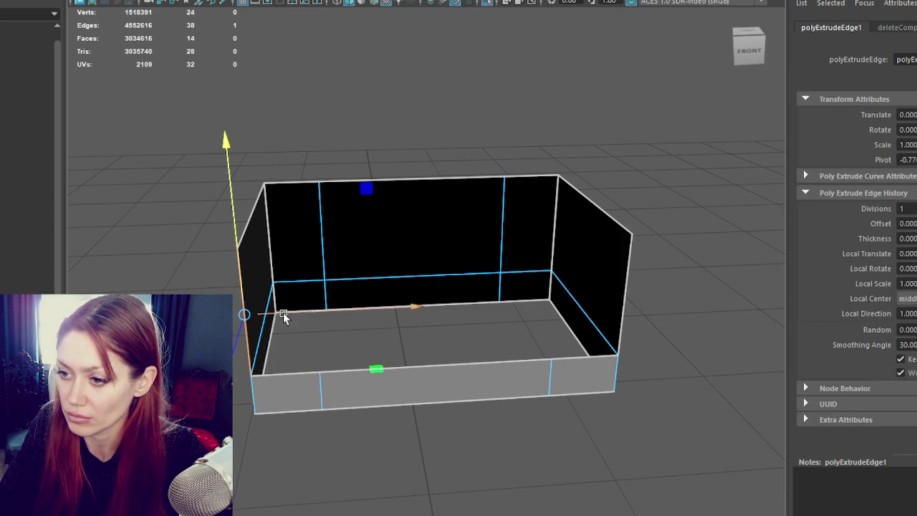
middle_drag(282, 313, 328, 322)
click(622, 299)
key(ctrl+e)
middle_drag(630, 296, 505, 304)
- Extrude the bottom and inner wall edges upward into taller inner walls
key(w)
mouse_move(507, 303)
alt+mouse_down()
mouse_move(468, 308)
mouse_move(402, 344)
alt+mouse_up()
shift+click(344, 375)
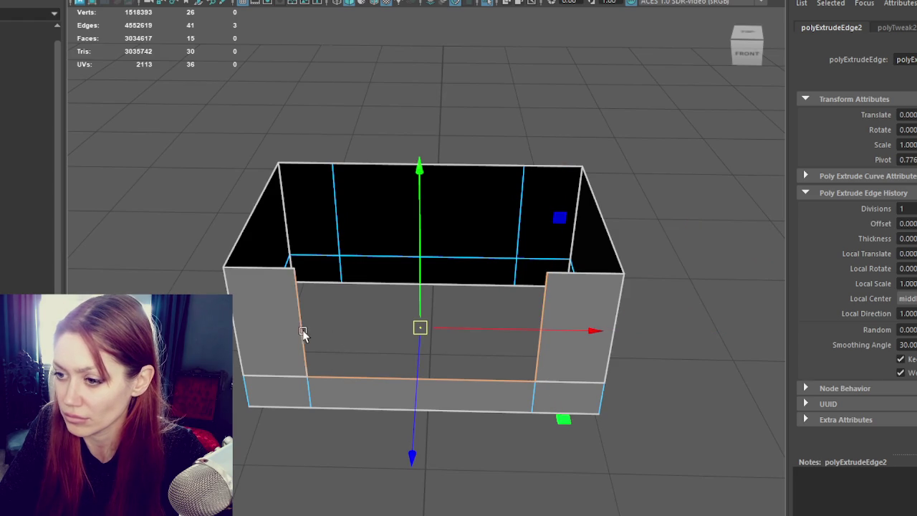
shift+click(304, 333)
alt+drag(304, 332, 352, 377)
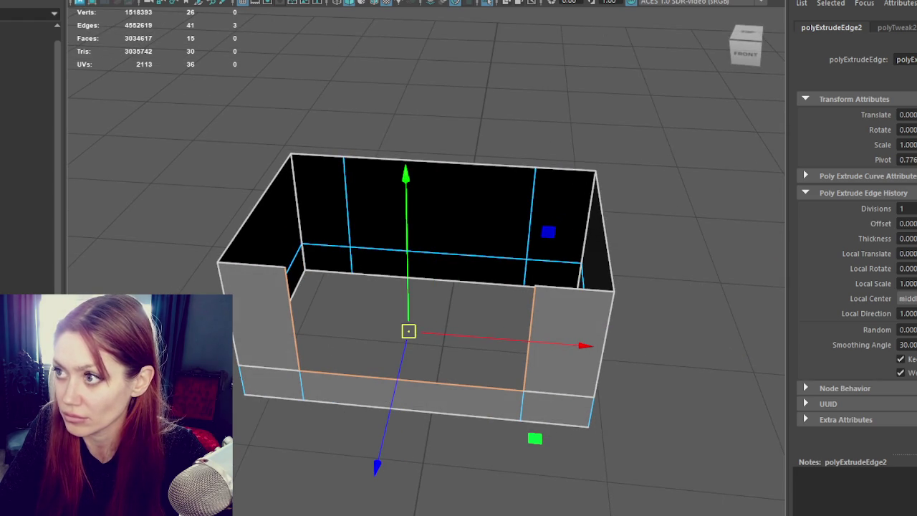
key(ctrl+e)
mouse_move(387, 407)
mouse_down()
mouse_move(441, 299)
mouse_move(553, 296)
mouse_up()
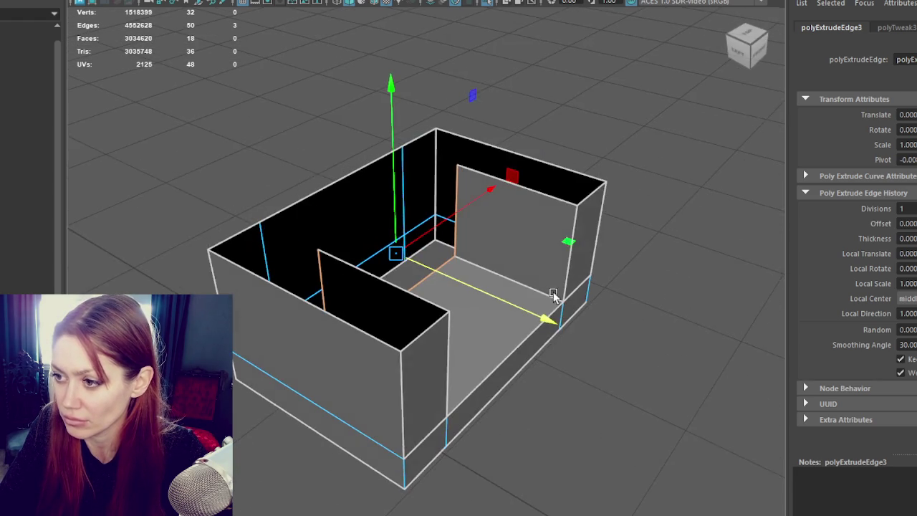
- Bridge two edges into a wall and delete the unwanted edges
shift+click(457, 227)
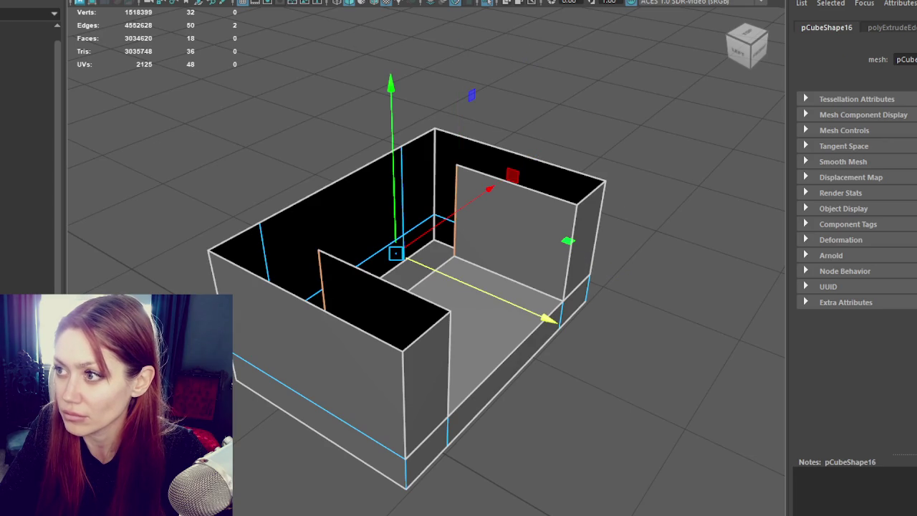
shift+right_drag(497, 111, 499, 78)
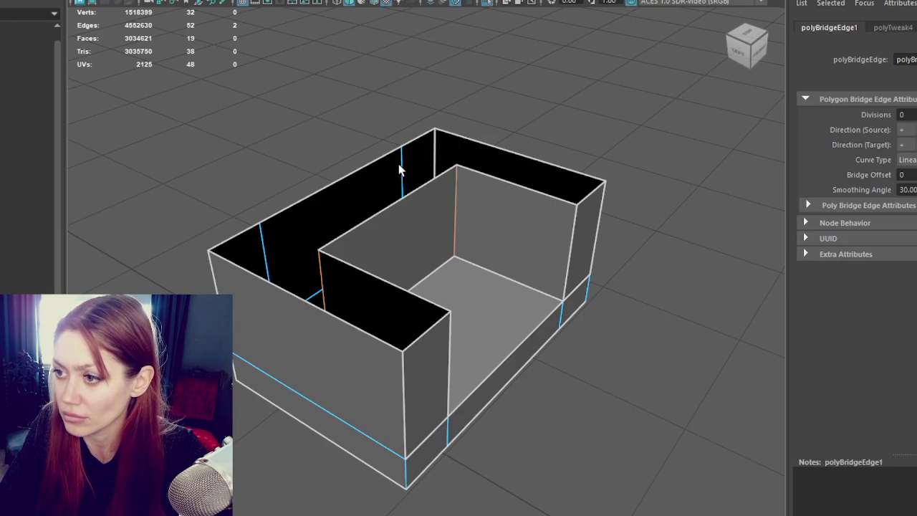
click(262, 244)
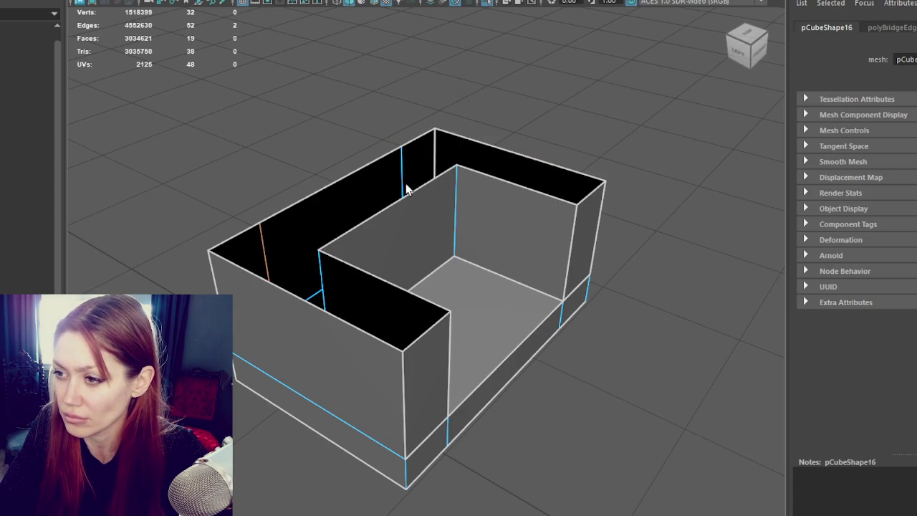
mouse_move(328, 263)
alt+mouse_down()
mouse_move(476, 277)
mouse_move(254, 277)
alt+mouse_up()
key(Delete)
- Select all the model's vertices
alt+drag(221, 266, 344, 194)
right_drag(364, 100, 296, 98)
drag(225, 78, 692, 413)
click(71, 1)
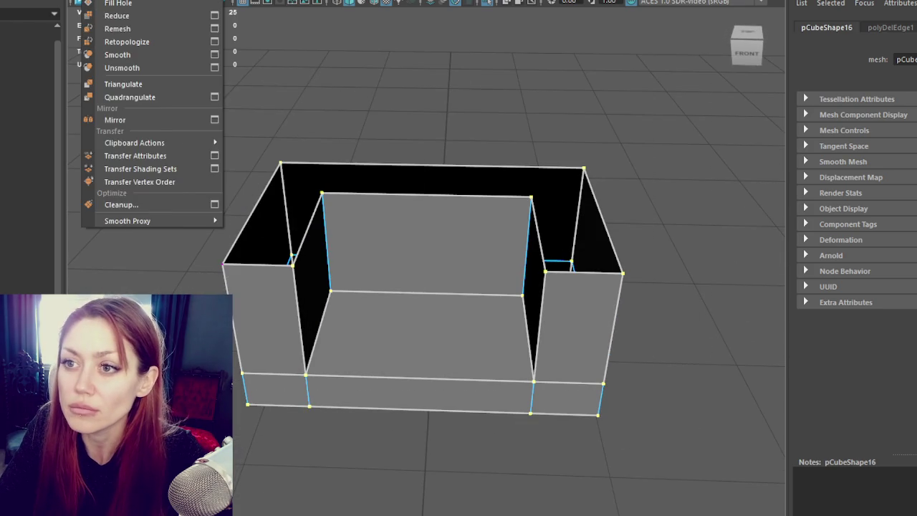
- Merge the hollow box's duplicate vertices and cut diagonal edges at its bottom-left and bottom-right corners
click(154, 57)
mouse_move(301, 161)
alt+mouse_down()
mouse_move(337, 163)
mouse_move(363, 126)
alt+mouse_up()
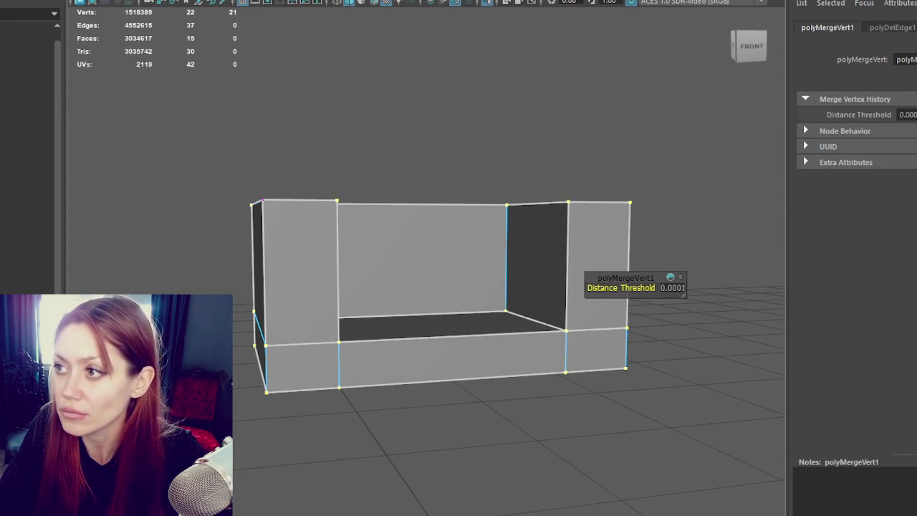
click(266, 392)
key(Return)
alt+drag(318, 385, 557, 344)
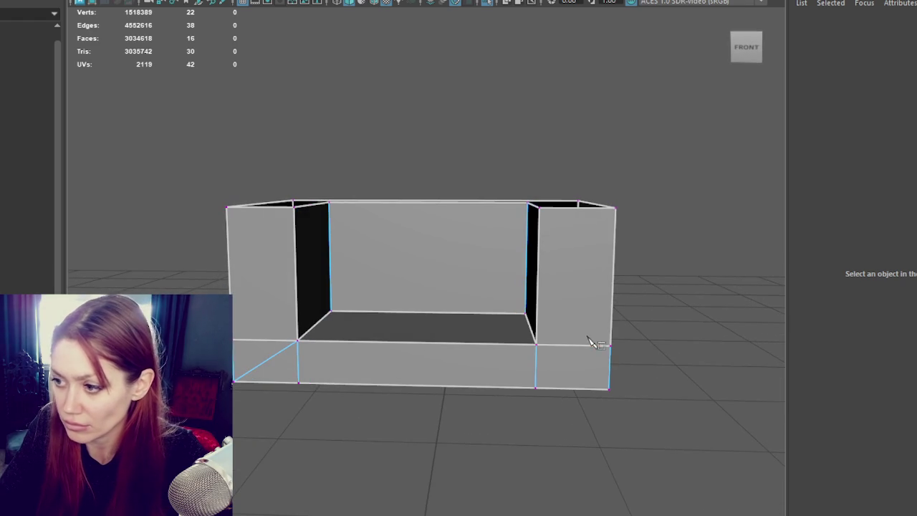
click(609, 391)
key(Return)
- Select box pCube19 and delete its redundant horizontal edge loop
right_drag(652, 184, 657, 117)
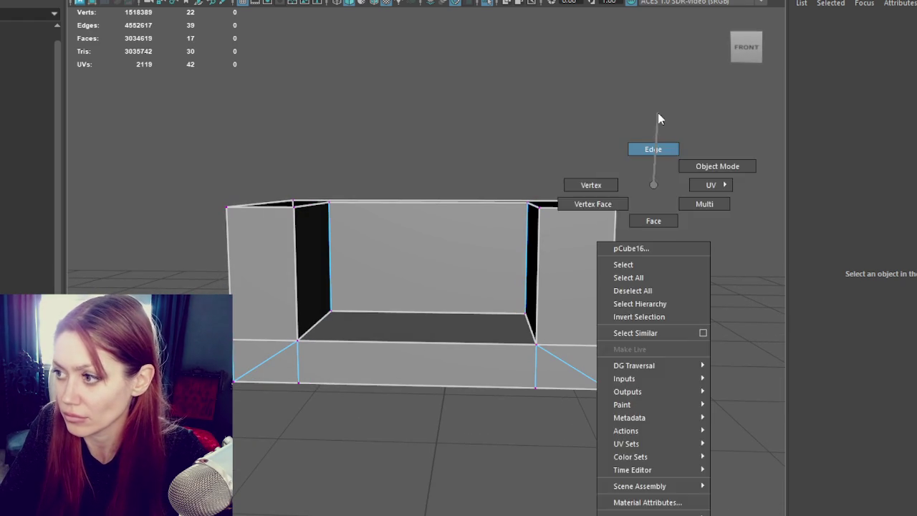
click(567, 345)
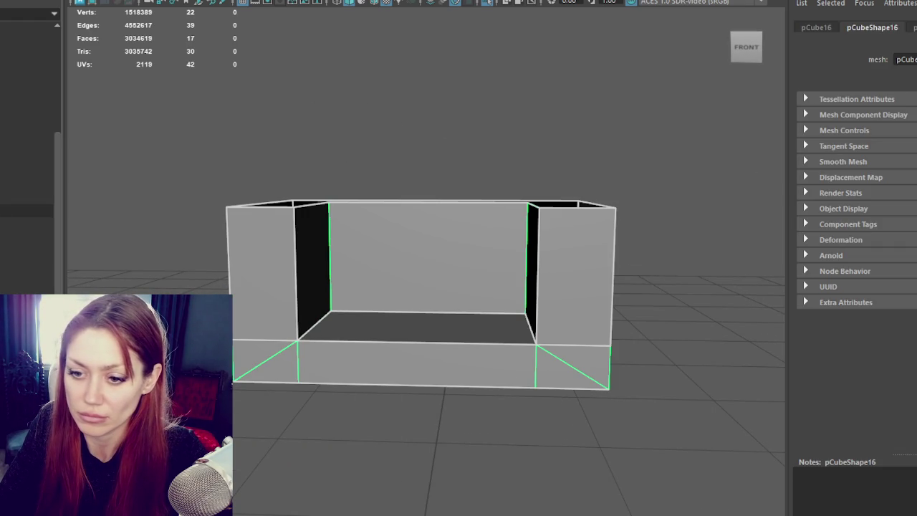
click(688, 430)
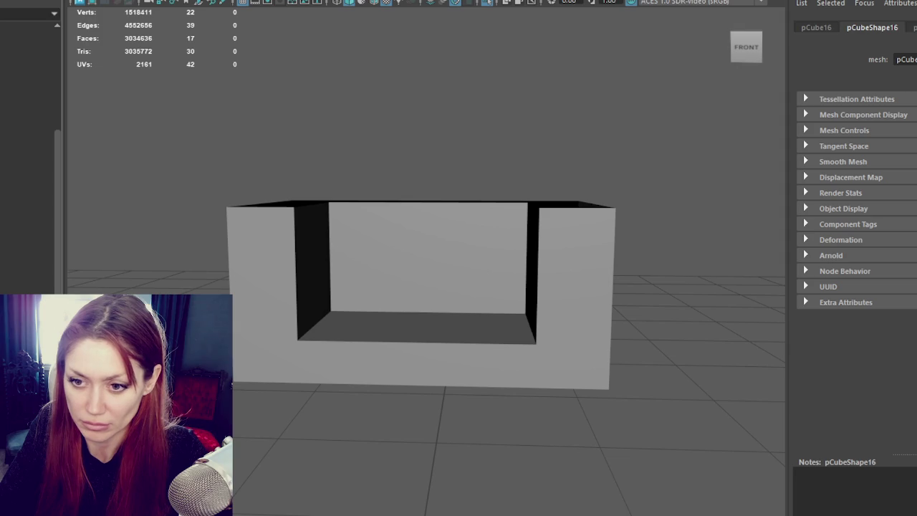
click(341, 332)
key(F10)
double_click(291, 355)
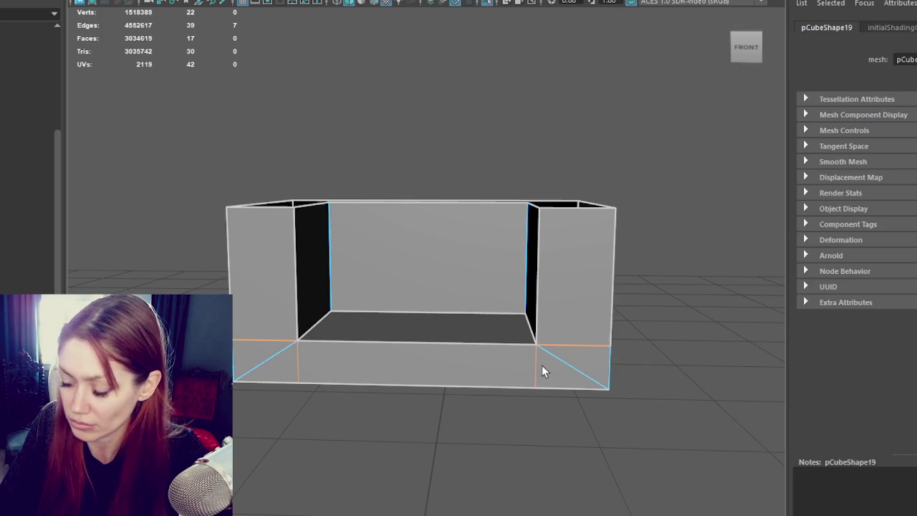
key(Delete)
mouse_move(462, 328)
alt+mouse_down()
mouse_move(557, 309)
mouse_move(385, 159)
alt+mouse_up()
click(434, 104)
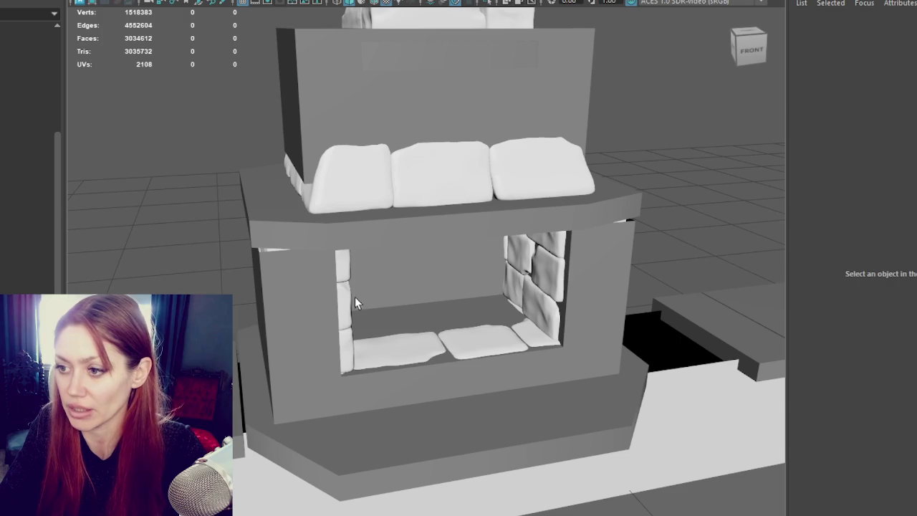
- Click through the fireplace meshes to find the chimney's low-poly box and frame the chimney
click(351, 299)
click(387, 185)
alt+middle_drag(388, 184, 437, 235)
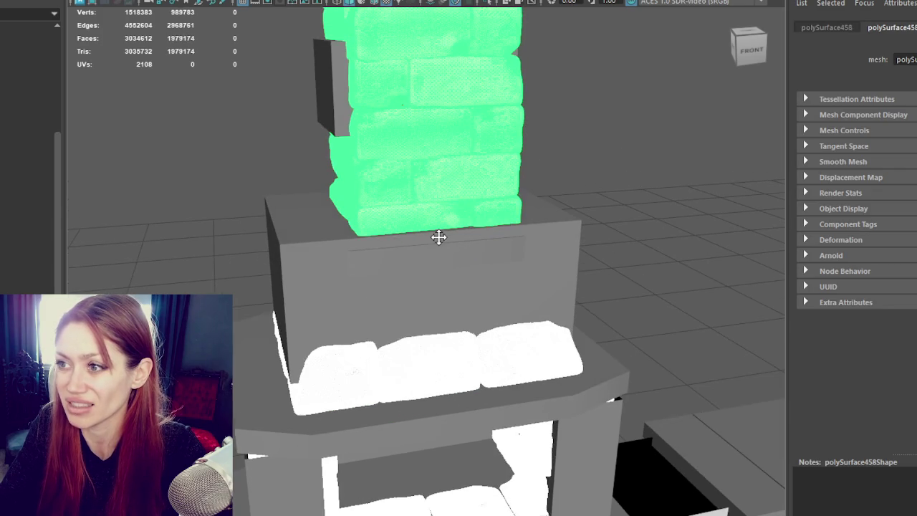
click(420, 276)
click(349, 91)
click(330, 308)
click(647, 136)
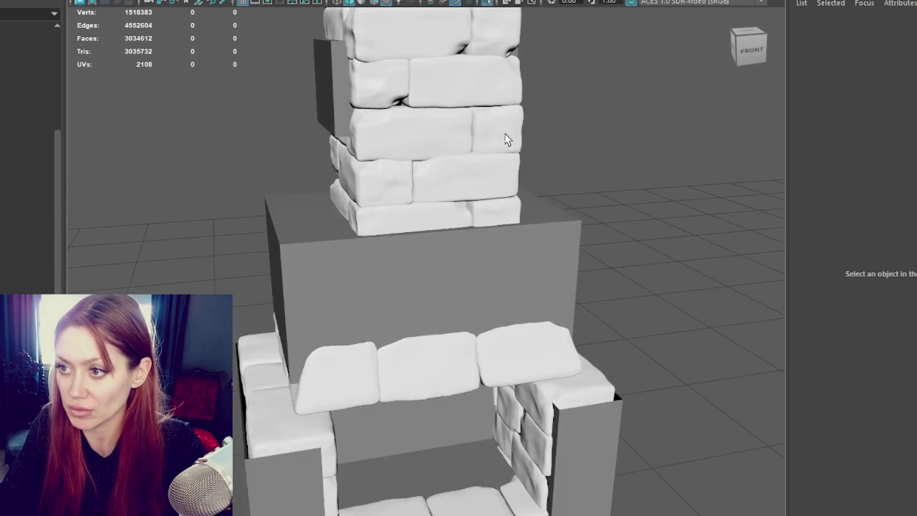
alt+middle_drag(646, 136, 367, 228)
click(367, 227)
- Locate and select box pCube18 in wireframe, then view the tower from the side
key(4)
right_click(571, 213)
click(571, 212)
alt+drag(571, 213, 465, 307)
click(396, 325)
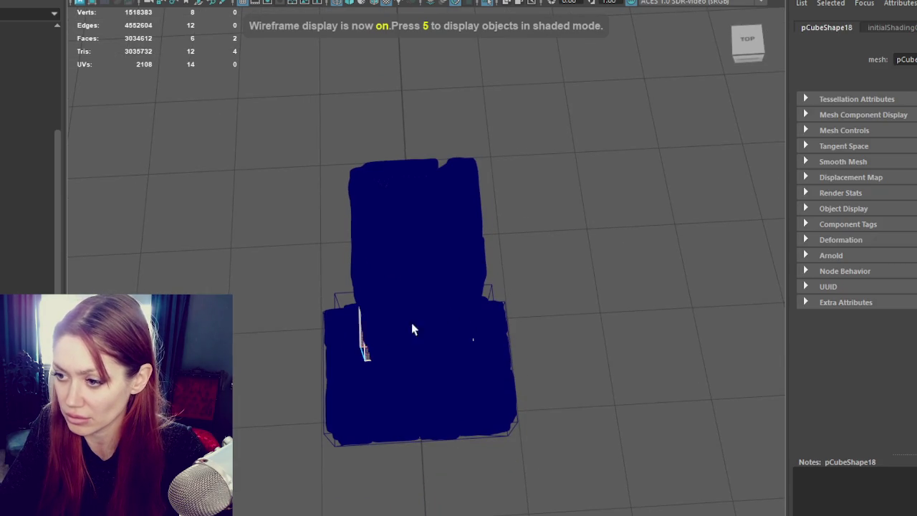
alt+drag(401, 324, 481, 245)
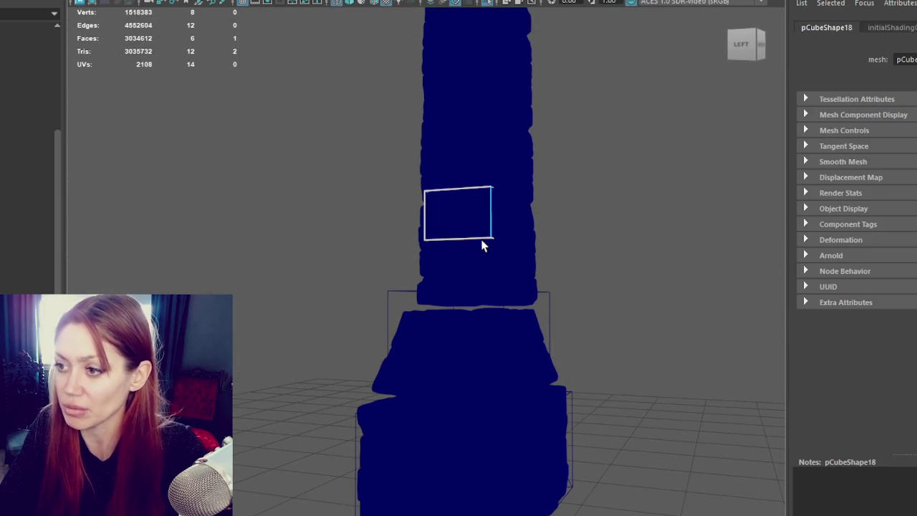
alt+middle_drag(482, 245, 481, 388)
alt+drag(440, 383, 381, 368)
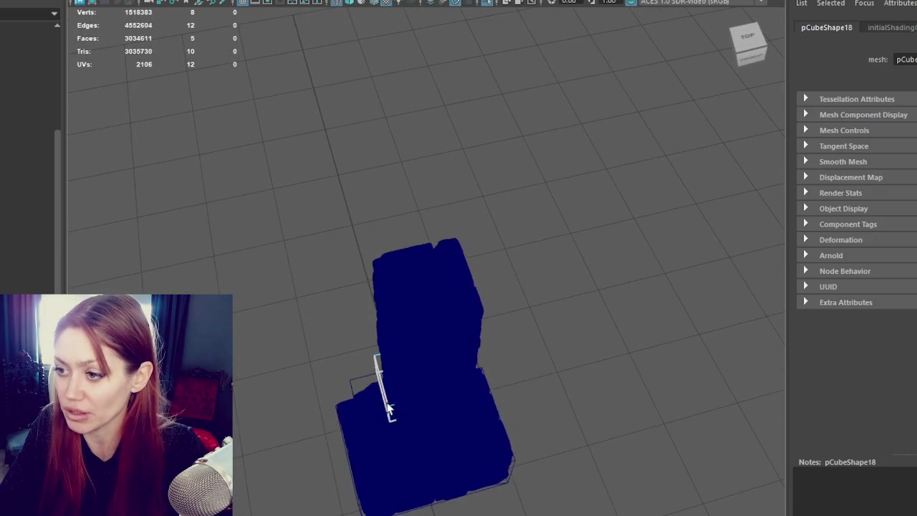
key(6)
mouse_move(389, 411)
alt+mouse_down()
mouse_move(418, 356)
mouse_move(454, 328)
mouse_move(401, 345)
alt+mouse_up()
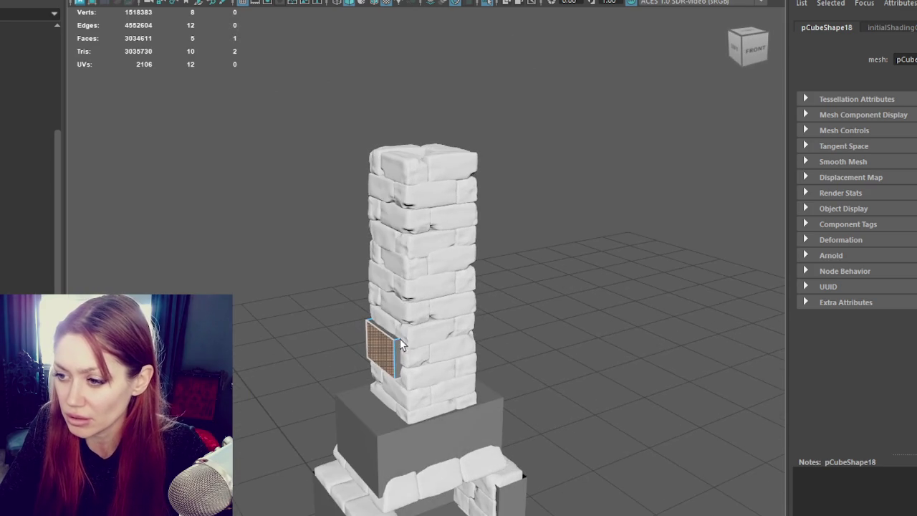
- Raise pCube18's top to the tower top and push its front and left faces over the bricks
drag(412, 283, 449, 117)
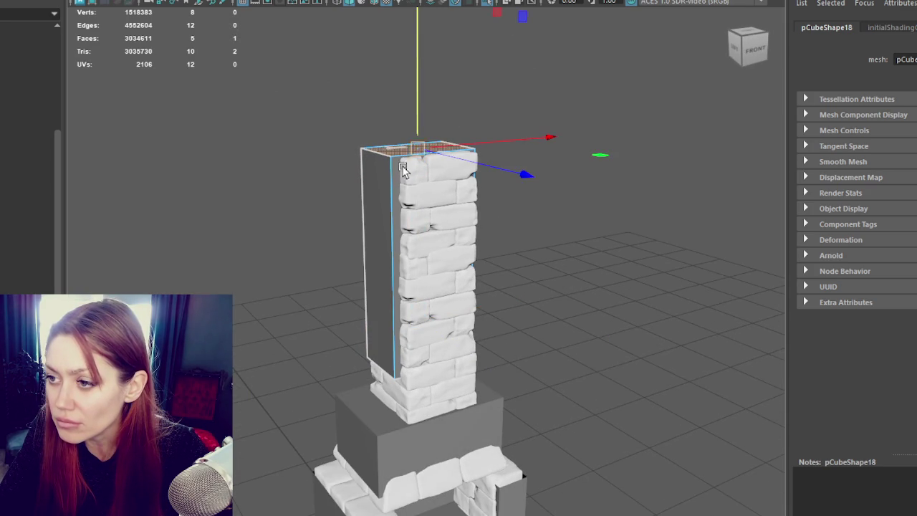
click(458, 215)
mouse_move(472, 290)
mouse_down()
mouse_move(481, 298)
mouse_move(498, 288)
mouse_up()
click(361, 288)
mouse_move(411, 272)
mouse_down()
mouse_move(402, 274)
mouse_move(491, 258)
mouse_move(406, 359)
mouse_up()
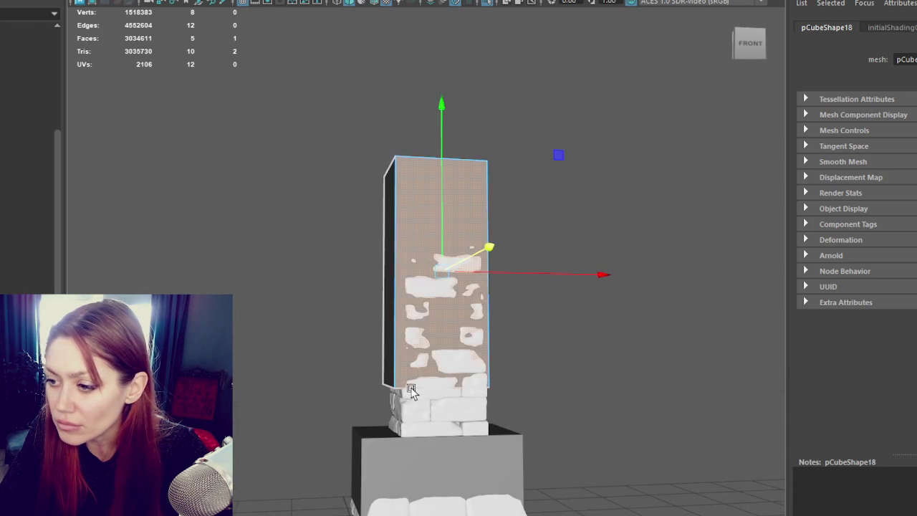
- Lower pCube18's four bottom vertices down to the pedestal top
alt+drag(408, 391, 477, 370)
key(bracketleft)
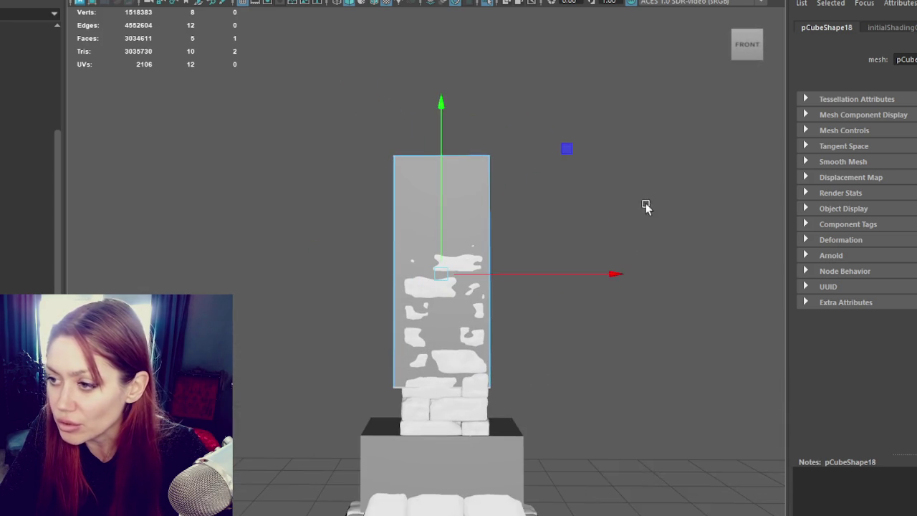
drag(586, 323, 248, 429)
mouse_move(447, 345)
mouse_down()
mouse_move(439, 380)
mouse_move(447, 394)
mouse_move(584, 158)
mouse_up()
click(584, 158)
- Select the middle block pCube17 for face editing
click(422, 257)
right_drag(618, 185, 613, 236)
alt+drag(612, 236, 565, 283)
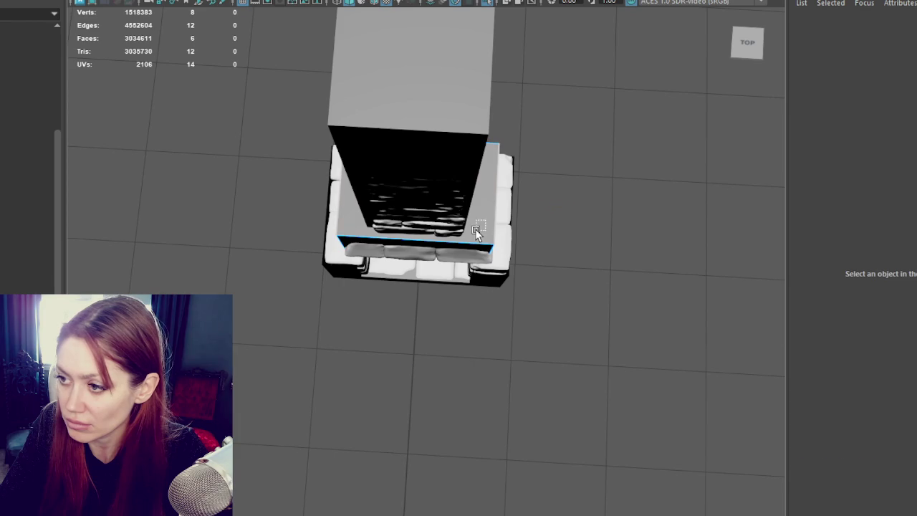
- Delete pCube17's top and bottom faces
drag(475, 229, 387, 165)
key(Delete)
mouse_move(516, 187)
alt+mouse_down()
mouse_move(576, 165)
mouse_move(549, 156)
mouse_move(489, 165)
alt+mouse_up()
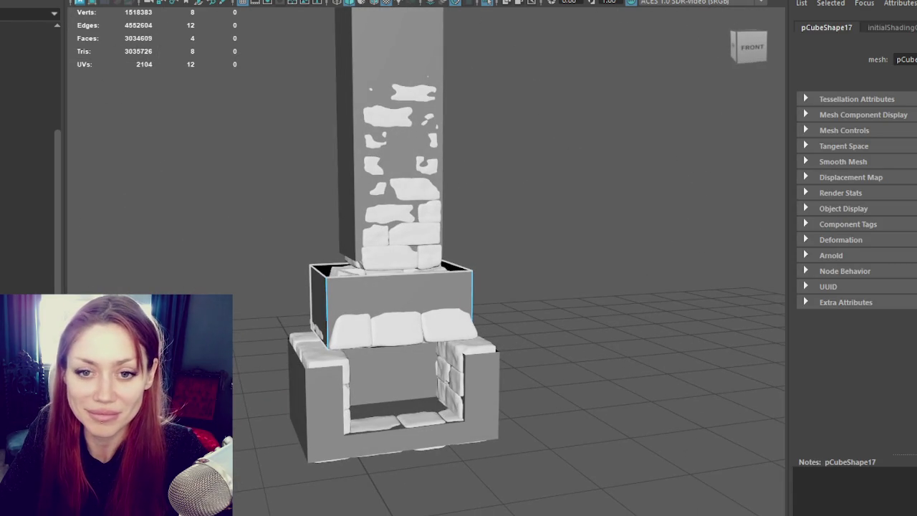
scroll(453, 228, up, 2)
scroll(453, 228, up, 3)
alt+drag(452, 228, 492, 239)
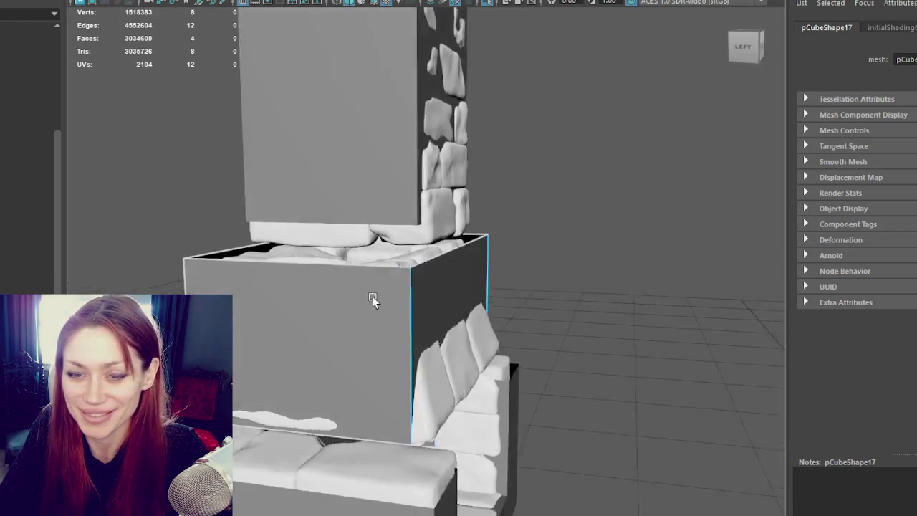
- Reselect the middle block, separating it from the stone mesh, and switch it to edge selection
click(480, 252)
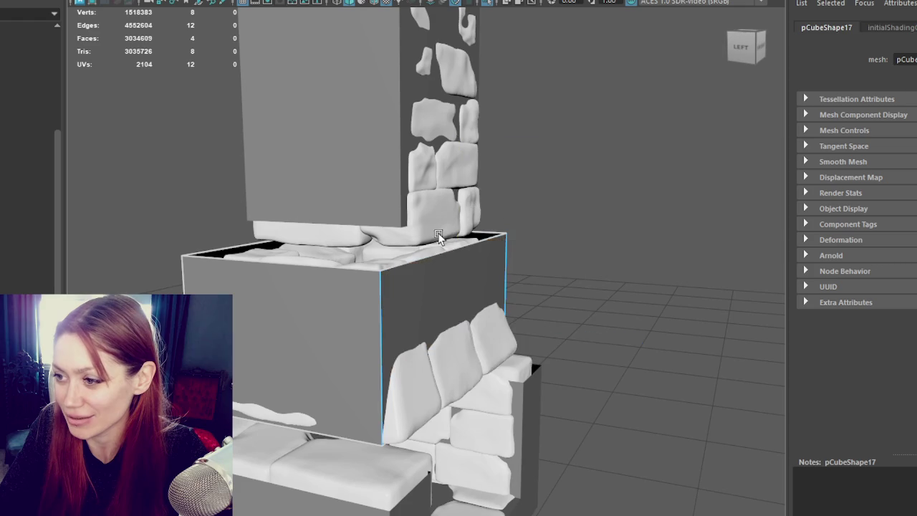
click(440, 259)
click(472, 256)
click(573, 147)
click(440, 257)
click(495, 246)
right_drag(534, 174, 611, 115)
click(478, 236)
click(495, 244)
click(534, 211)
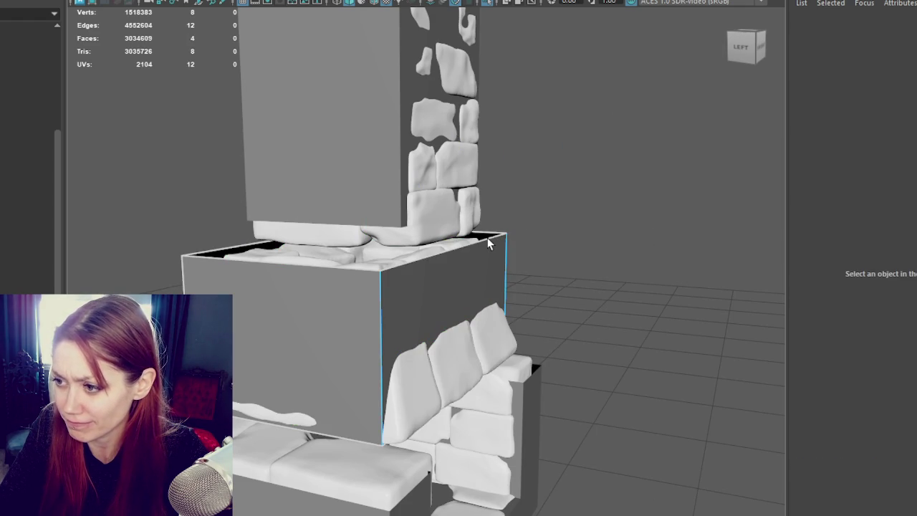
- Slide the block's top and bottom edges sideways to slant one face
click(487, 244)
mouse_move(498, 256)
mouse_down()
mouse_move(512, 249)
mouse_move(477, 258)
mouse_move(490, 261)
mouse_up()
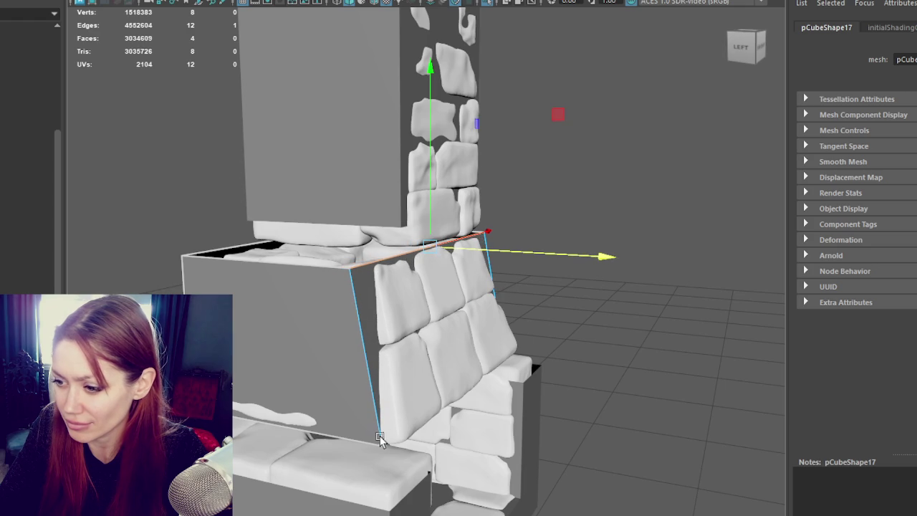
click(453, 432)
drag(528, 404, 551, 405)
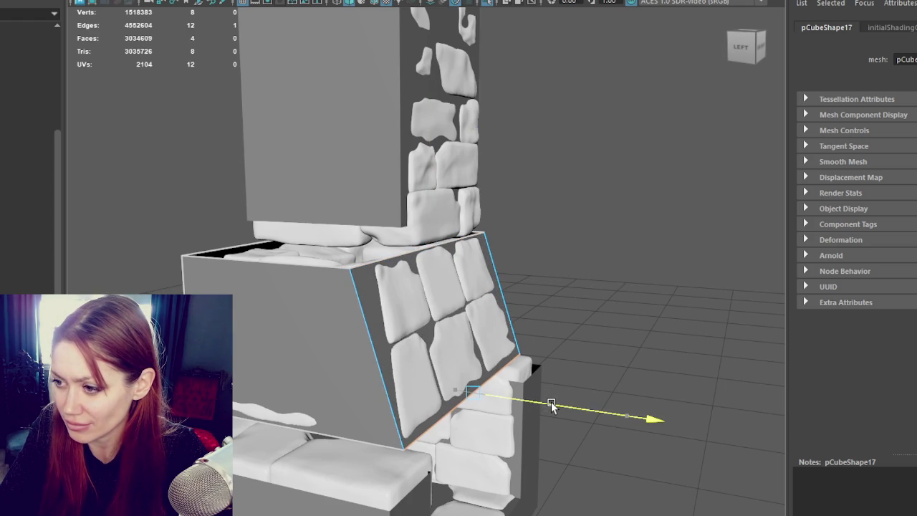
- From the front, slide the block's top-left edge inward to taper it toward the stones
mouse_move(127, 173)
right_down()
mouse_move(232, 262)
mouse_move(259, 246)
right_up()
click(259, 246)
drag(286, 247, 330, 247)
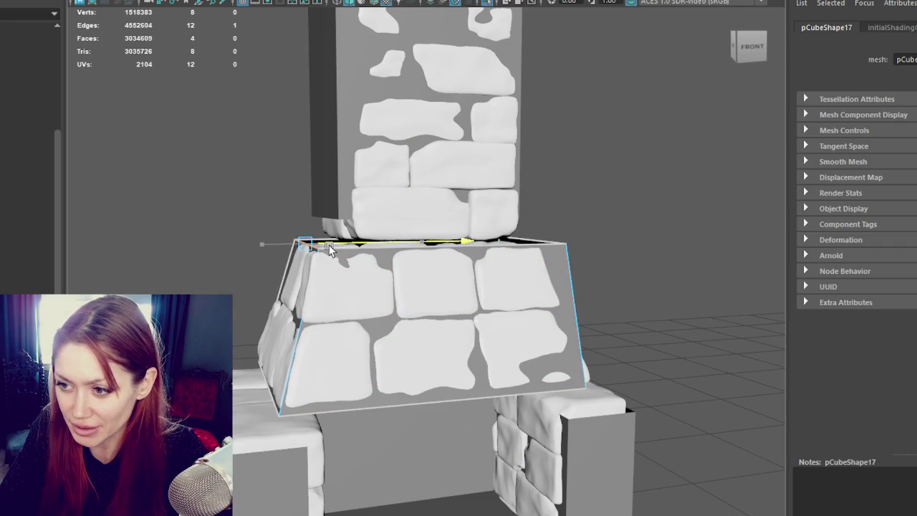
click(277, 399)
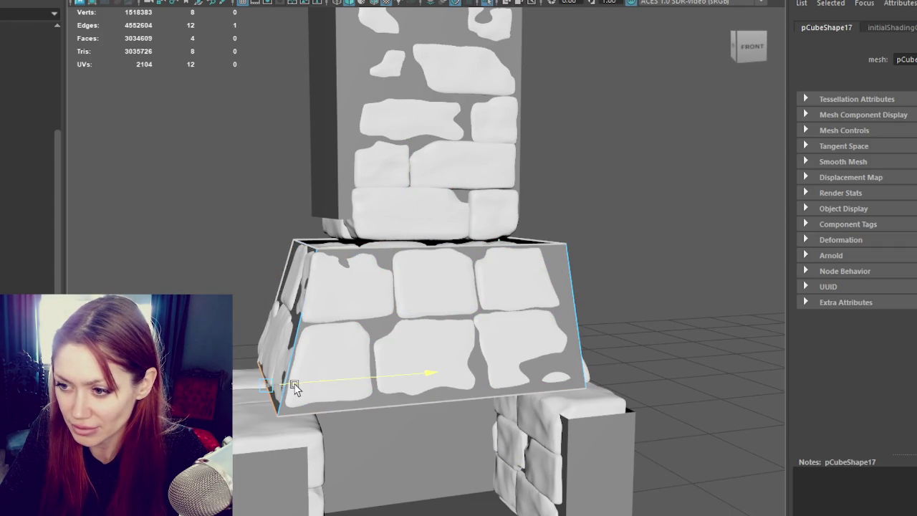
click(304, 251)
click(300, 244)
click(301, 243)
mouse_move(328, 246)
alt+mouse_down()
mouse_move(580, 233)
mouse_move(591, 241)
mouse_move(577, 245)
mouse_move(587, 308)
mouse_move(639, 347)
mouse_move(635, 400)
alt+mouse_up()
- Select the top-right and bottom-right edges on the block's right-back side, checking the stones in wireframe
click(580, 237)
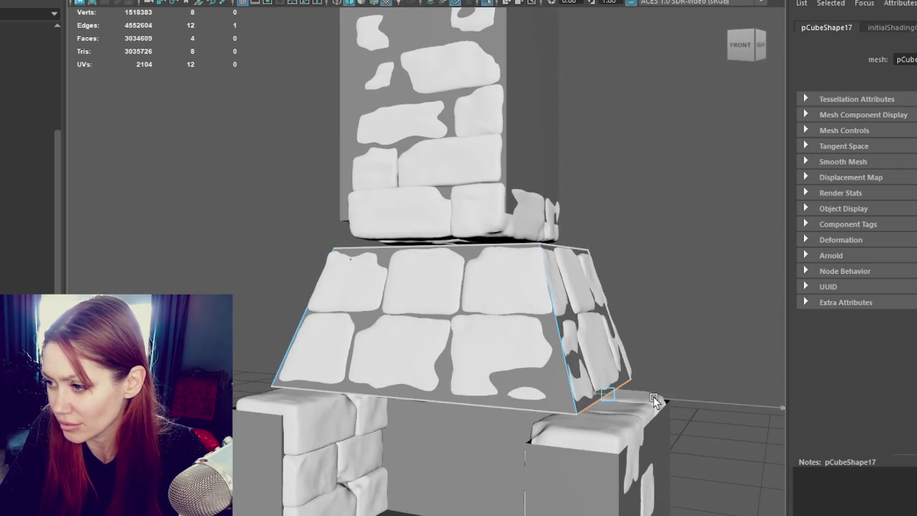
mouse_move(685, 380)
alt+mouse_down()
mouse_move(516, 361)
mouse_move(492, 260)
mouse_move(610, 258)
mouse_move(544, 258)
alt+mouse_up()
click(491, 261)
click(607, 256)
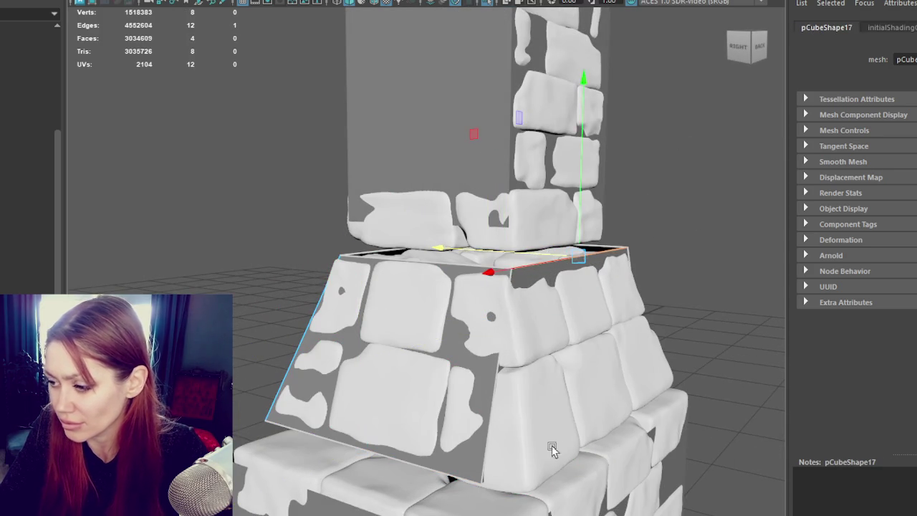
key(4)
key(6)
click(571, 429)
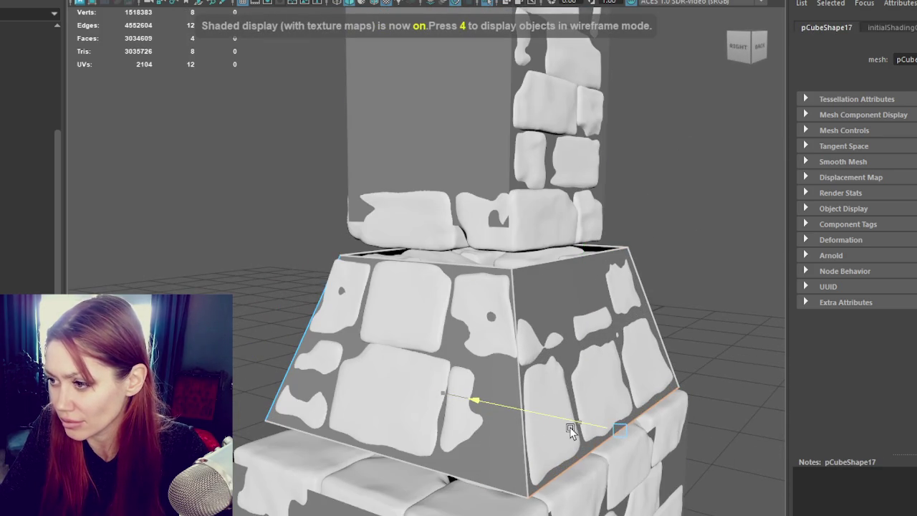
- Slide the top-right edge to align with the stonework and check the tapered block's fit
key(F8)
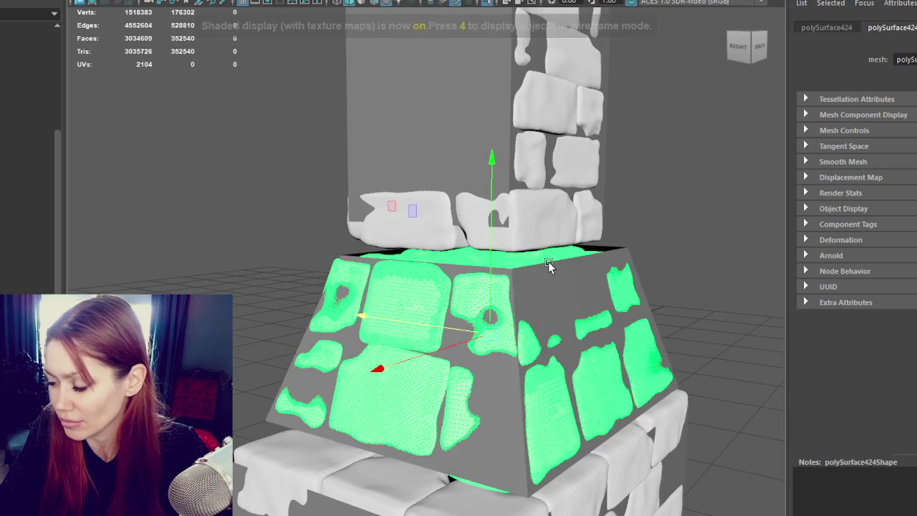
key(F8)
click(542, 278)
shift+right_drag(525, 259, 522, 255)
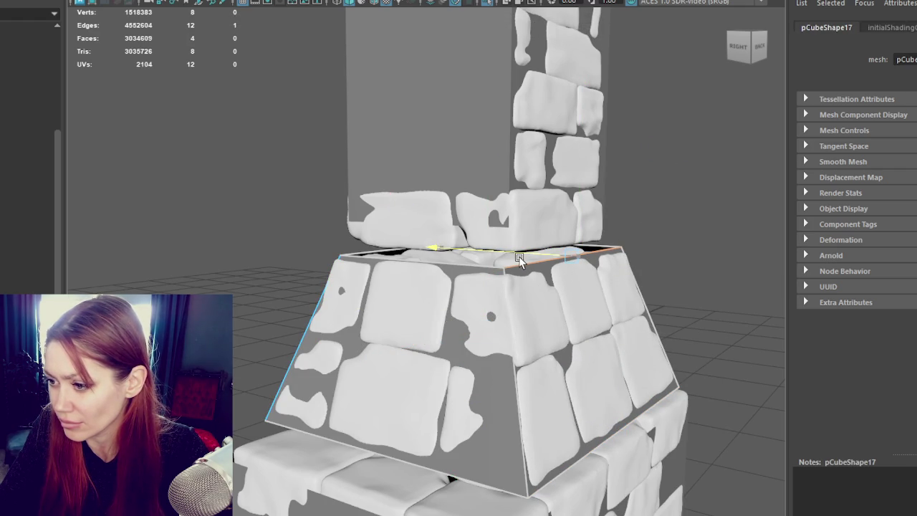
click(593, 424)
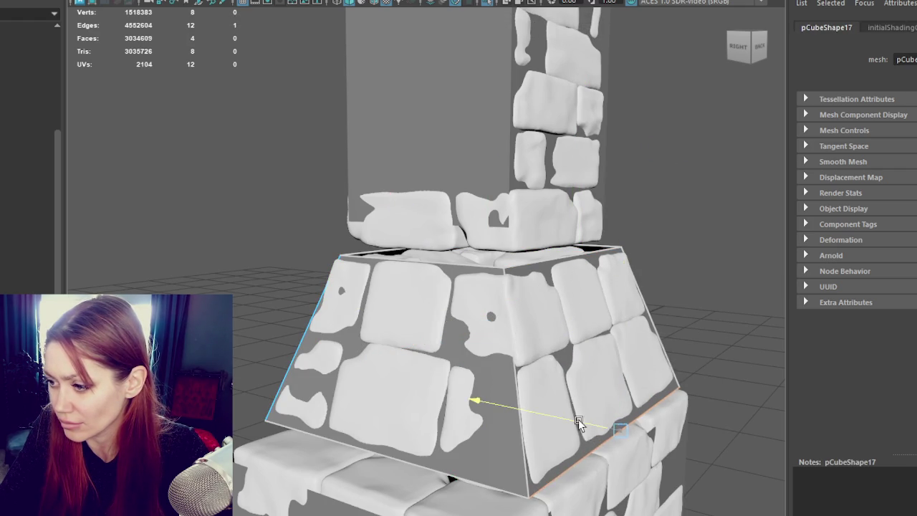
mouse_move(578, 418)
alt+mouse_down()
mouse_move(483, 373)
mouse_move(491, 368)
mouse_move(368, 375)
mouse_move(517, 371)
alt+mouse_up()
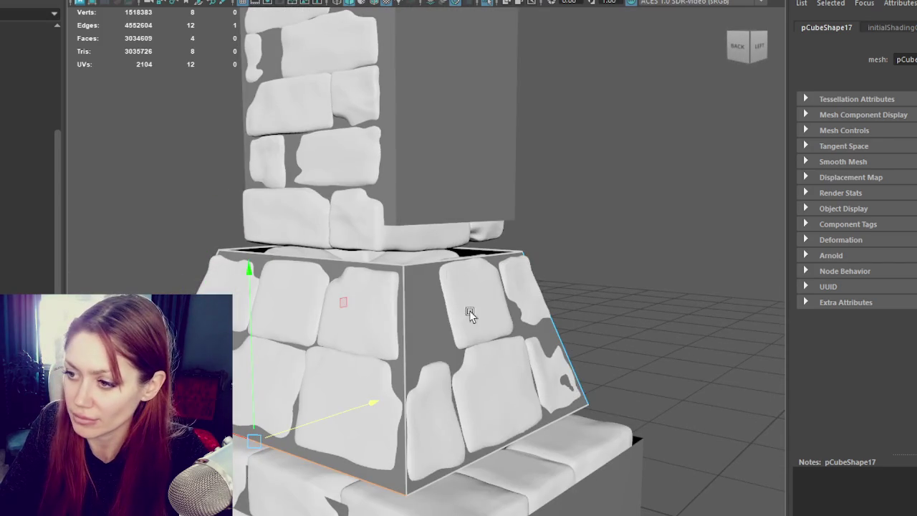
click(449, 265)
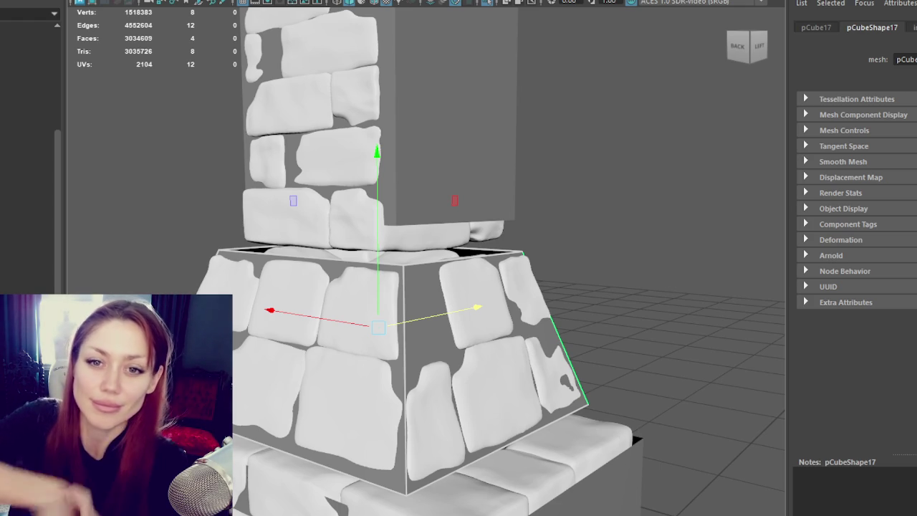
click(387, 141)
- Frame the upper chimney box and select its front face
key(f)
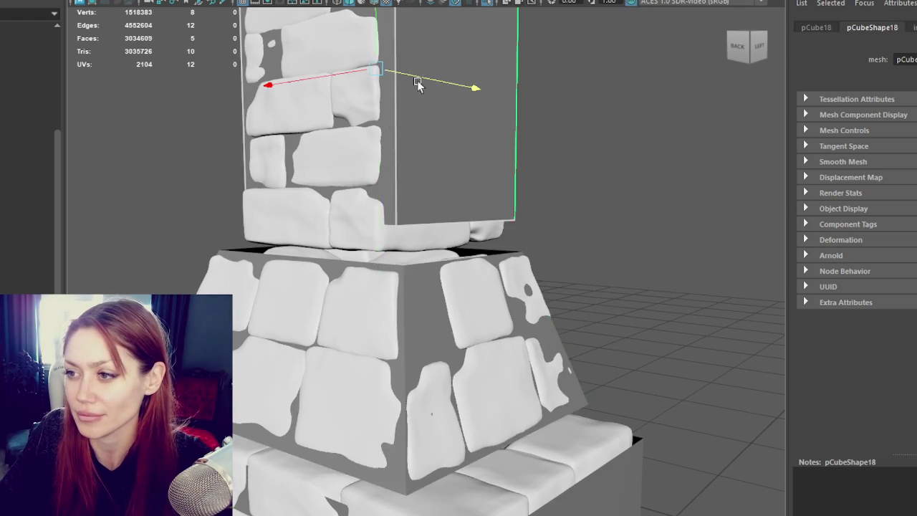
right_drag(559, 112, 559, 150)
click(528, 119)
key(w)
key(f)
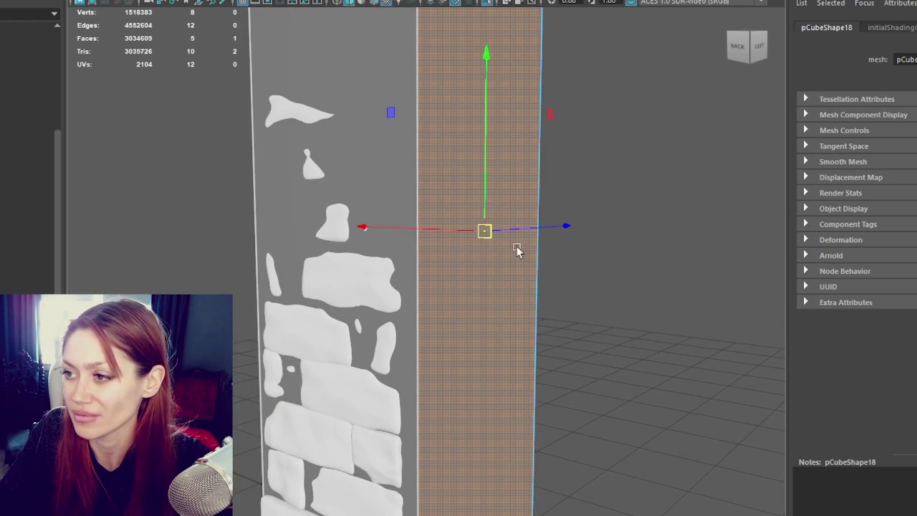
mouse_move(446, 235)
alt+mouse_down()
mouse_move(409, 204)
mouse_move(409, 169)
alt+mouse_up()
click(409, 213)
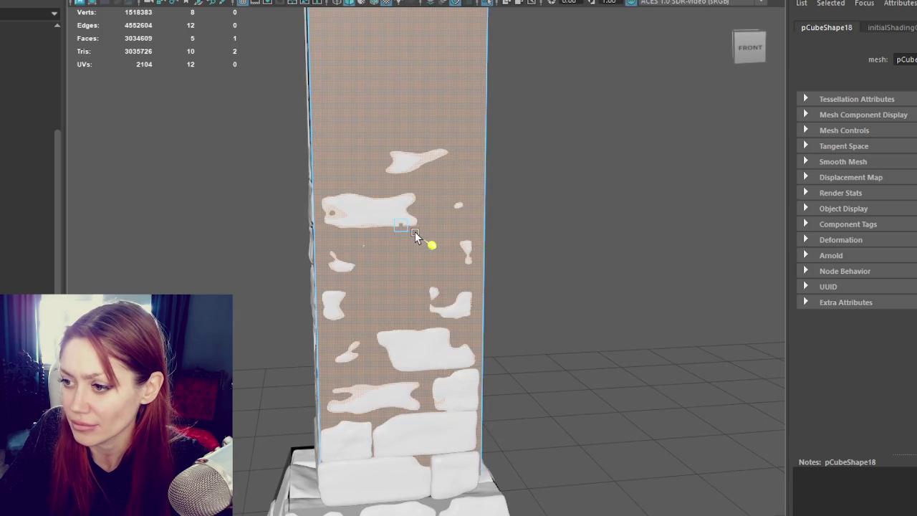
- Push the box's right and left faces out so they cover the pillar bricks
mouse_move(415, 237)
alt+mouse_down()
mouse_move(555, 238)
mouse_move(502, 190)
mouse_move(598, 139)
mouse_move(580, 169)
alt+mouse_up()
right_drag(595, 58, 594, 45)
mouse_move(541, 53)
mouse_down()
mouse_move(511, 57)
mouse_move(661, 81)
mouse_move(526, 71)
mouse_up()
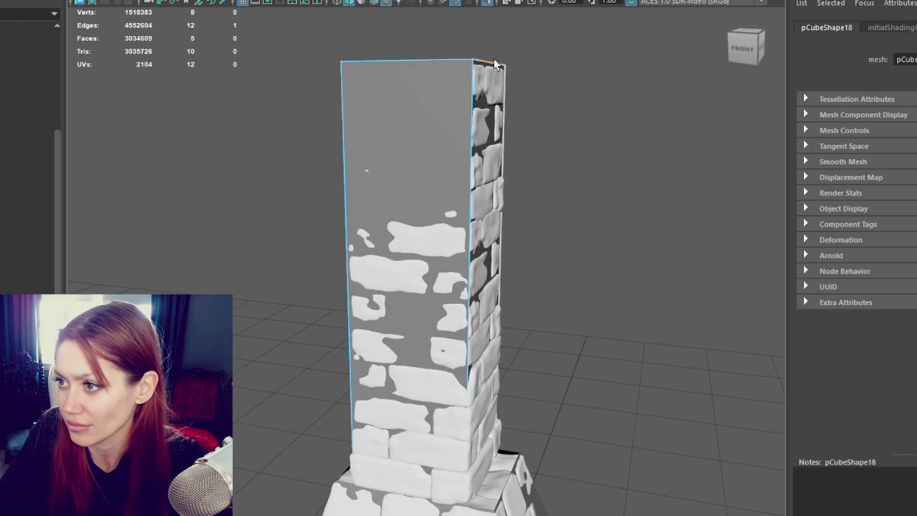
click(420, 58)
alt+drag(416, 67, 483, 73)
click(435, 62)
click(336, 65)
drag(337, 63, 359, 60)
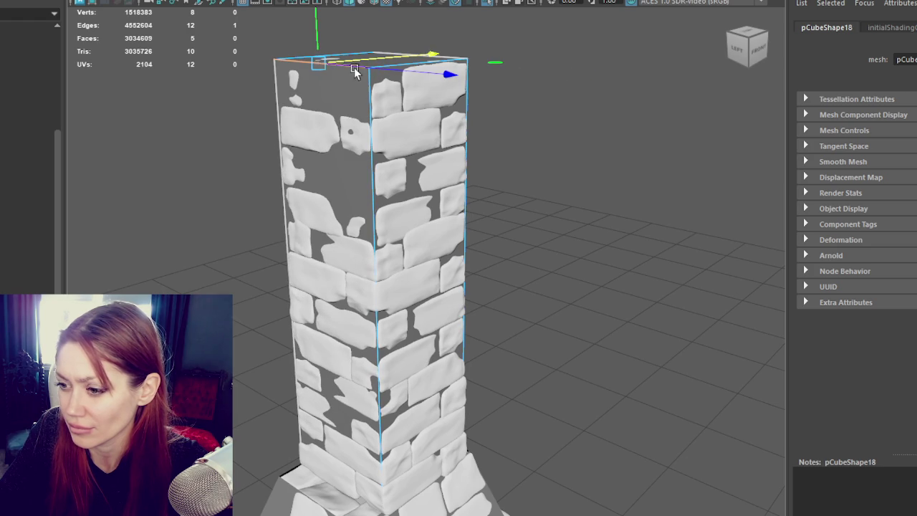
- Move the box's bottom edge to enclose the bricks, checking the fit in wireframe
key(4)
click(337, 485)
key(6)
drag(337, 484, 367, 462)
key(4)
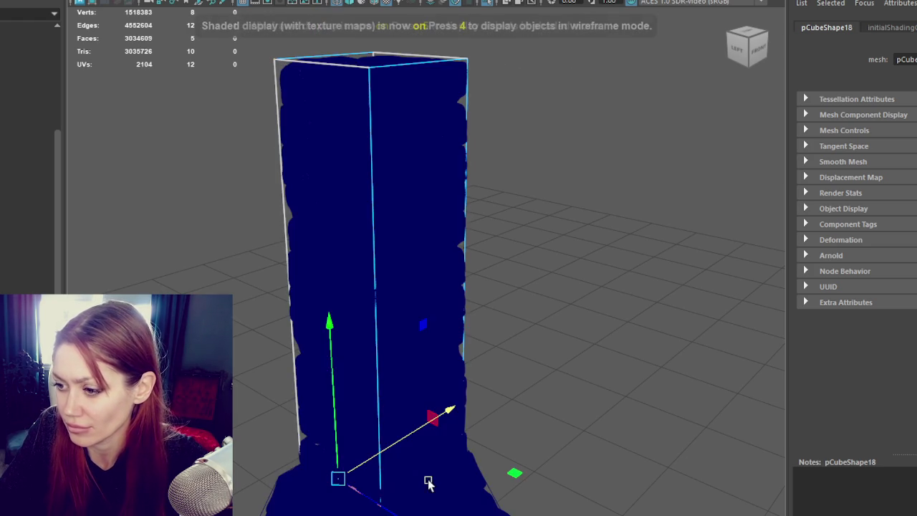
key(6)
- Select a bottom edge of the low-poly box and check its fit around the column
right_drag(461, 82, 534, 54)
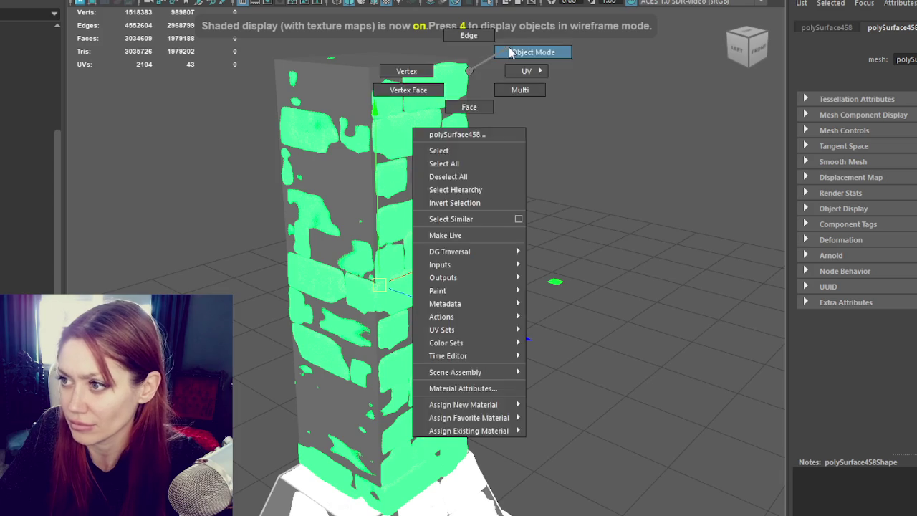
click(393, 66)
key(4)
click(455, 507)
key(6)
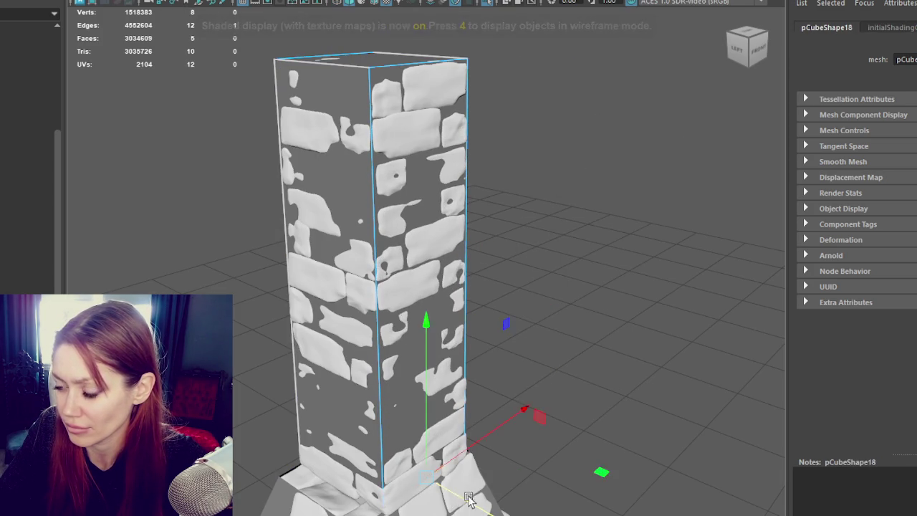
alt+drag(462, 504, 511, 502)
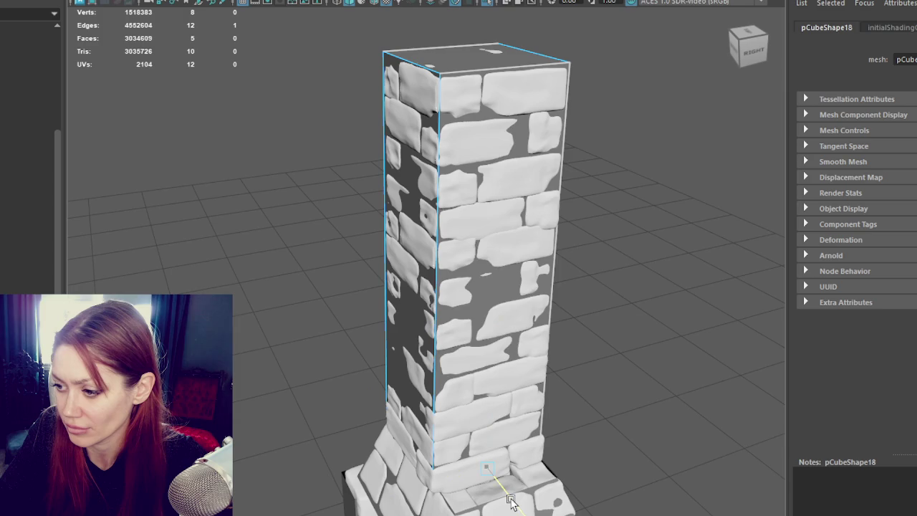
mouse_move(510, 501)
alt+mouse_down()
mouse_move(586, 450)
mouse_move(446, 467)
alt+mouse_up()
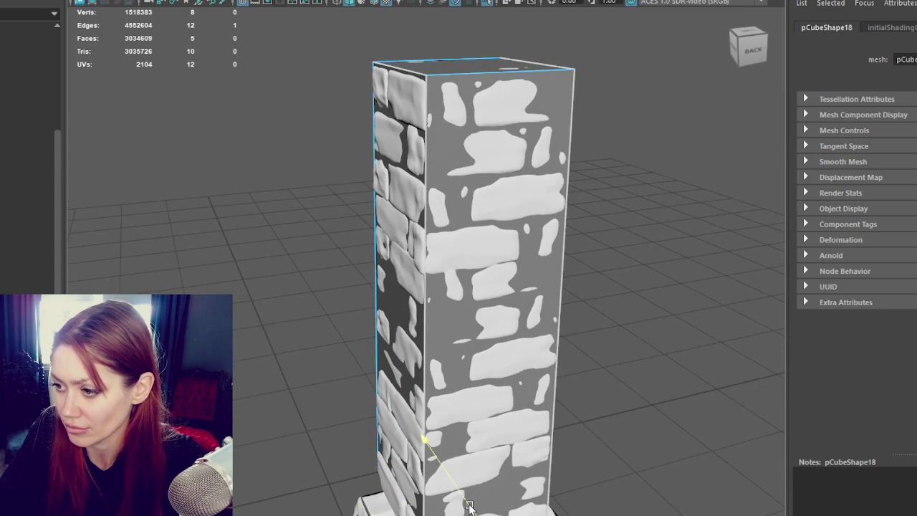
- Reselect the low-poly box, recheck the fit, and bevel its edges with a 0.2 fraction chamfer
click(667, 131)
alt+drag(667, 131, 423, 74)
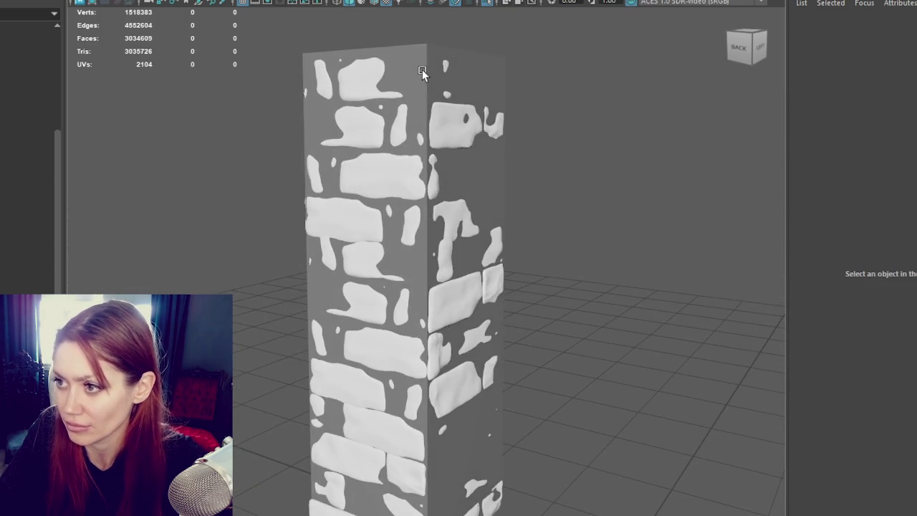
click(420, 78)
alt+drag(525, 138, 580, 92)
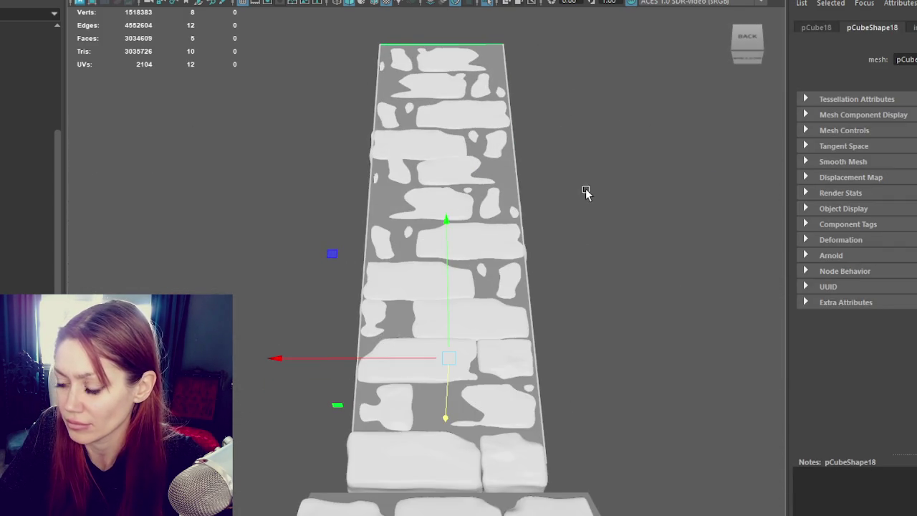
key(4)
key(6)
mouse_move(586, 188)
alt+mouse_down()
mouse_move(569, 164)
mouse_move(579, 245)
mouse_move(588, 200)
alt+mouse_up()
key(ctrl+b)
- Narrow the chimney box bevel Fraction from 0.2 down to 0.1
click(647, 282)
text(0.2)
key(Return)
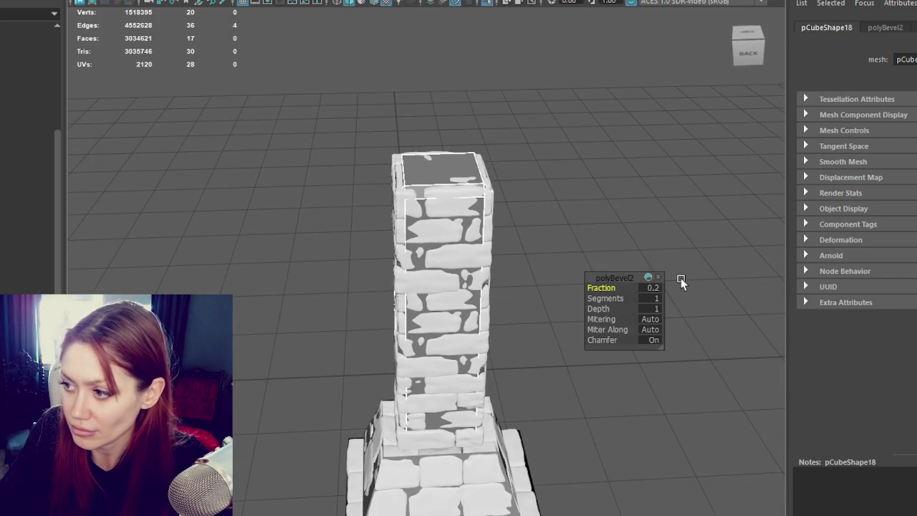
click(650, 286)
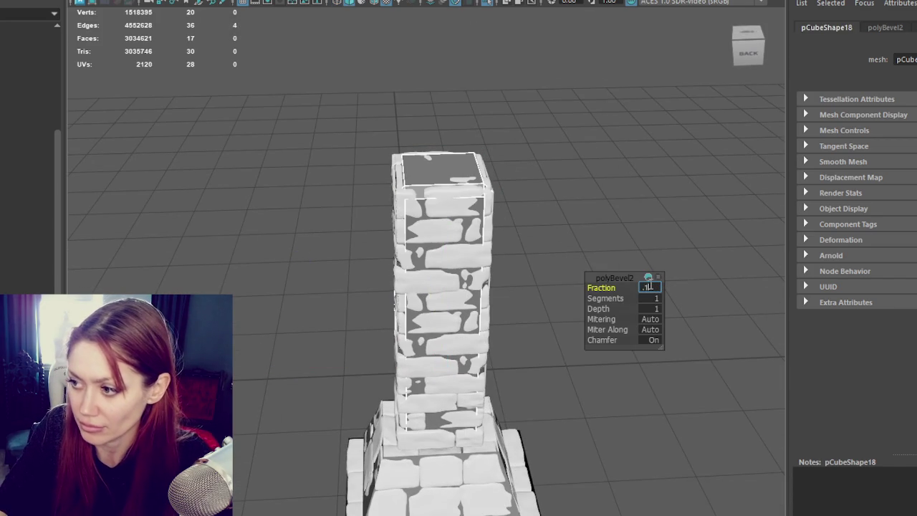
text(5)
key(Return)
text(0.1)
key(Return)
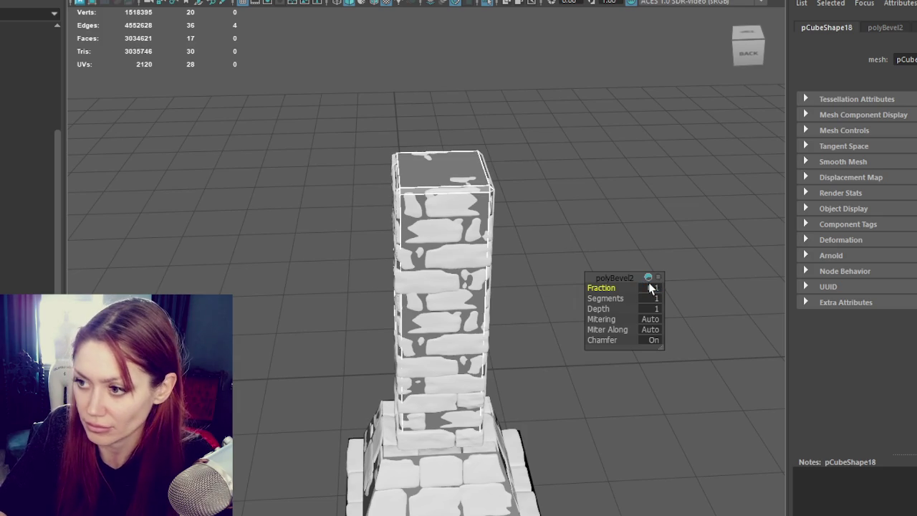
- In wireframe, select and adjust the box's bottom and top vertices around the pillar
mouse_move(649, 283)
alt+mouse_down()
mouse_move(533, 110)
mouse_move(503, 98)
alt+mouse_up()
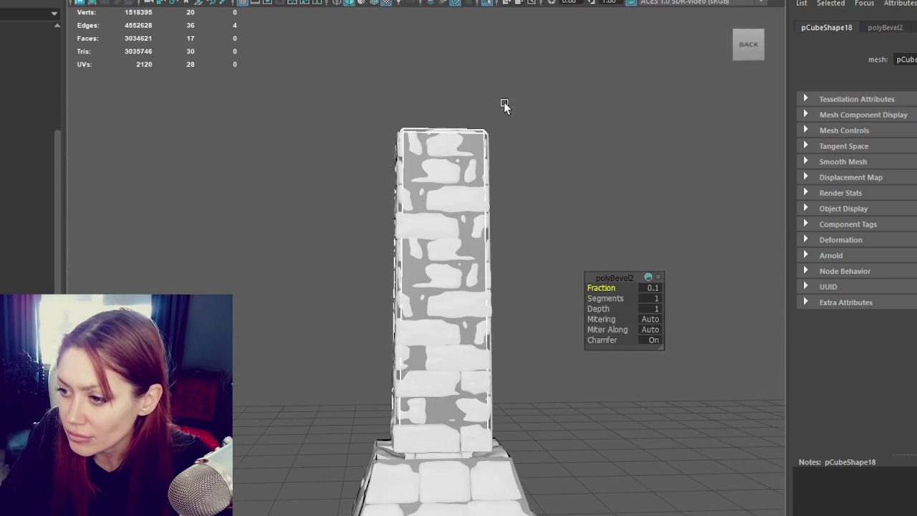
right_drag(569, 183, 635, 164)
key(4)
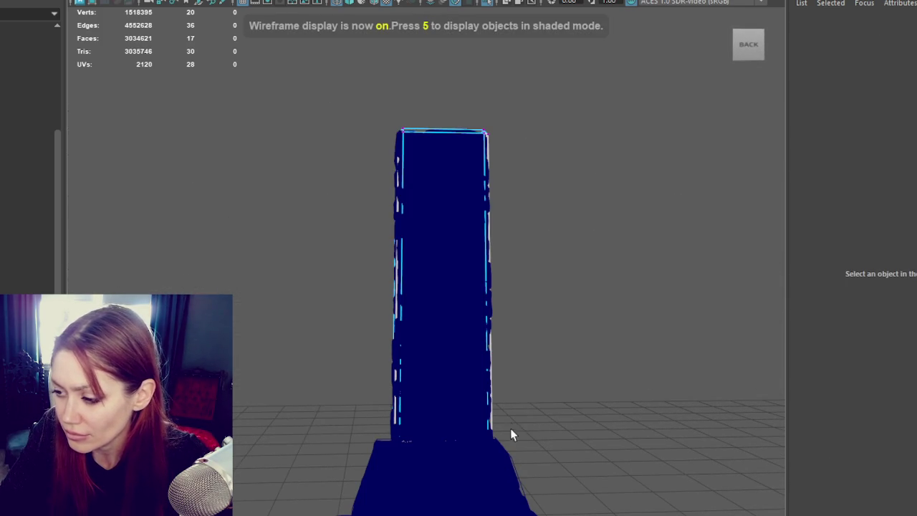
click(474, 458)
alt+drag(520, 380, 443, 293)
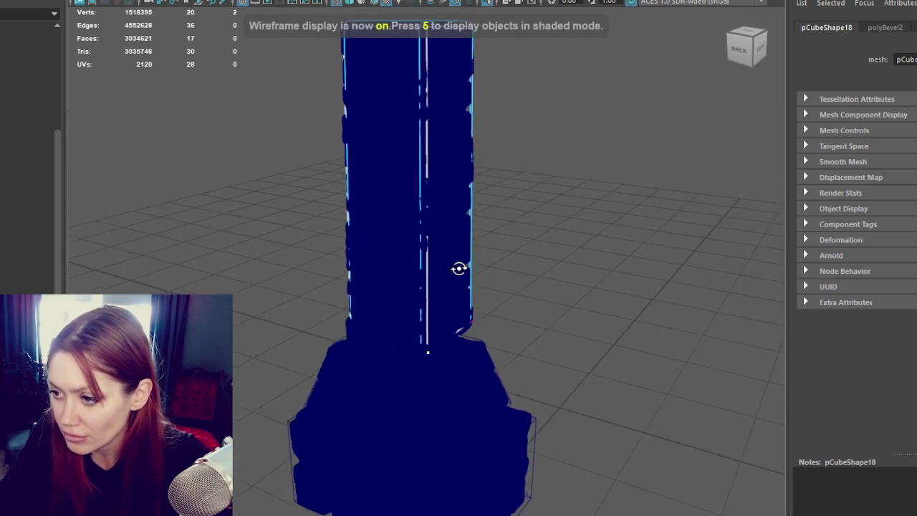
alt+middle_drag(443, 294, 416, 294)
drag(630, 251, 143, 451)
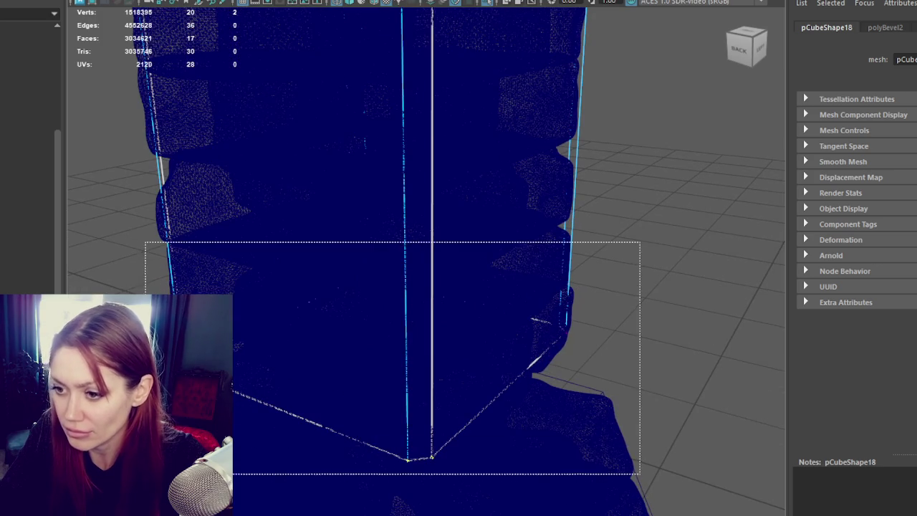
key(w)
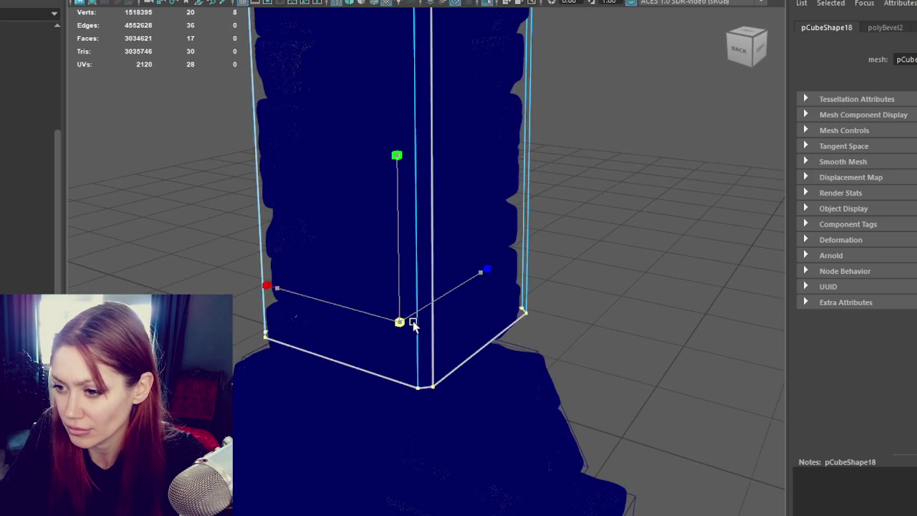
key(6)
alt+middle_drag(425, 305, 423, 443)
drag(521, 112, 296, 194)
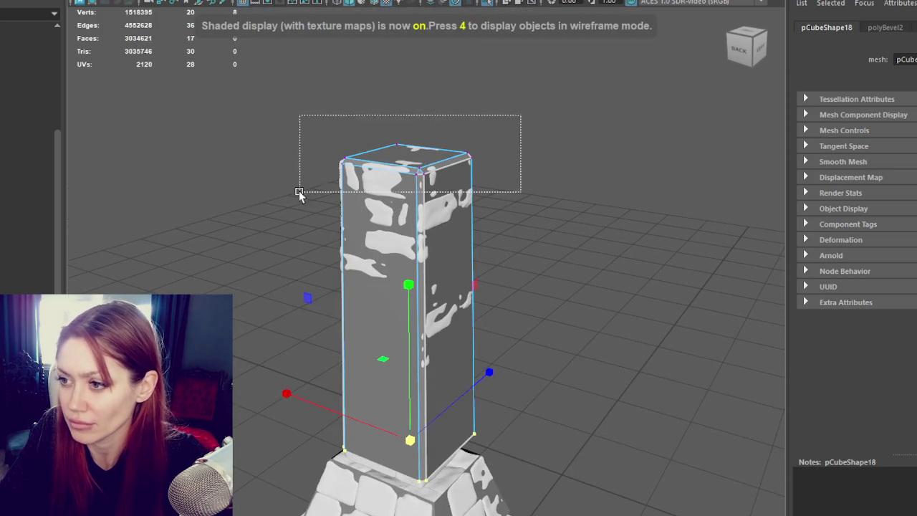
click(604, 129)
- Select only the low-poly pillar box, leaving the high-poly stone mesh unselected
click(395, 359)
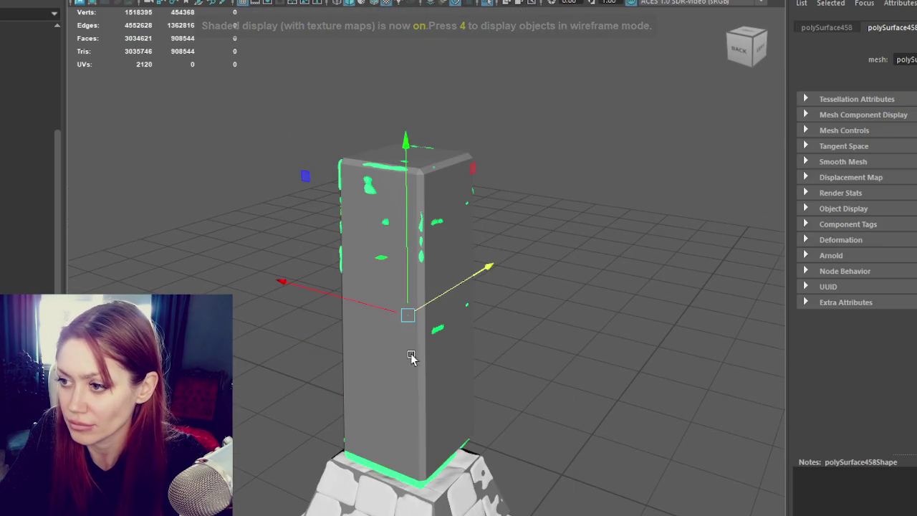
alt+drag(395, 358, 428, 349)
shift+click(401, 471)
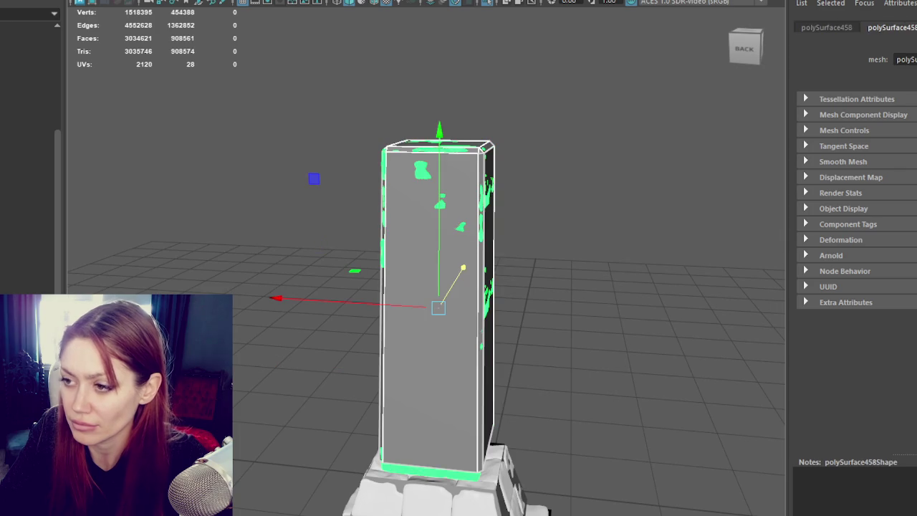
click(538, 129)
click(491, 165)
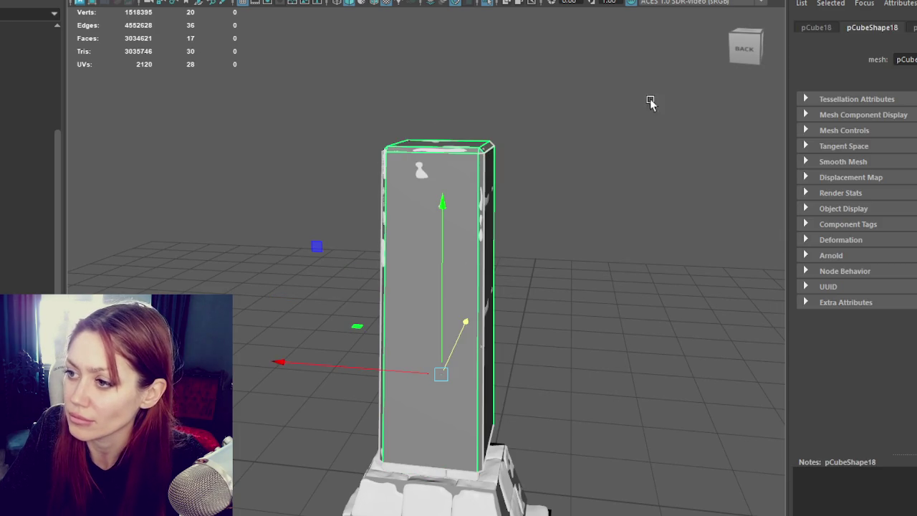
key(F10)
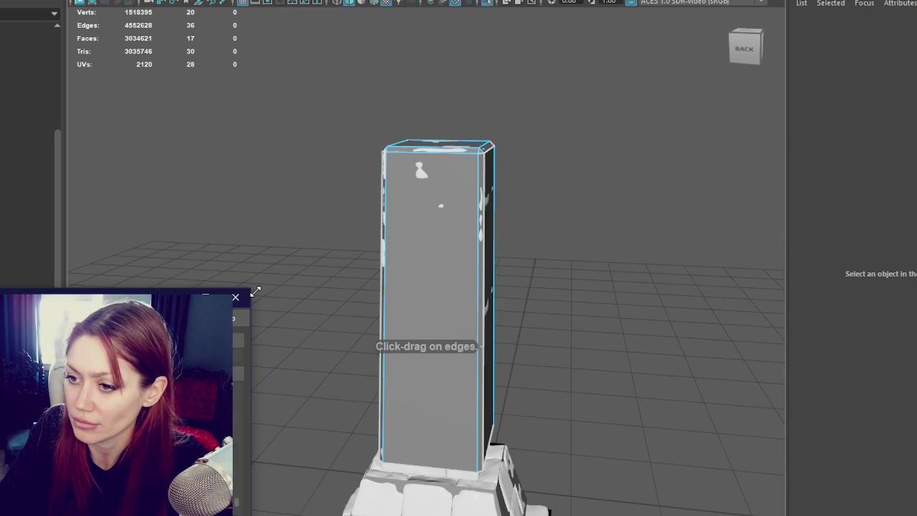
- Insert trial horizontal edge loops across the pillar box
click(481, 195)
click(475, 251)
click(462, 308)
right_click(588, 198)
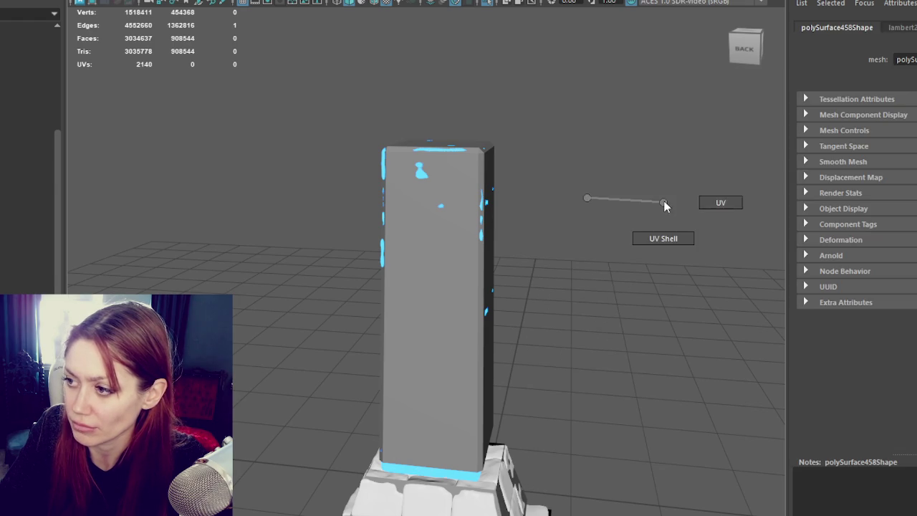
click(465, 284)
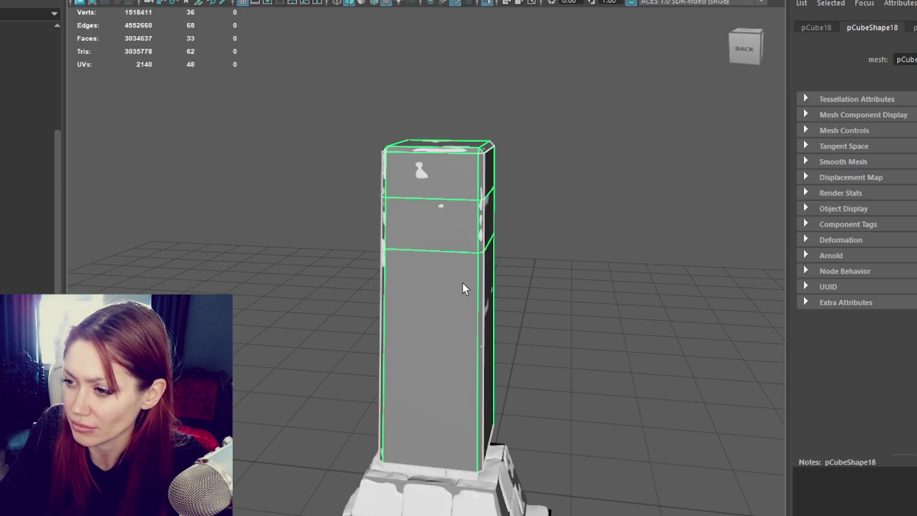
right_drag(601, 132, 684, 90)
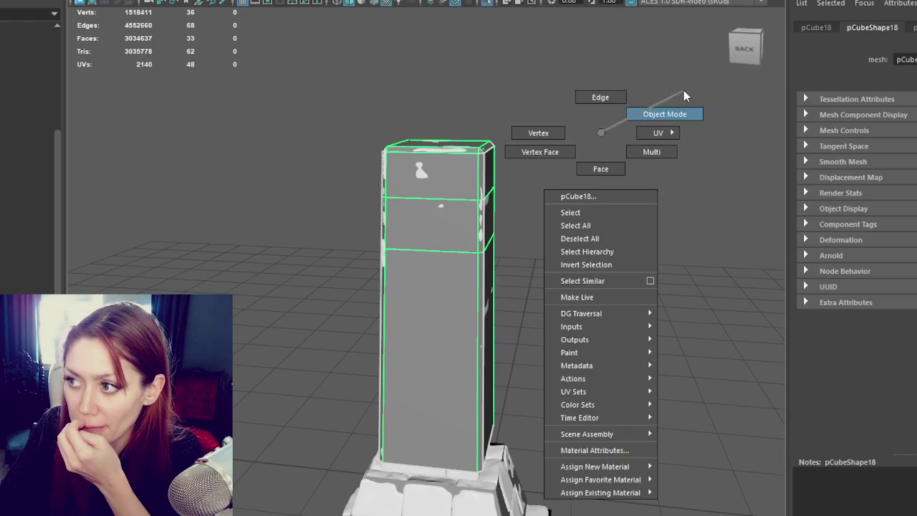
shift+right_drag(547, 278, 480, 310)
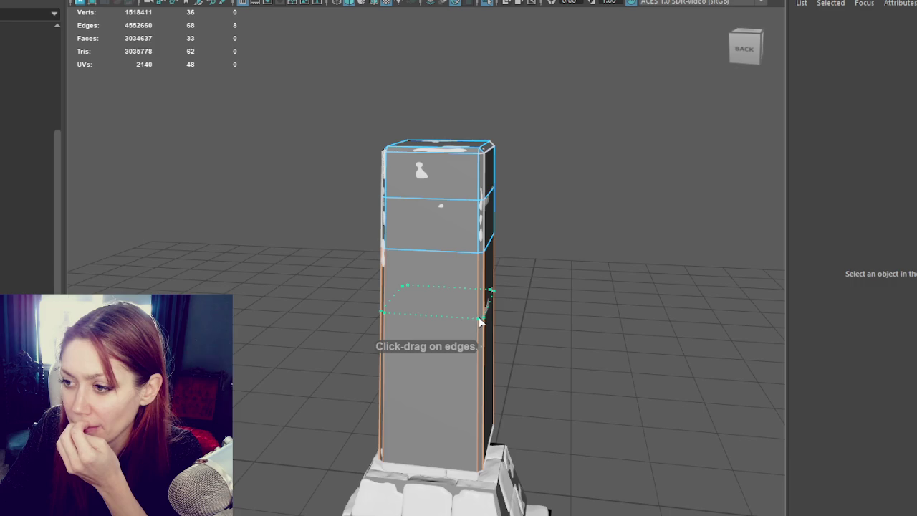
ctrl+click(481, 311)
ctrl+click(481, 369)
ctrl+click(477, 422)
- Undo the trial edge loops and reselect the low-poly pillar box
mouse_move(577, 290)
alt+mouse_down()
mouse_move(506, 266)
mouse_move(543, 210)
alt+mouse_up()
key(w)
right_drag(489, 159, 552, 117)
key(ctrl+z)
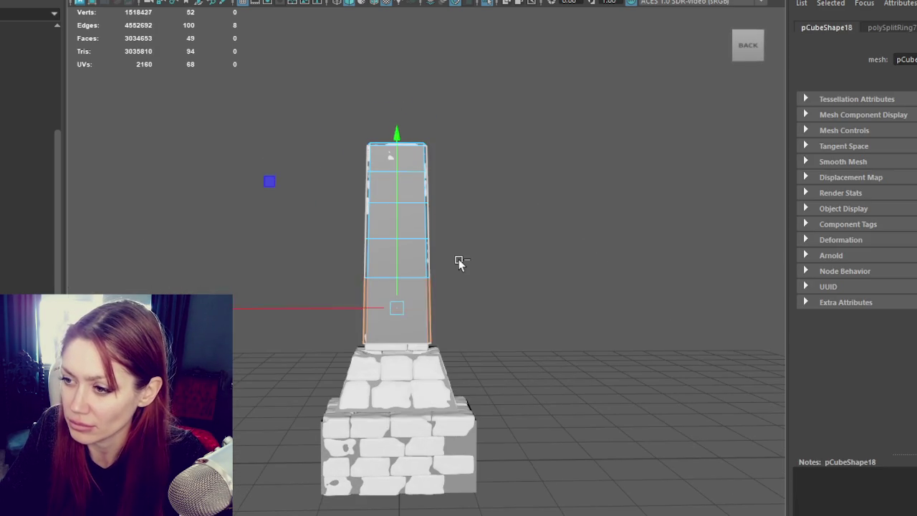
key(ctrl+z)
key(ctrl+z)
key(ctrl+z)
key(ctrl+z)
key(ctrl+z)
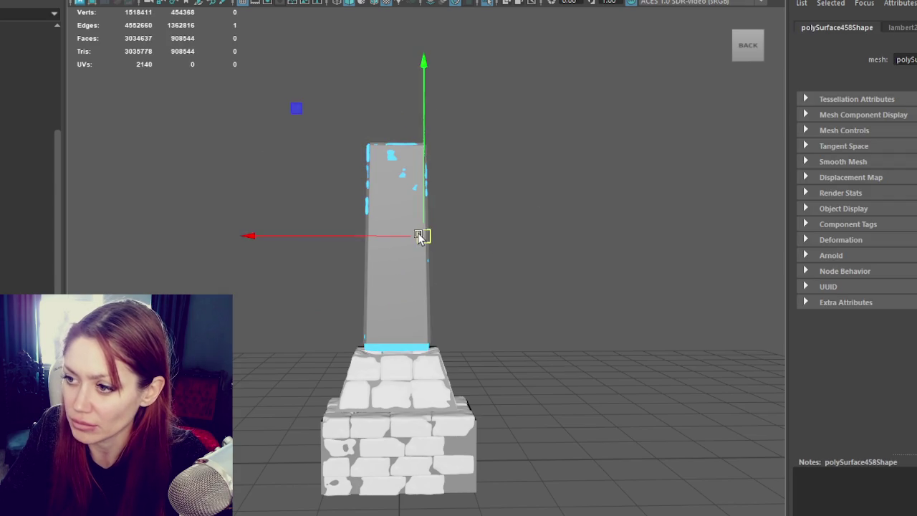
right_drag(519, 177, 607, 124)
click(419, 238)
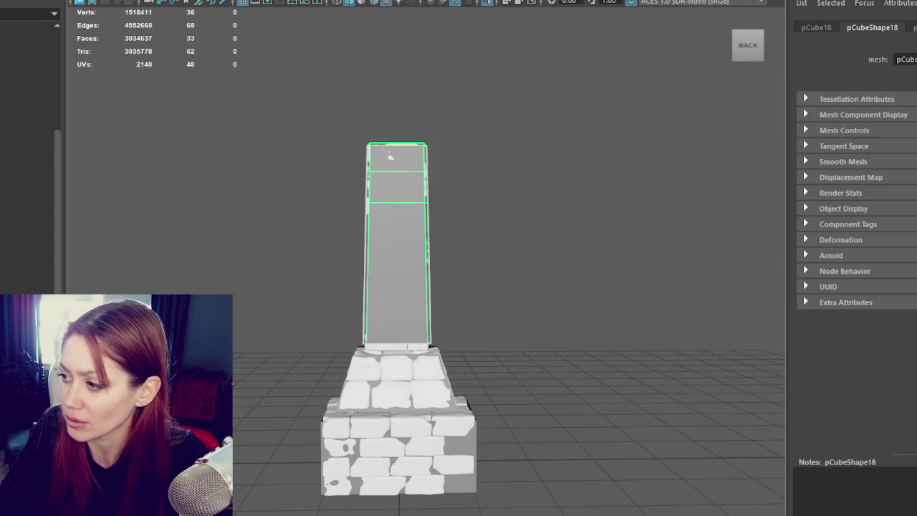
key(shift+z)
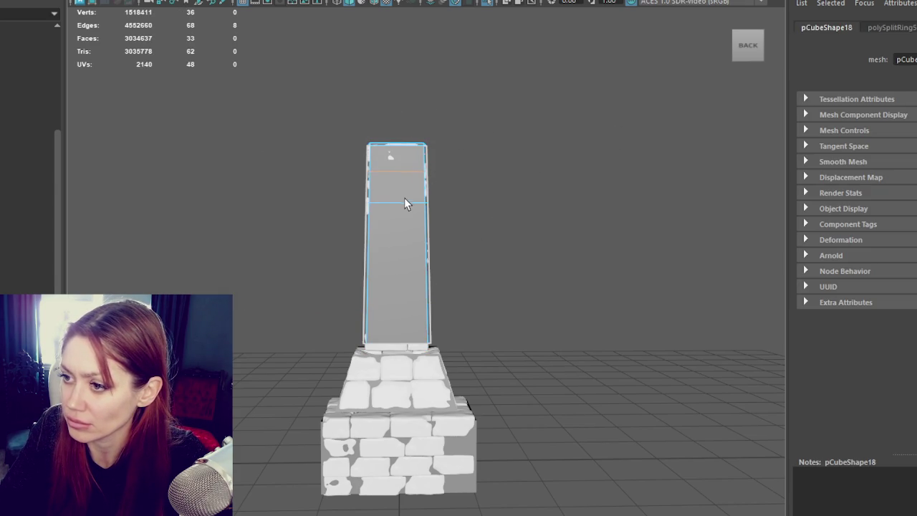
- Delete the two old edge loops and insert three evenly spaced loops across the pillar
key(ctrl+Delete)
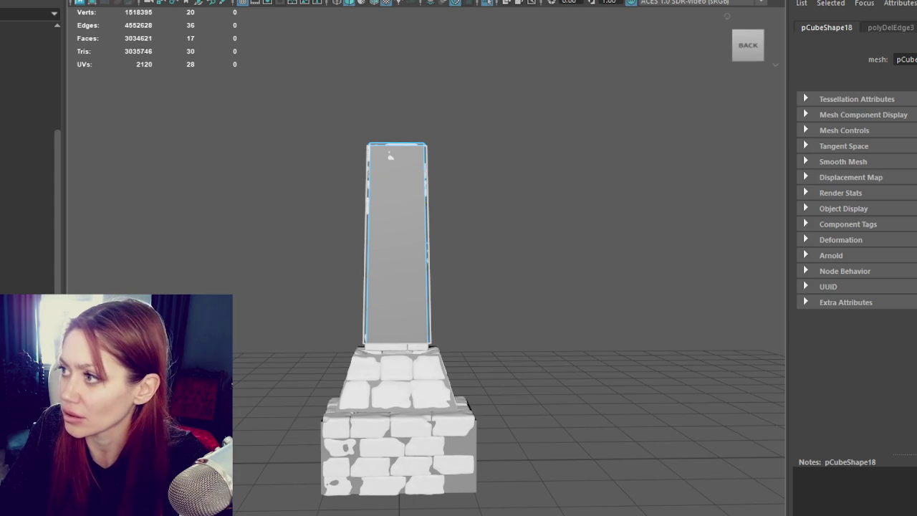
key(ctrl+shift+x)
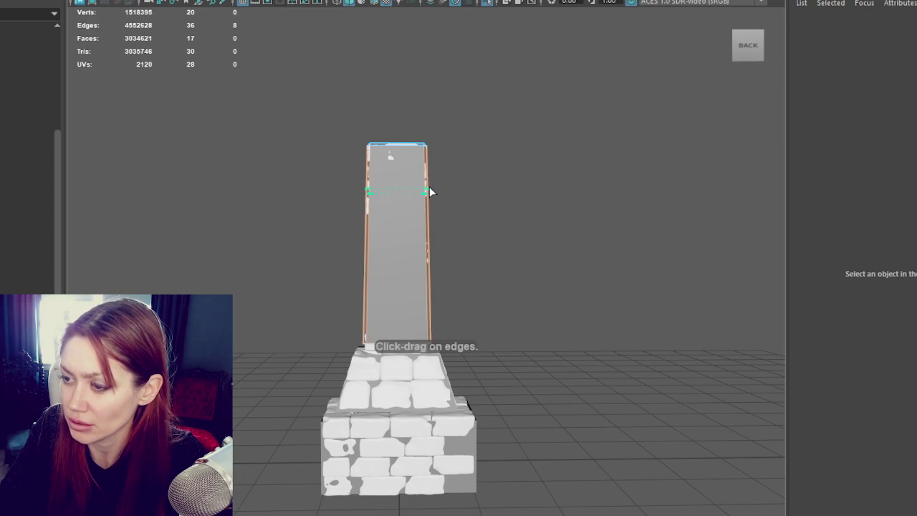
click(430, 190)
click(427, 240)
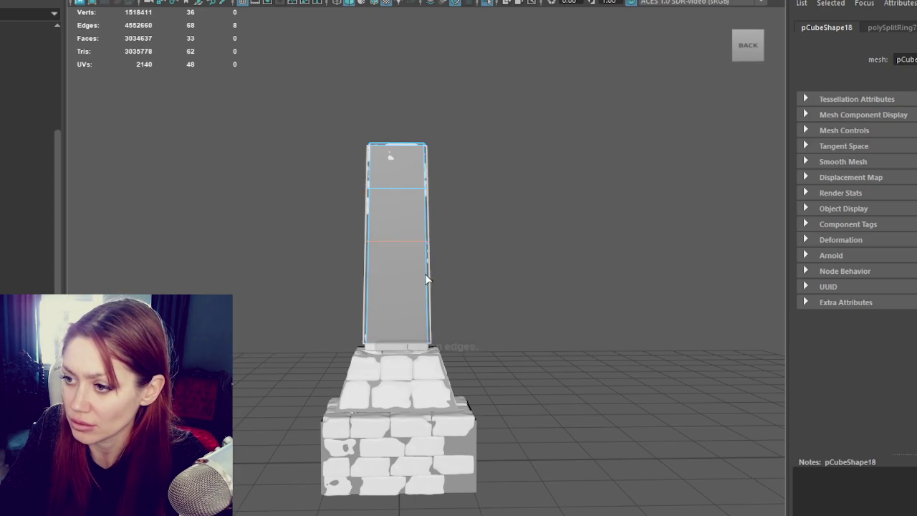
click(426, 292)
click(412, 216)
scroll(412, 215, up, 3)
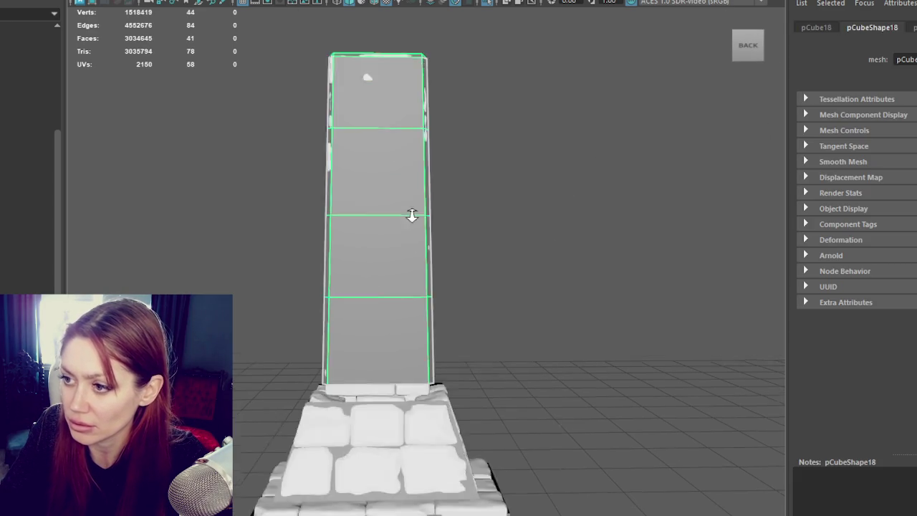
scroll(412, 215, up, 2)
click(296, 123)
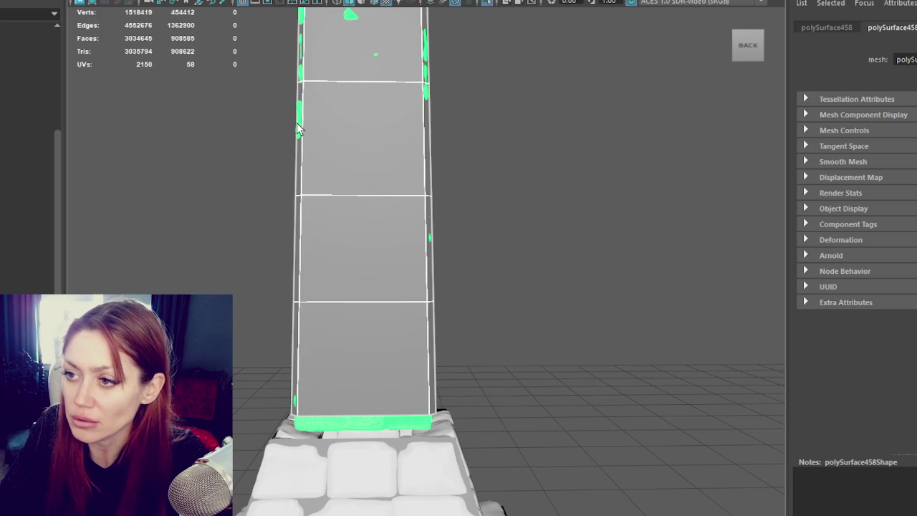
click(299, 129)
click(399, 215)
click(301, 255)
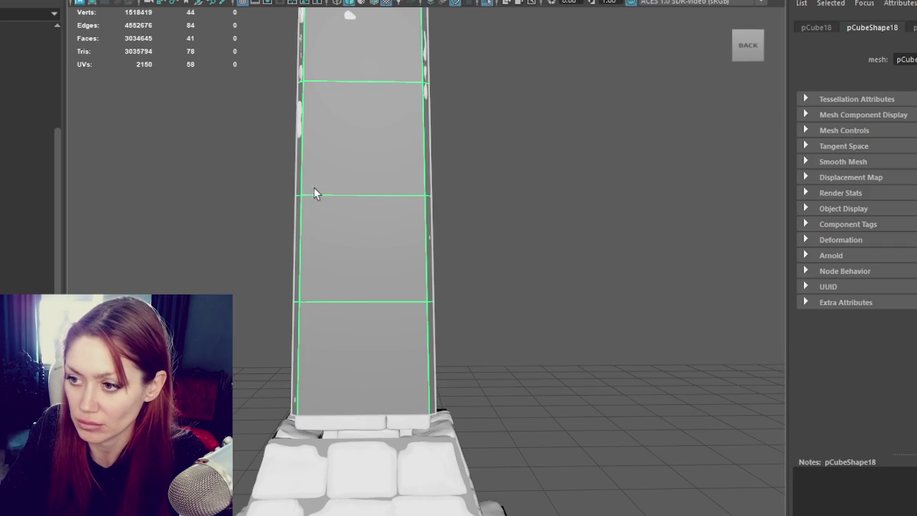
click(297, 123)
click(215, 0)
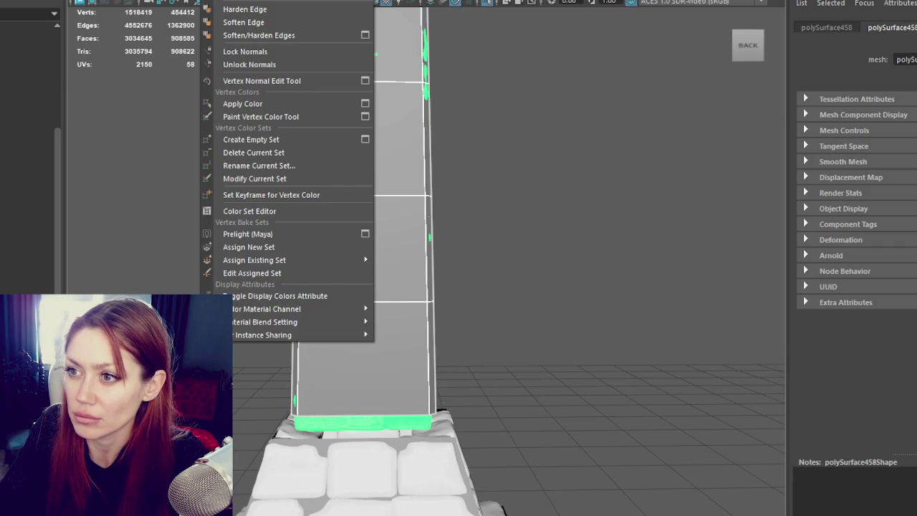
click(337, 0)
click(489, 98)
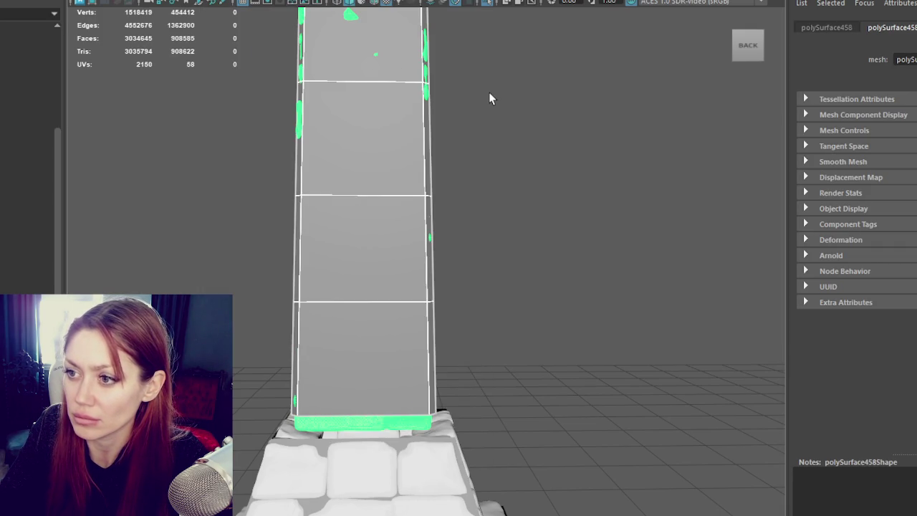
click(376, 387)
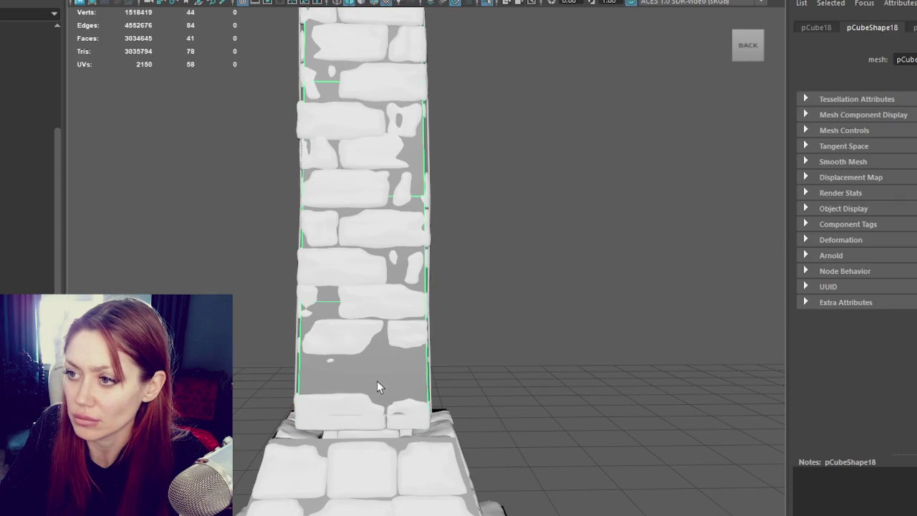
shift+right_drag(493, 149, 651, 208)
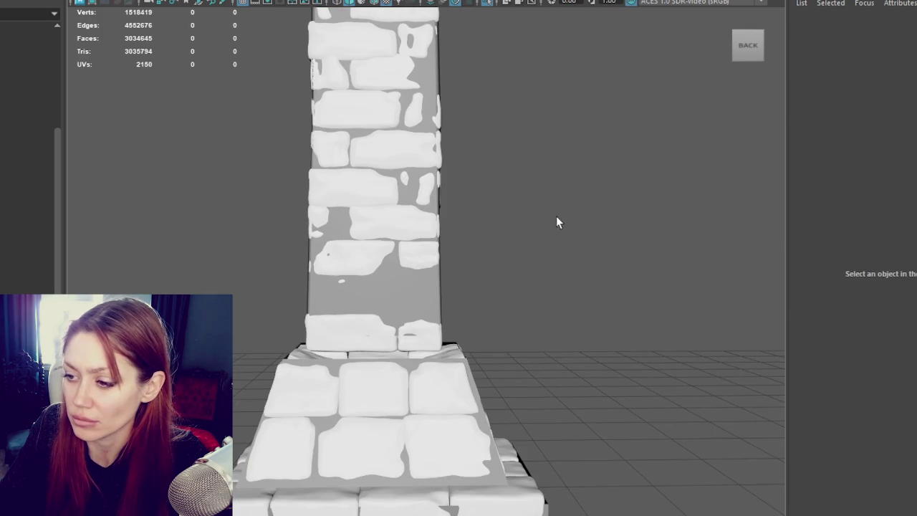
key(4)
click(396, 320)
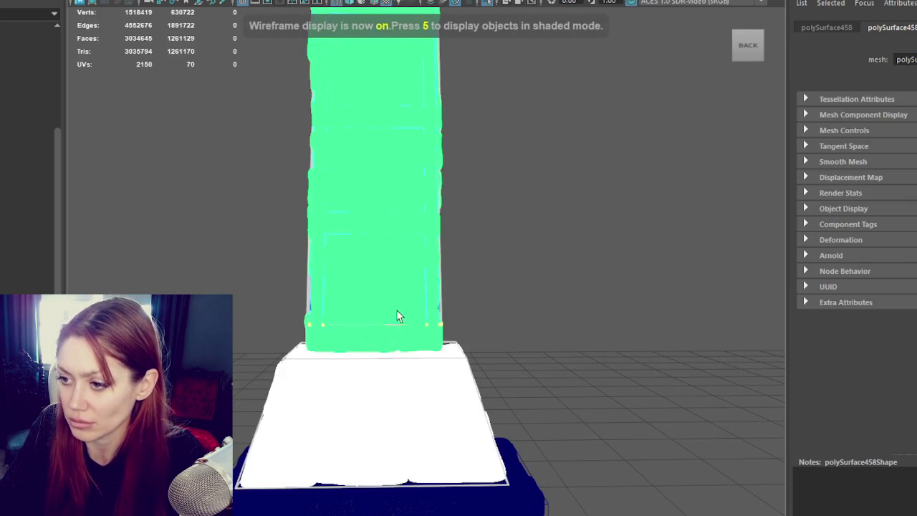
key(6)
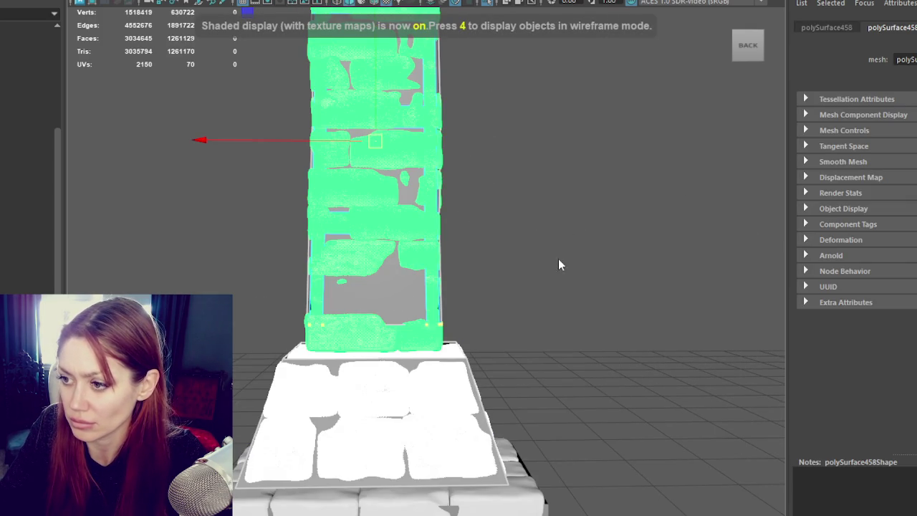
mouse_move(544, 185)
right_down()
mouse_move(588, 185)
mouse_move(452, 146)
right_up()
click(430, 293)
drag(487, 254, 245, 369)
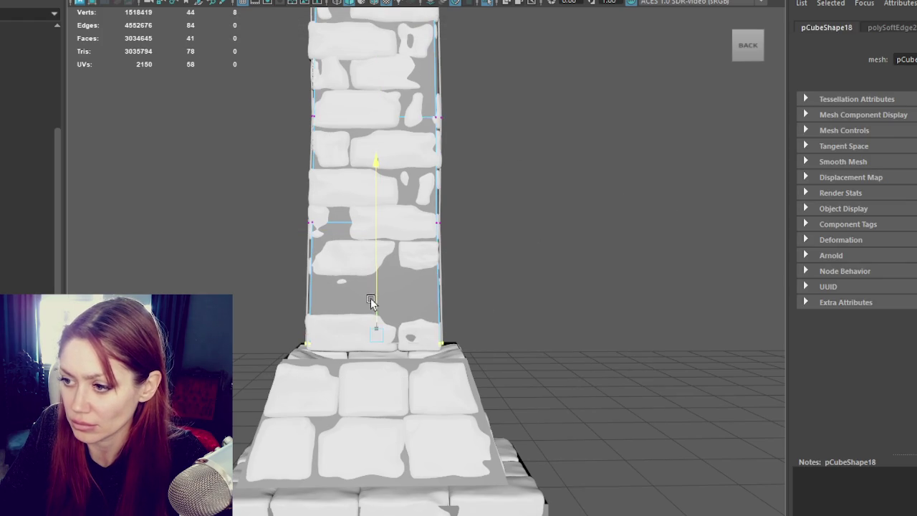
right_drag(518, 231, 588, 175)
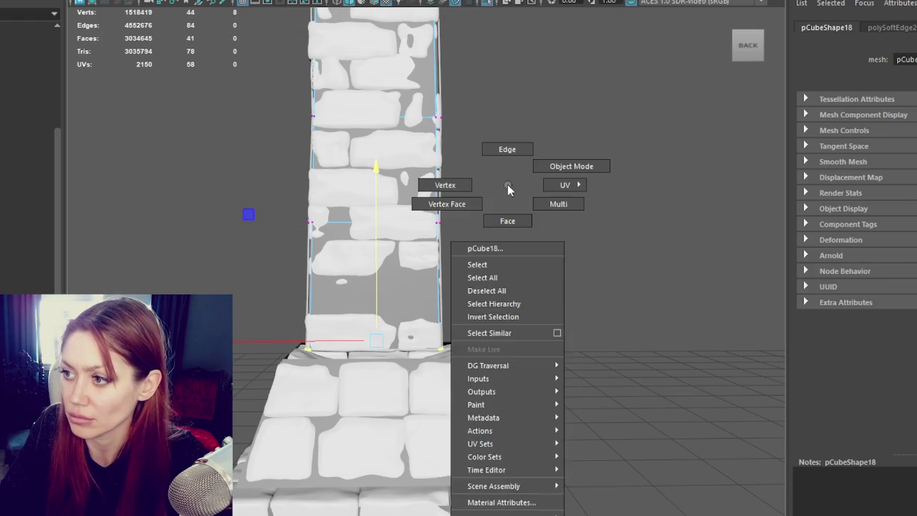
right_drag(505, 184, 379, 190)
alt+drag(380, 192, 465, 371)
click(429, 337)
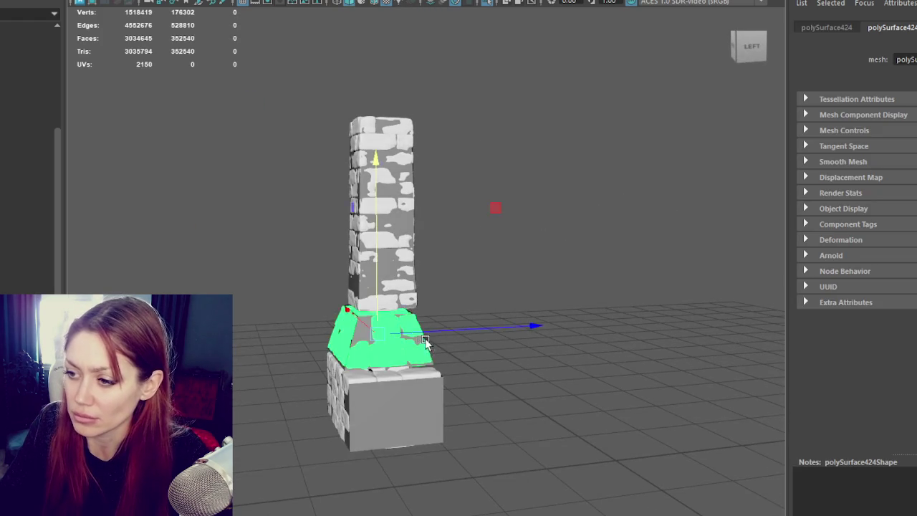
- Select the low-poly base box pCube17 and bevel it with a 0.1 fraction
key(f)
alt+drag(440, 341, 345, 304)
click(346, 303)
key(f)
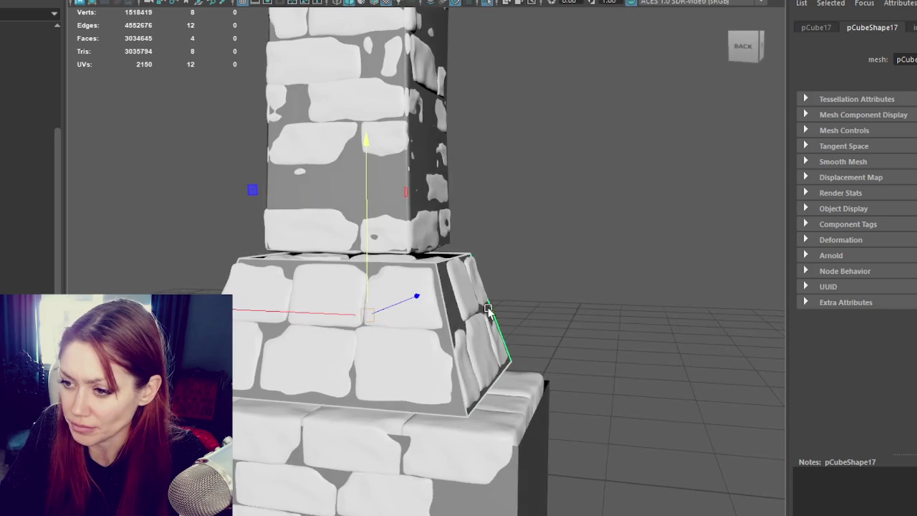
alt+drag(501, 294, 568, 290)
key(ctrl+b)
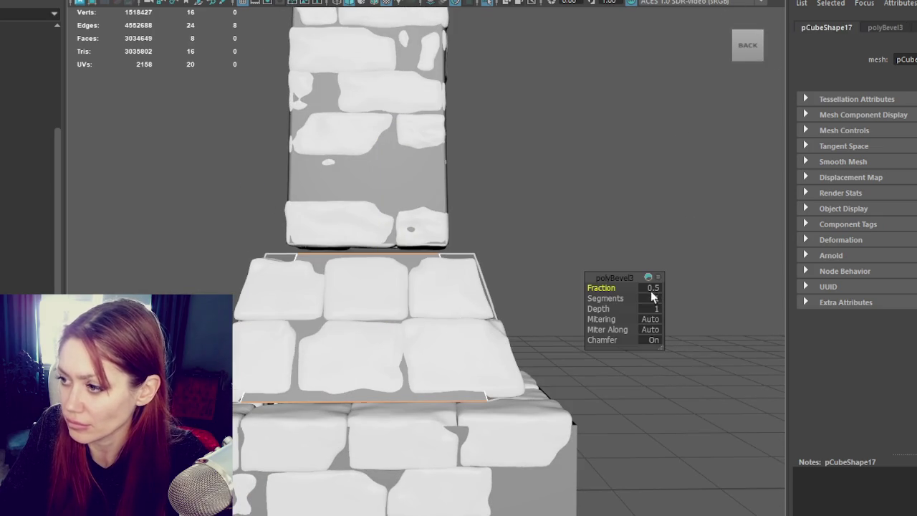
text(0.1)
key(Return)
- Cut vertical and horizontal edge loops across the base box's faces
right_drag(543, 152, 569, 134)
key(4)
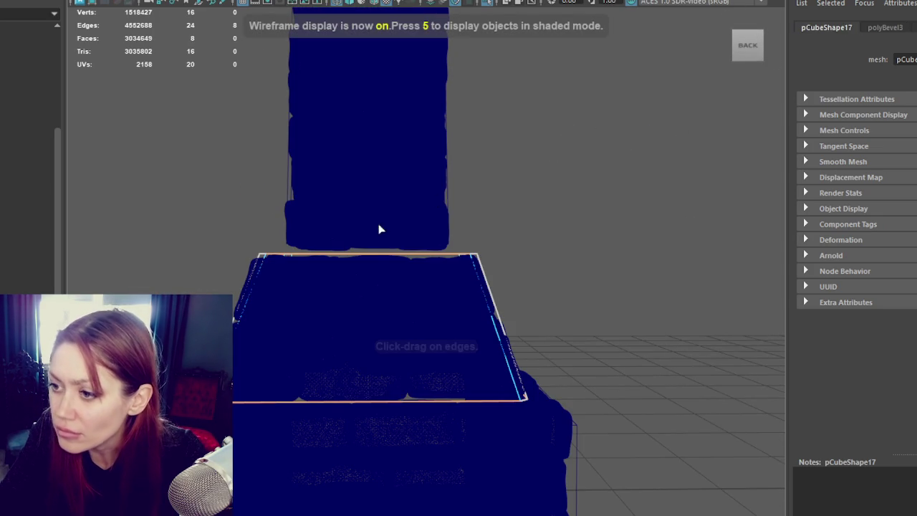
click(423, 257)
mouse_move(406, 257)
alt+mouse_down()
mouse_move(383, 271)
mouse_move(500, 250)
alt+mouse_up()
click(384, 265)
click(487, 261)
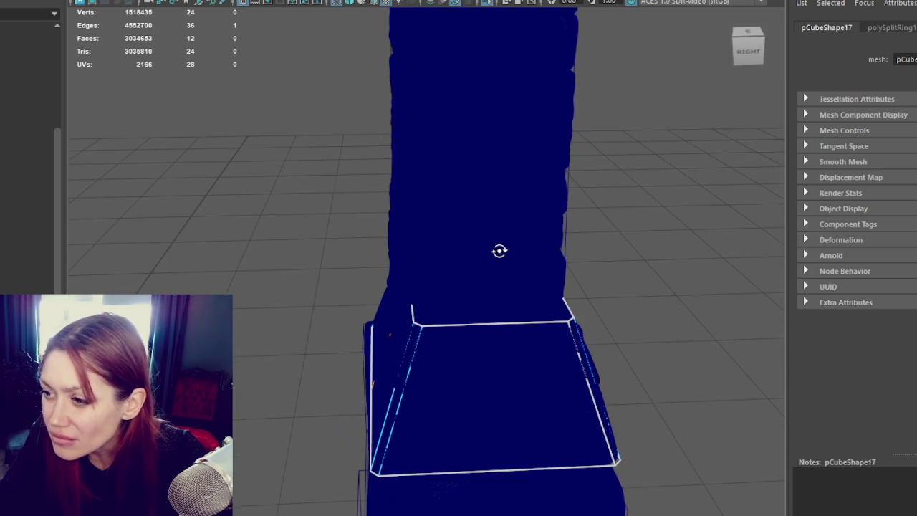
mouse_move(497, 323)
alt+mouse_down()
mouse_move(640, 298)
mouse_move(532, 212)
alt+mouse_up()
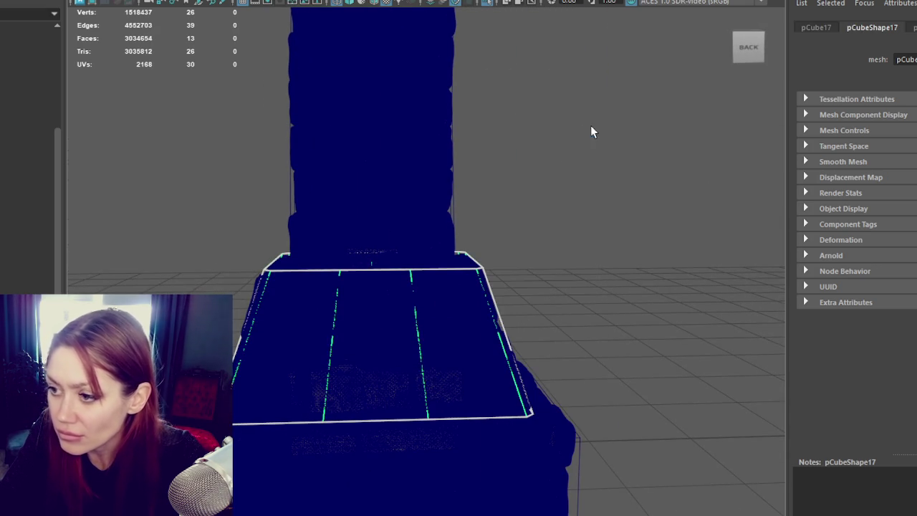
ctrl+click(505, 333)
- Select the high-poly brick base, pick an option from the deformer list, then deselect it
right_drag(560, 185, 579, 187)
click(472, 273)
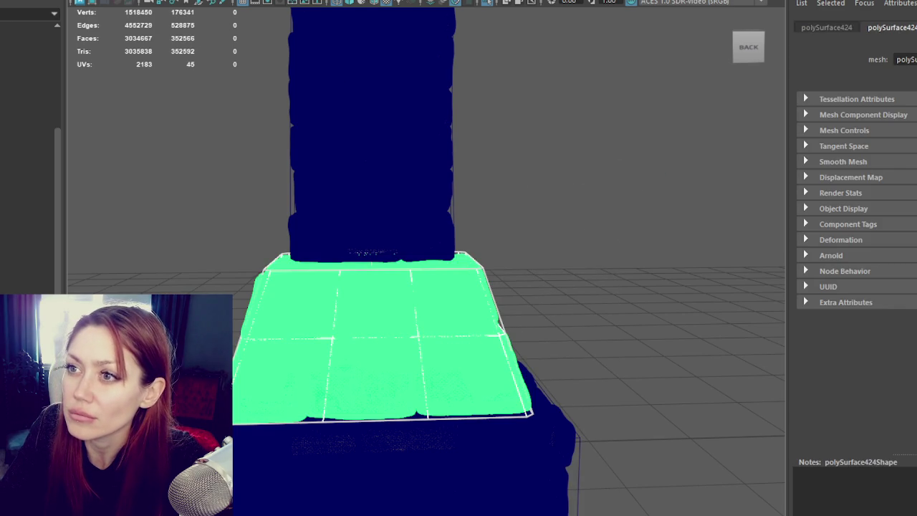
click(351, 0)
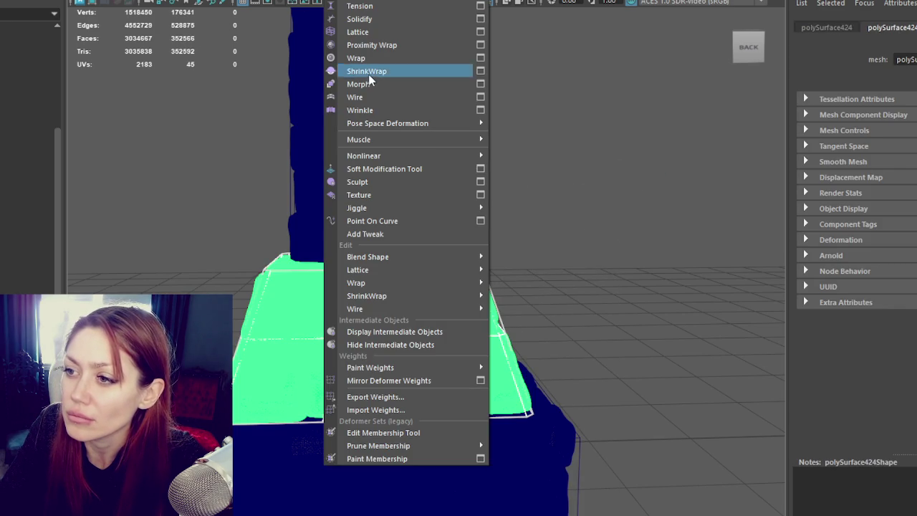
click(368, 72)
right_drag(523, 184, 560, 192)
click(571, 187)
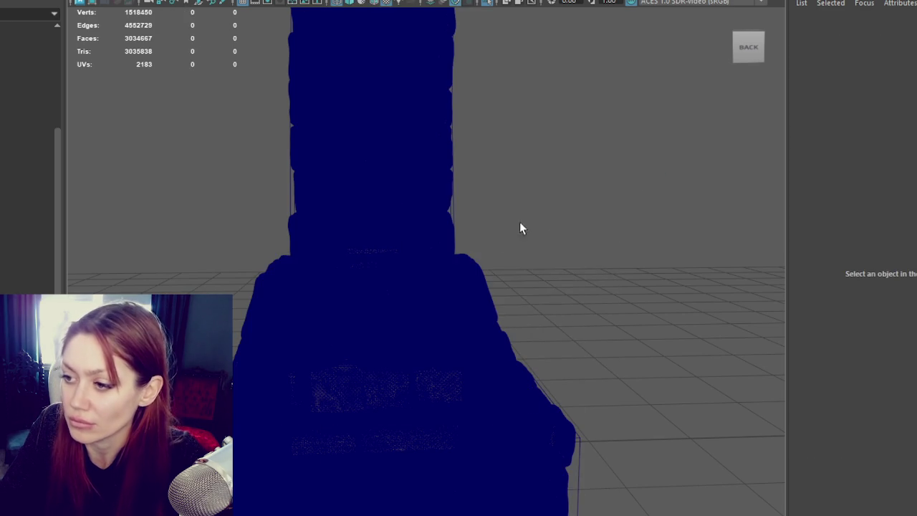
- Rename the high-poly chimney top to Chimney_Top_Hi
click(426, 231)
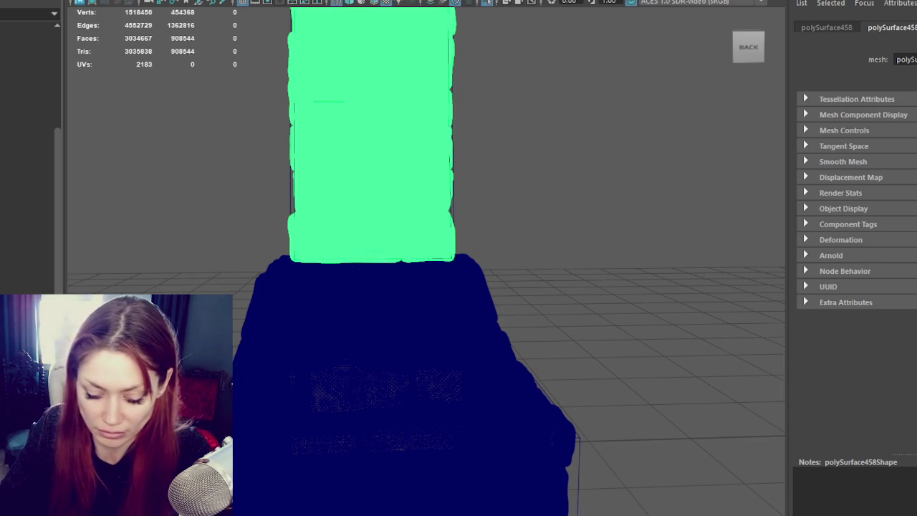
key(Return)
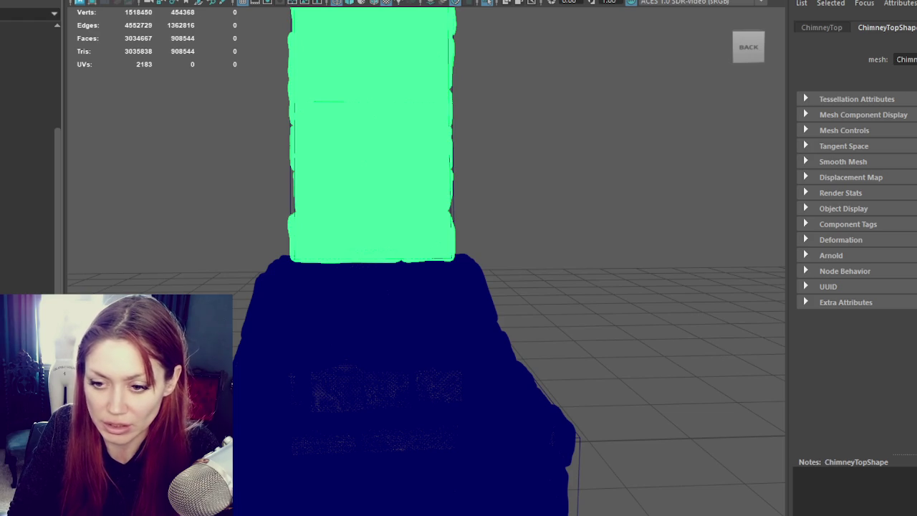
text(Chimney_Top_Hi)
key(Return)
click(283, 180)
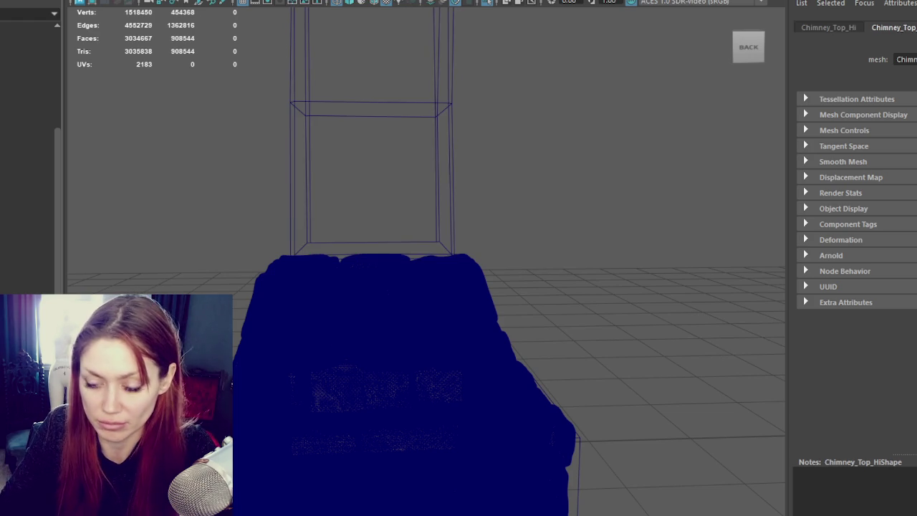
- Rename pCube18 to Chimney_Top_Low and select all of its faces
click(291, 179)
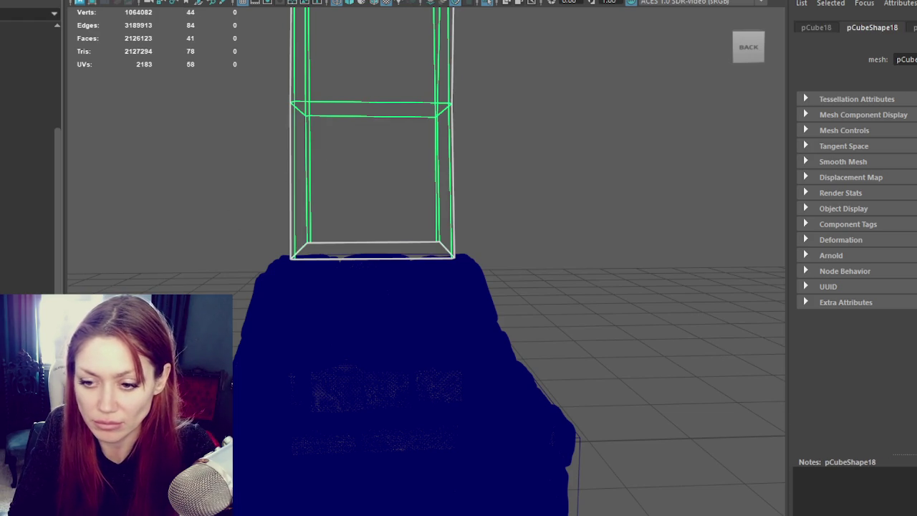
text(Chimney_Top_Low)
key(Return)
key(F11)
key(ctrl+shift+a)
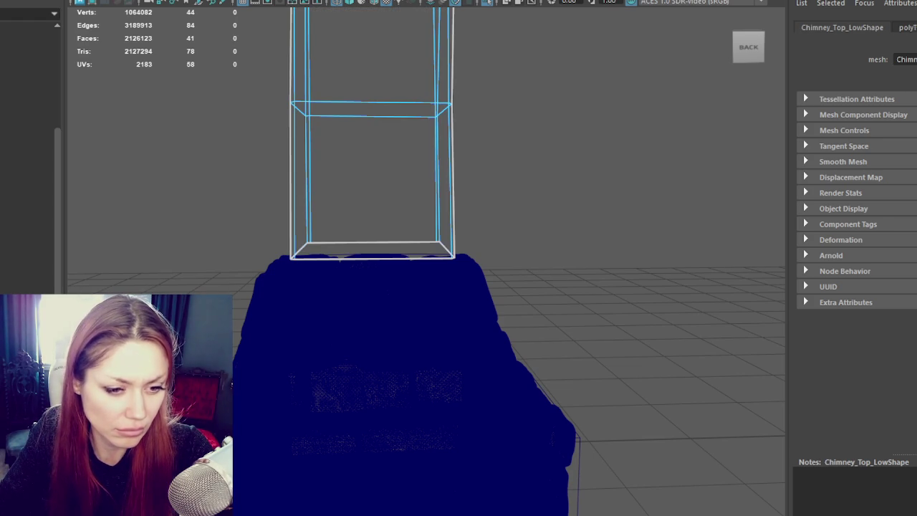
- In the UV Editor, cut and sew Chimney_Top_Low's seam, then unfold its UV shell
mouse_move(4, 198)
mouse_down()
mouse_move(318, 205)
mouse_move(396, 156)
mouse_up()
click(291, 274)
shift+right_drag(379, 304, 427, 396)
scroll(401, 351, down, 3)
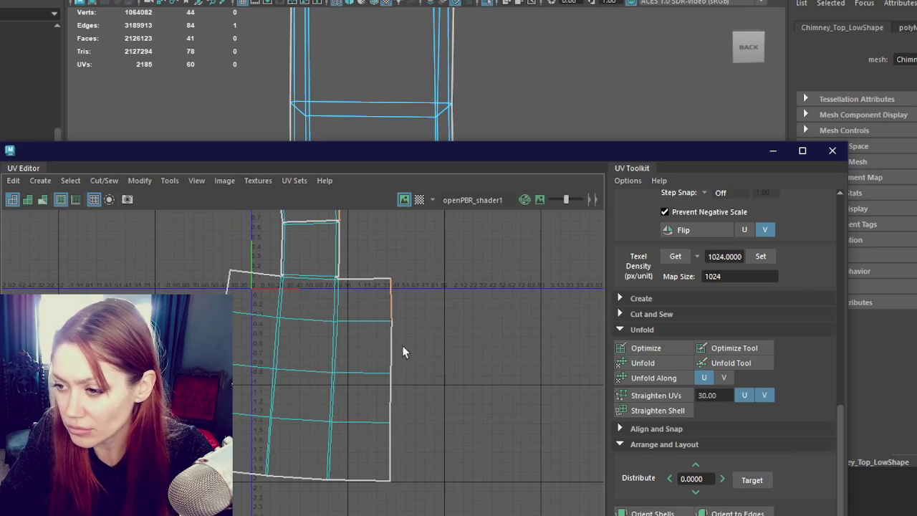
shift+right_drag(506, 296, 465, 261)
double_click(303, 326)
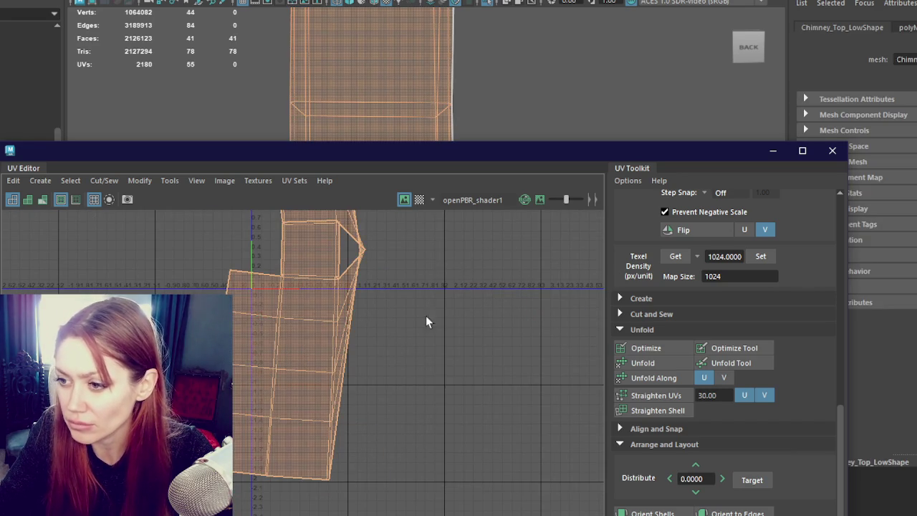
shift+right_drag(302, 326, 276, 315)
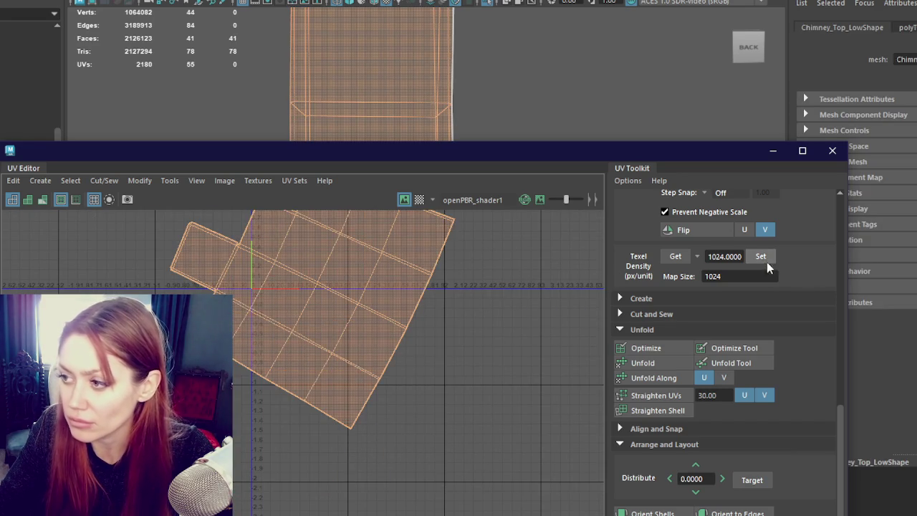
- Orient the UV shell, rotate it upright, and frame it in view
click(643, 513)
scroll(716, 401, up, 5)
click(744, 315)
click(744, 315)
click(744, 315)
key(f)
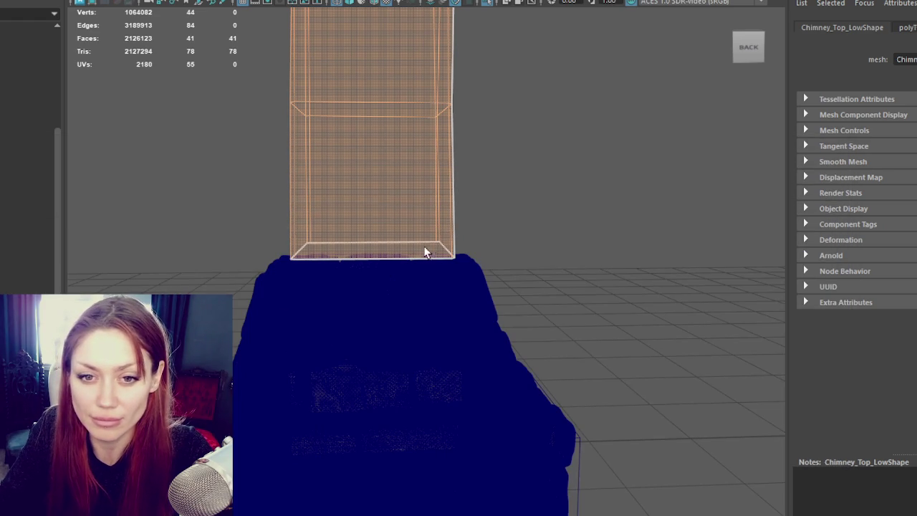
right_drag(520, 172, 600, 134)
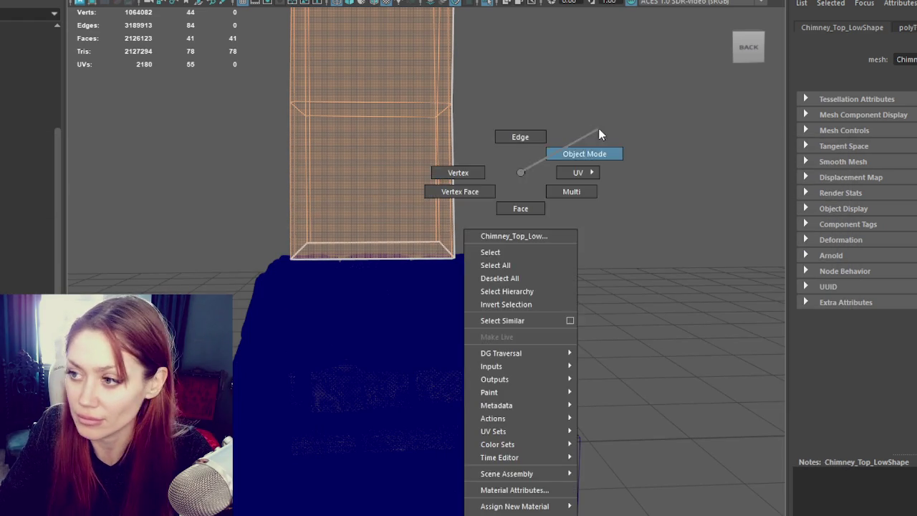
- Hide the low-poly Chimney_Top_Low box
key(5)
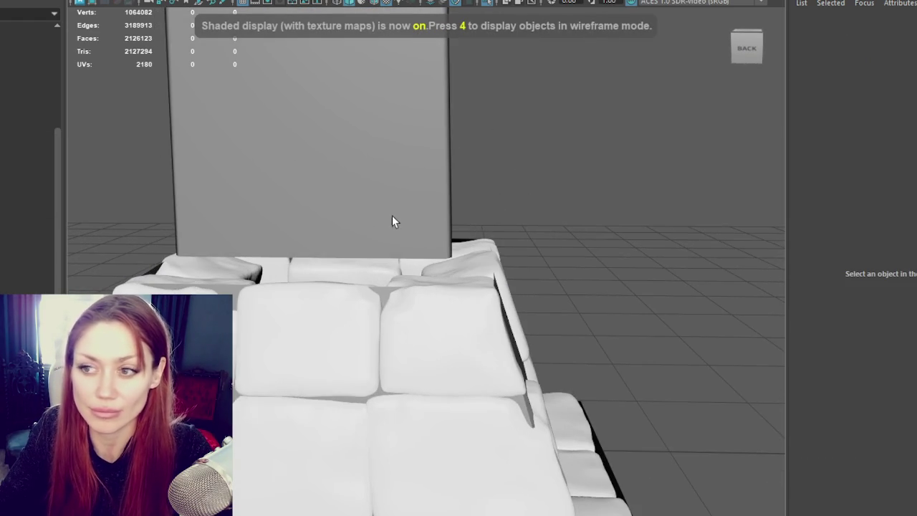
click(392, 222)
scroll(430, 229, down, 5)
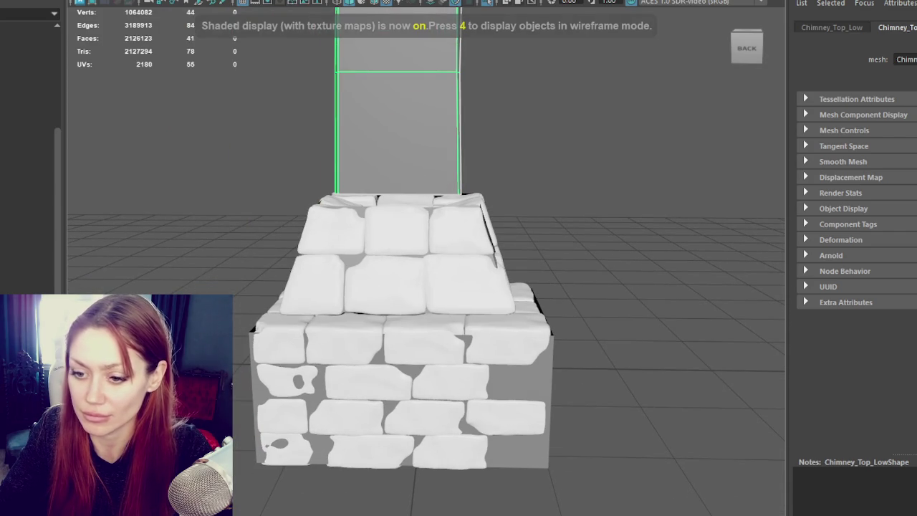
key(ctrl+h)
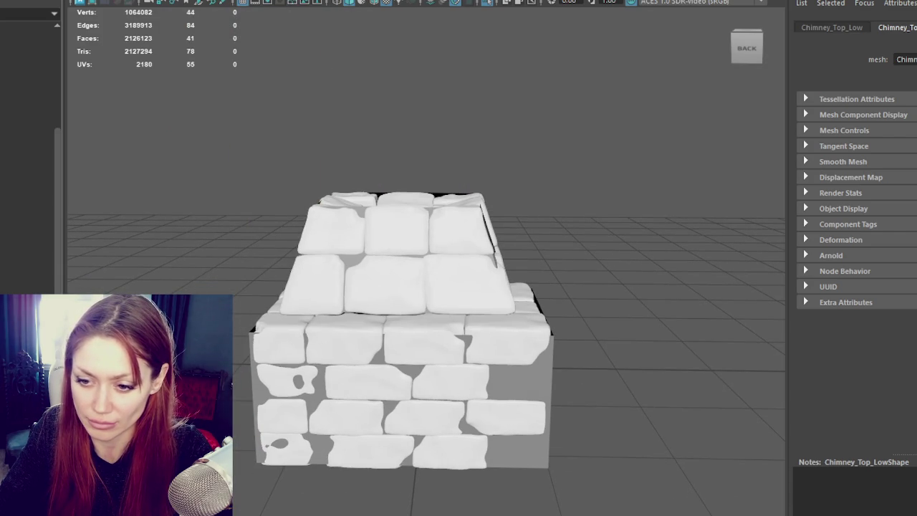
- Rename the stone slab Chimney_Mid_Hi, soften its edges, and hide the upper high-poly tier
click(368, 247)
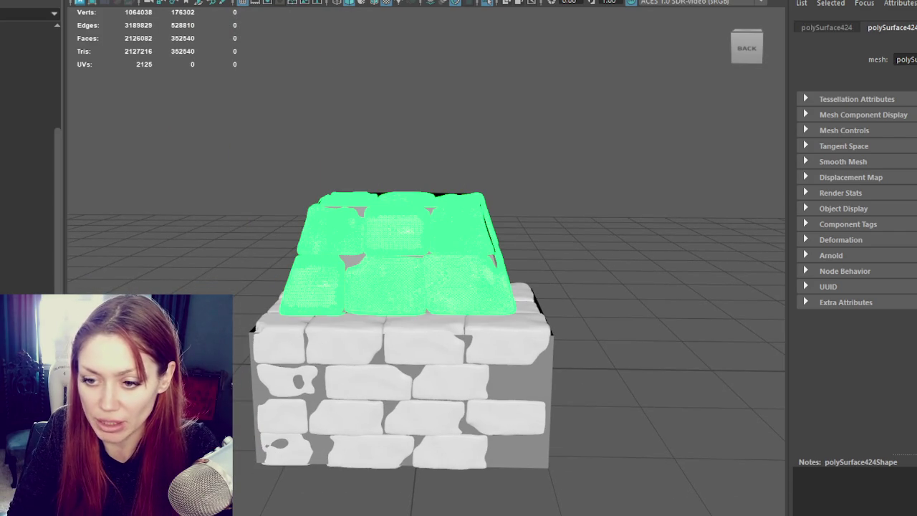
key(Return)
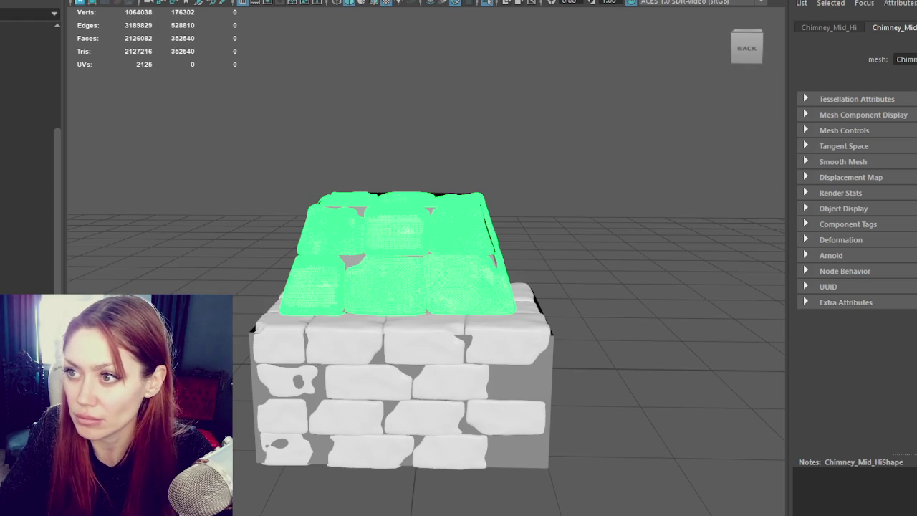
shift+right_drag(386, 97, 546, 101)
click(546, 105)
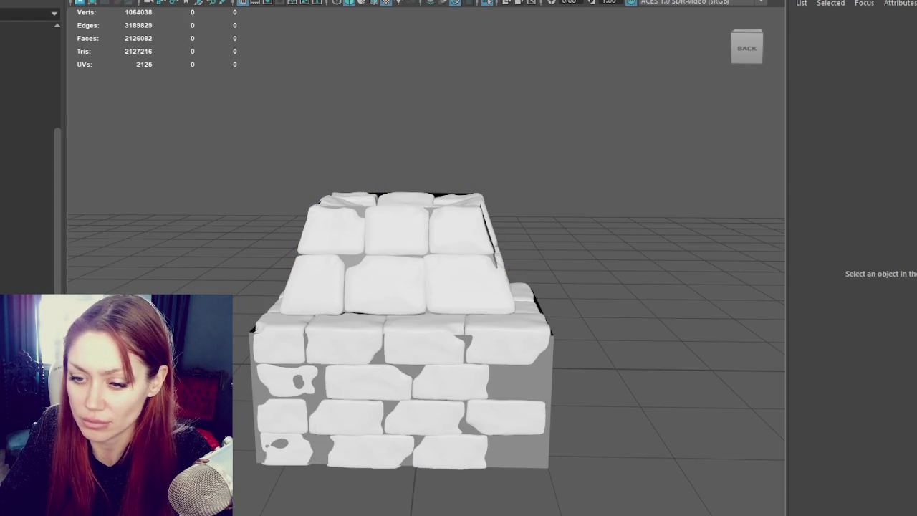
click(401, 337)
click(394, 265)
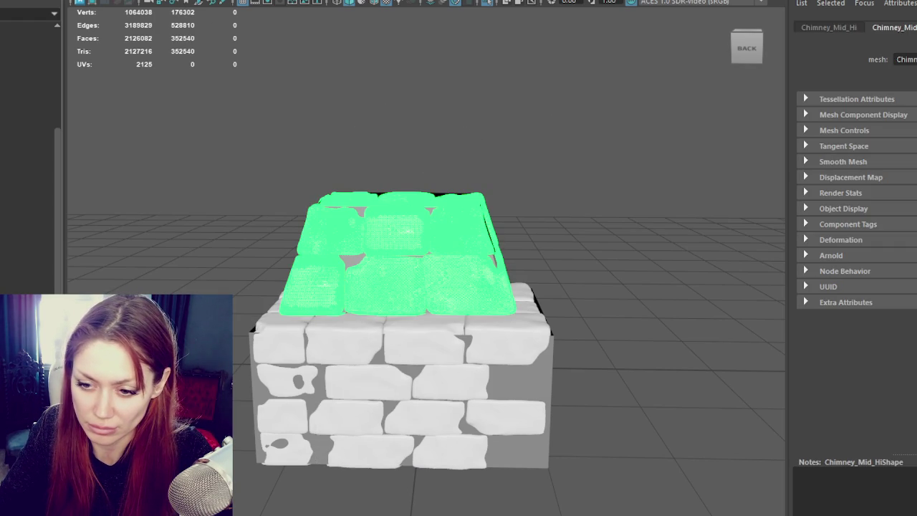
key(ctrl+h)
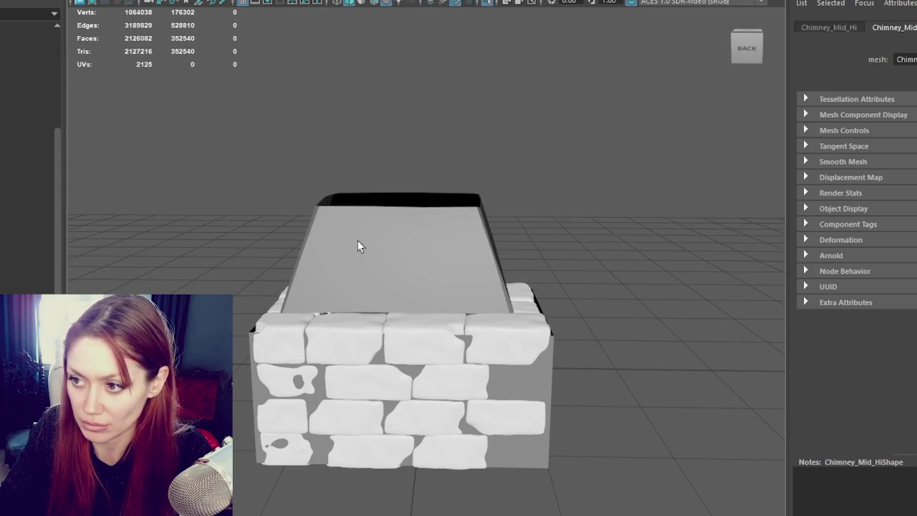
- Select the low-poly slab's faces, return to object mode, and hide the slab
click(367, 218)
mouse_move(381, 167)
shift+right_down()
mouse_move(489, 219)
mouse_move(495, 202)
shift+right_up()
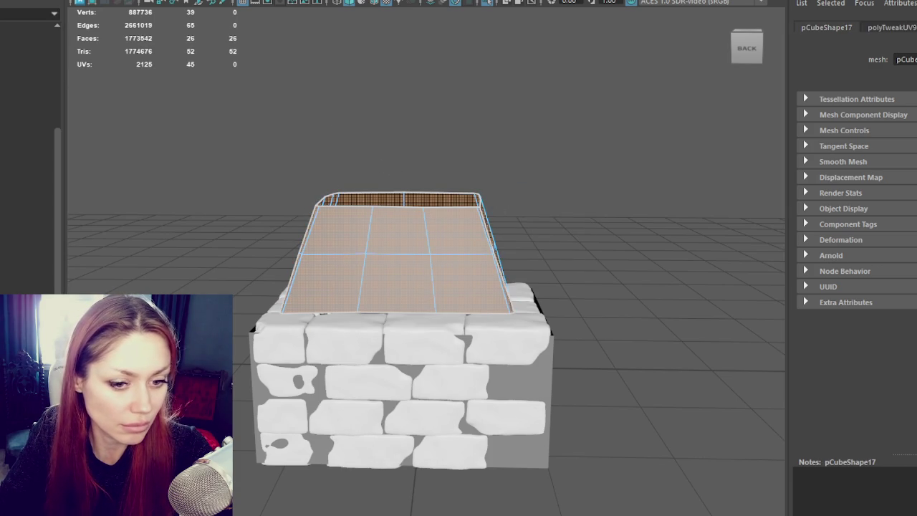
ctrl+click(405, 200)
click(331, 198)
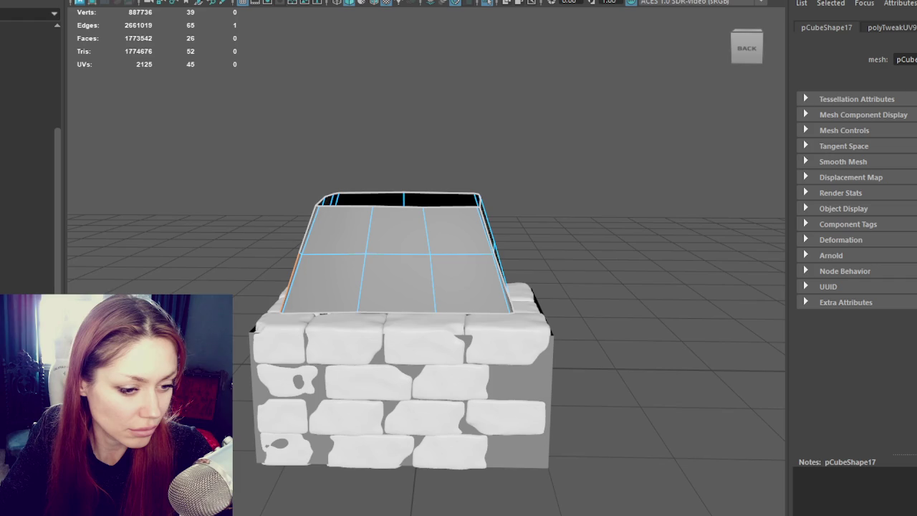
key(ctrl+z)
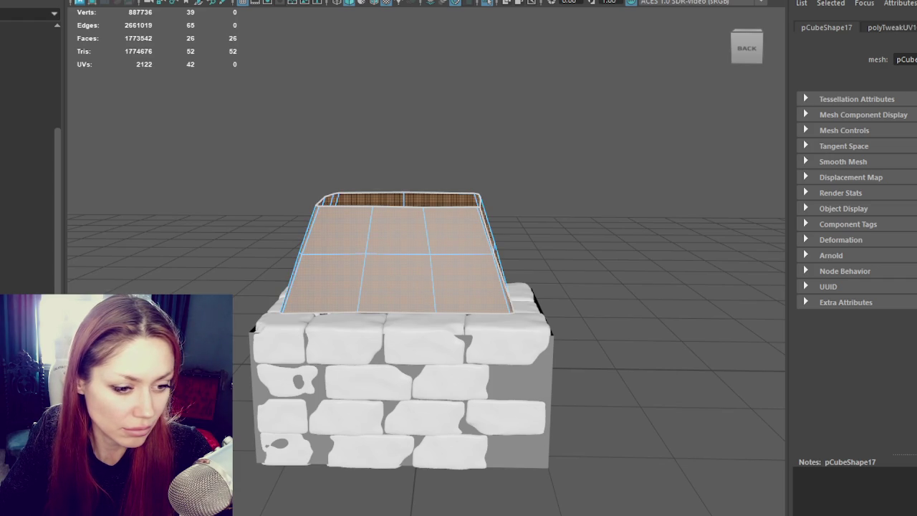
key(F8)
click(452, 113)
click(308, 257)
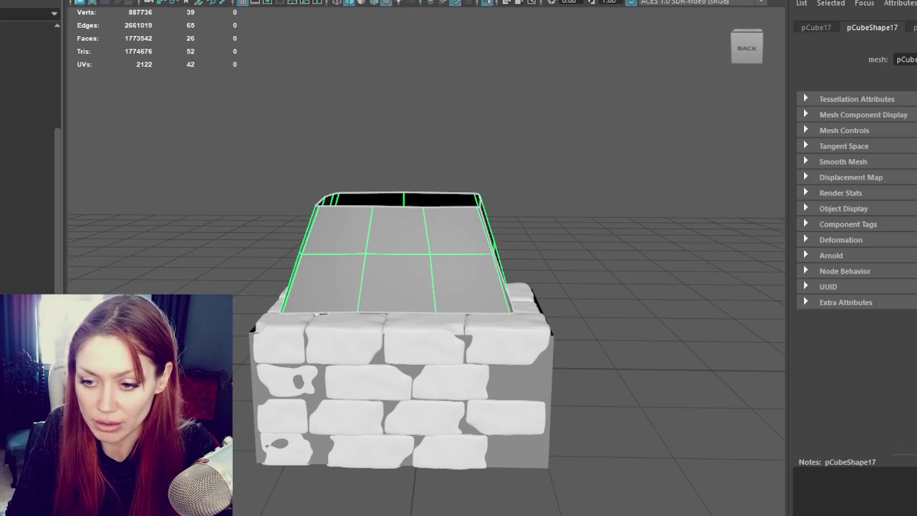
key(Delete)
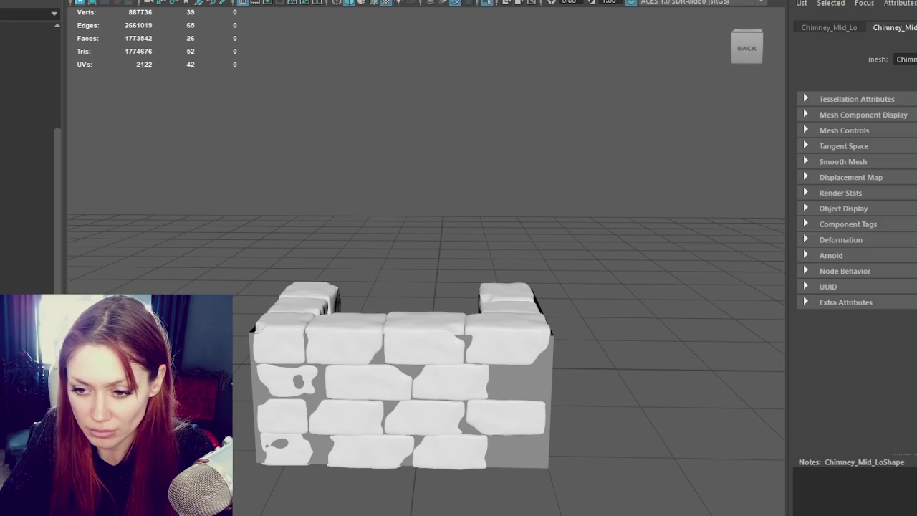
- Hide the brick mesh and select the low-poly wall box pCube19
click(369, 333)
shift+right_drag(446, 180, 573, 212)
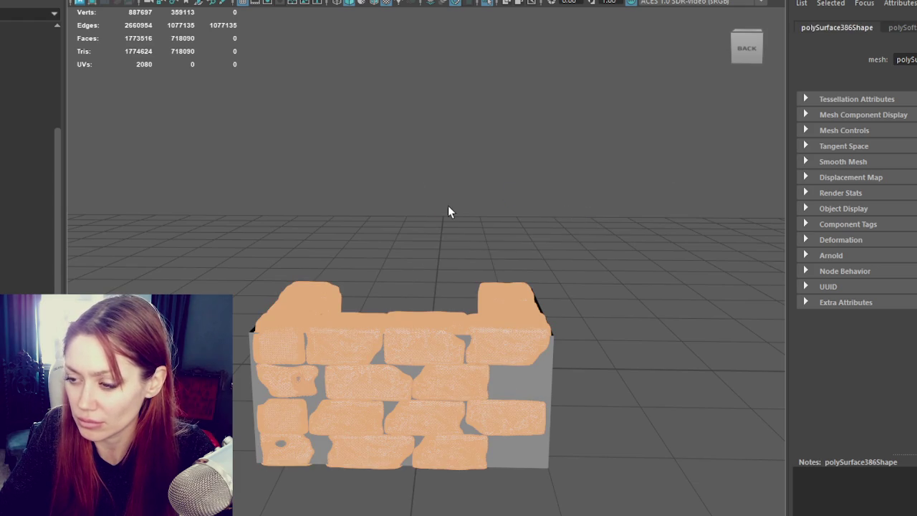
key(F8)
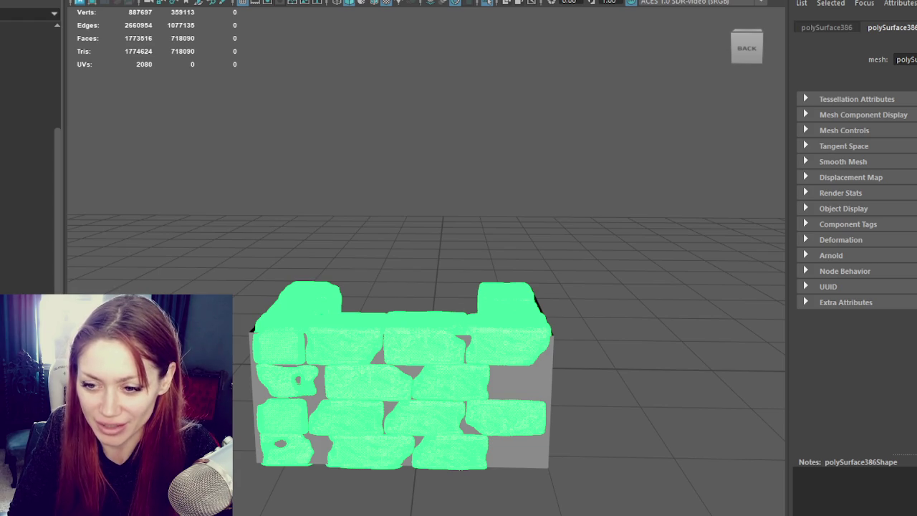
key(ctrl+h)
click(298, 399)
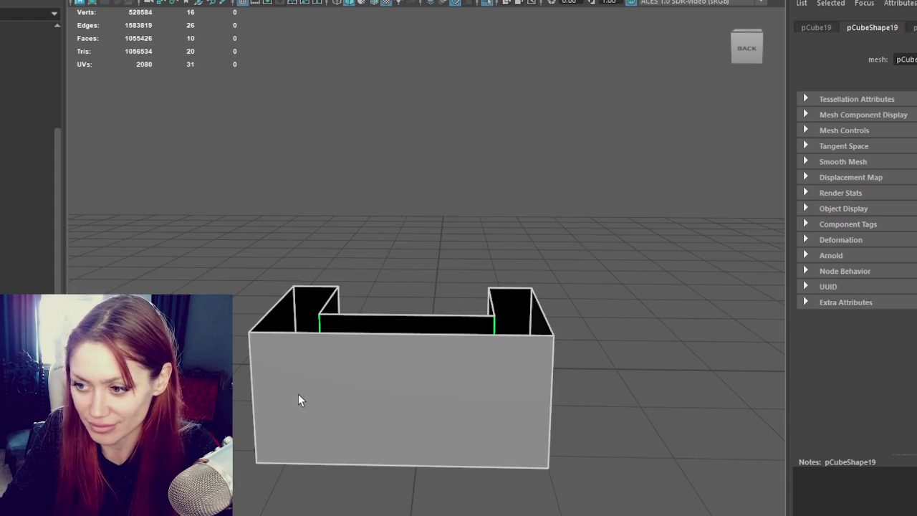
- Select the U-shaped box's outer vertical corner edges and its inner edges
alt+drag(438, 291, 481, 401)
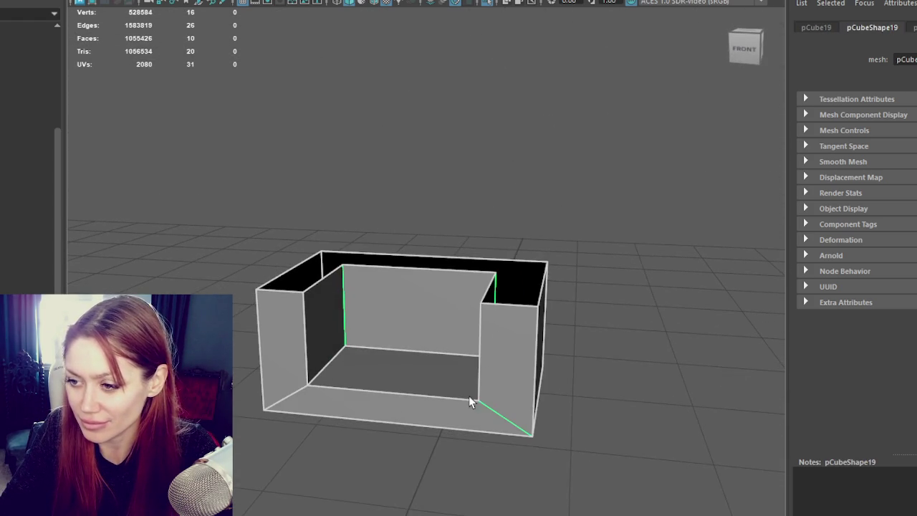
right_drag(401, 184, 402, 152)
shift+click(362, 393)
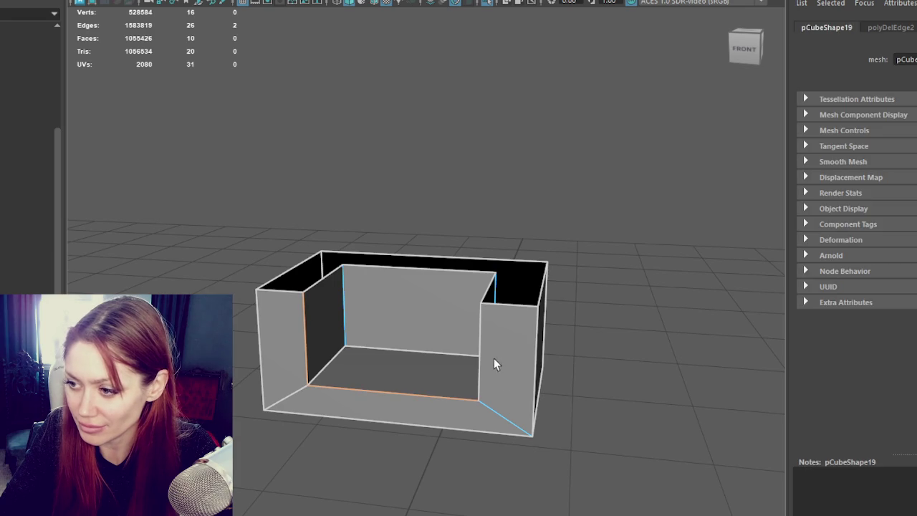
shift+click(478, 353)
shift+click(539, 339)
shift+click(262, 324)
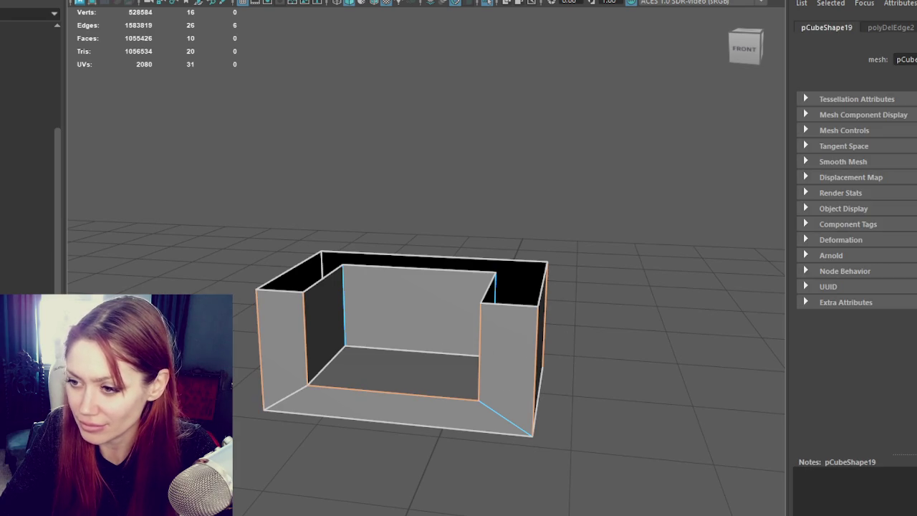
shift+click(328, 264)
mouse_move(328, 263)
alt+mouse_down()
mouse_move(511, 276)
mouse_move(661, 260)
mouse_move(555, 248)
mouse_move(495, 300)
mouse_move(573, 71)
alt+mouse_up()
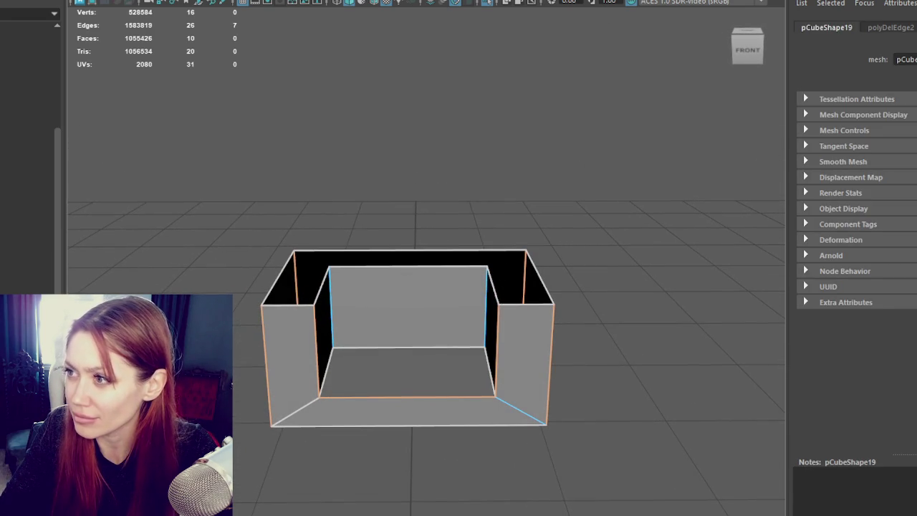
shift+click(334, 324)
shift+click(419, 345)
shift+click(491, 369)
mouse_move(624, 356)
alt+mouse_down()
mouse_move(548, 352)
mouse_move(594, 350)
mouse_move(573, 344)
alt+mouse_up()
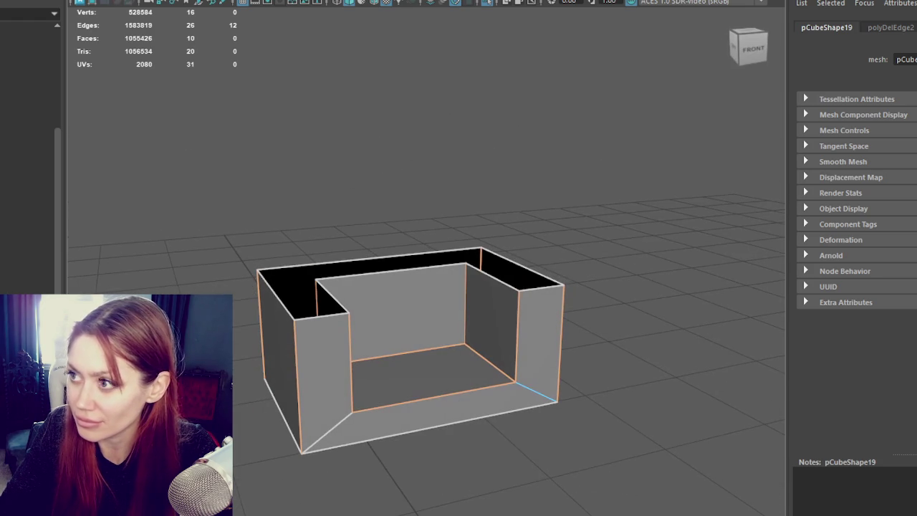
- Bevel the selected edges at a 0.5 fraction and reselect the box
key(ctrl+b)
mouse_move(679, 134)
alt+mouse_down()
mouse_move(591, 202)
mouse_move(602, 287)
alt+mouse_up()
click(359, 192)
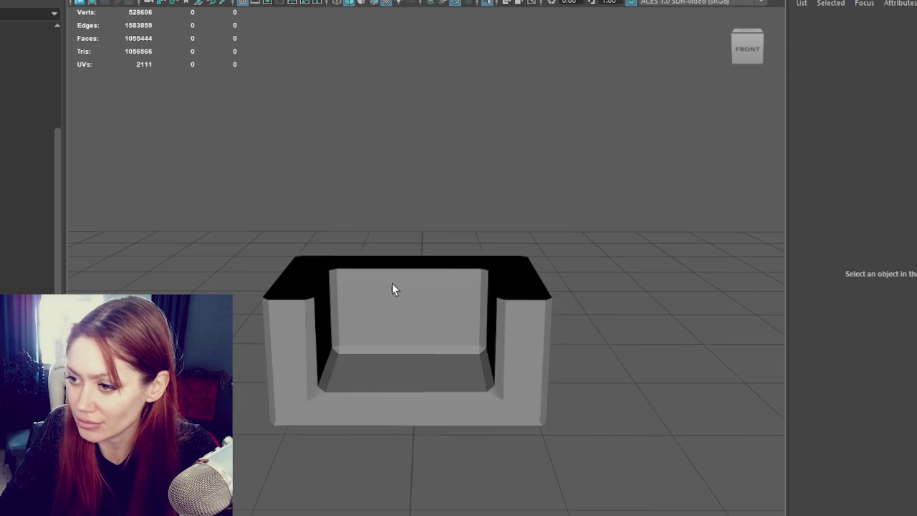
click(395, 284)
shift+right_drag(368, 211, 584, 168)
click(388, 307)
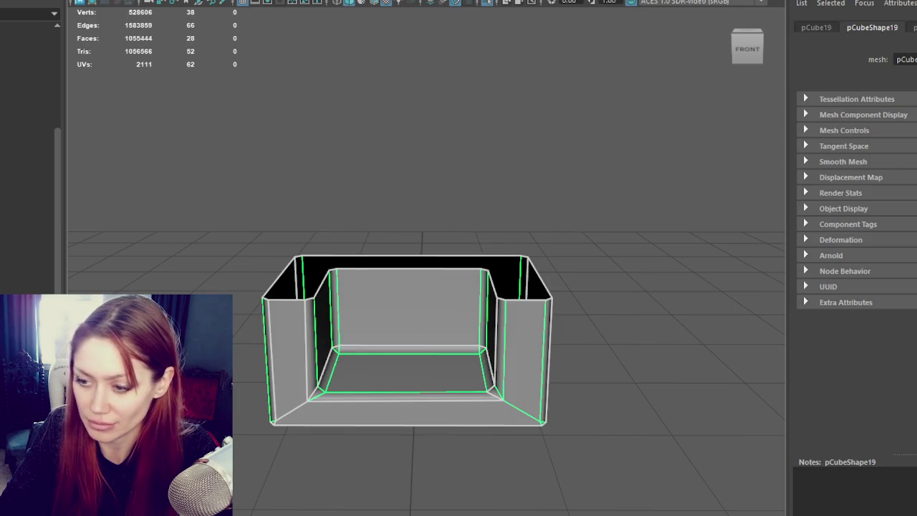
- Project the base box's UVs from the front and cut the top-left corner edge
key(ctrl+F11)
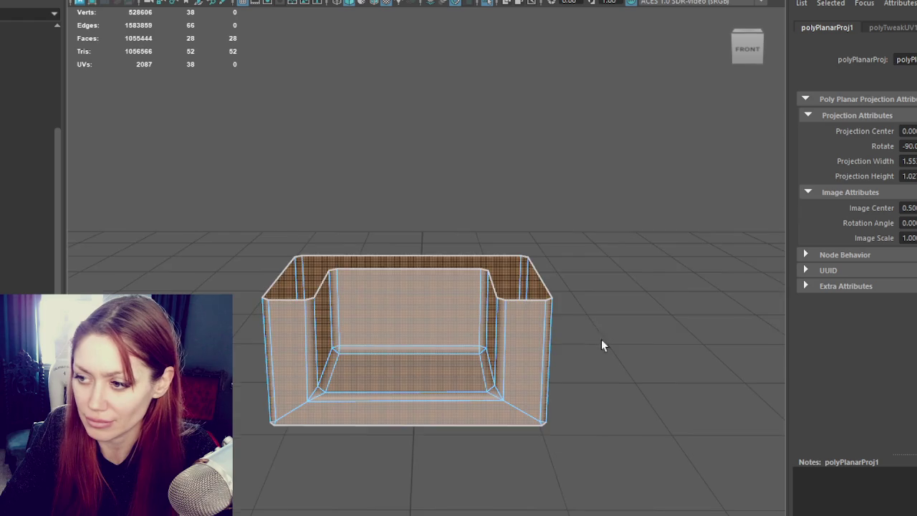
alt+drag(599, 339, 641, 249)
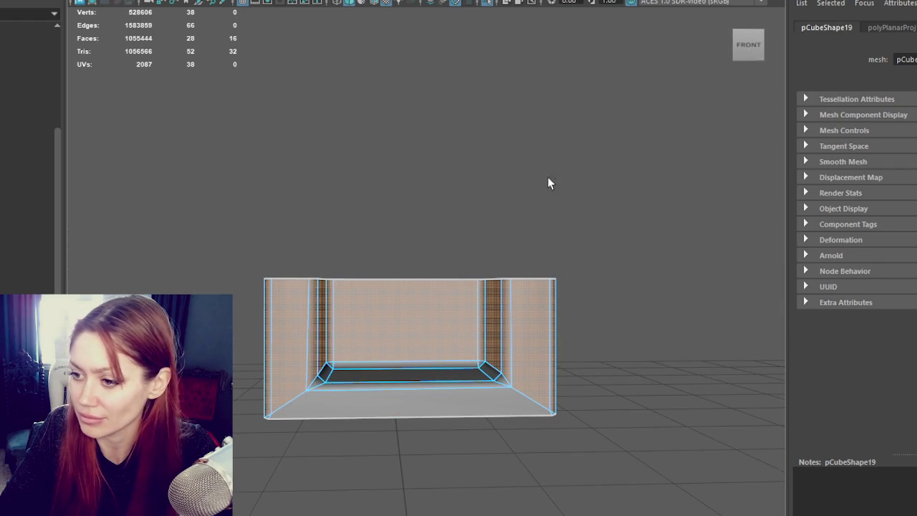
key(g)
alt+drag(387, 93, 385, 144)
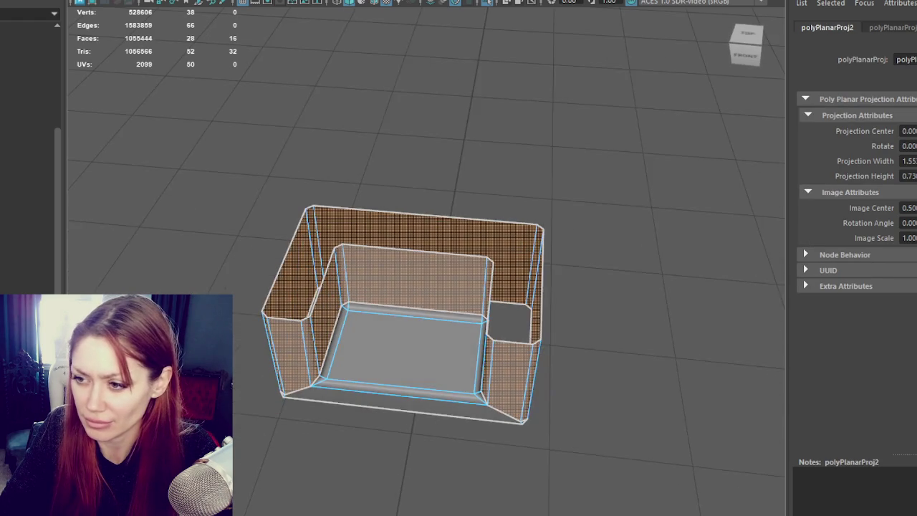
click(384, 144)
click(313, 225)
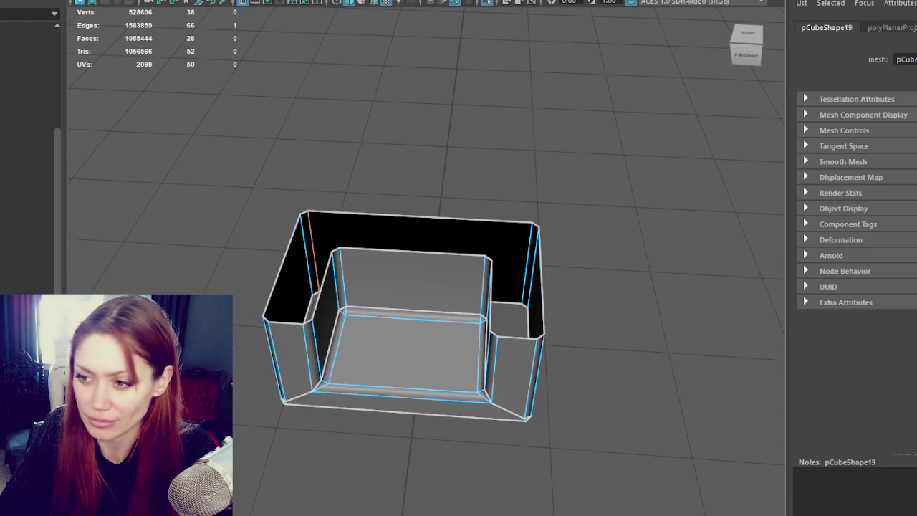
- Lay out the box's UV shells and rename pCube19 to Chimney_Bottom_Lo
key(ctrl+F11)
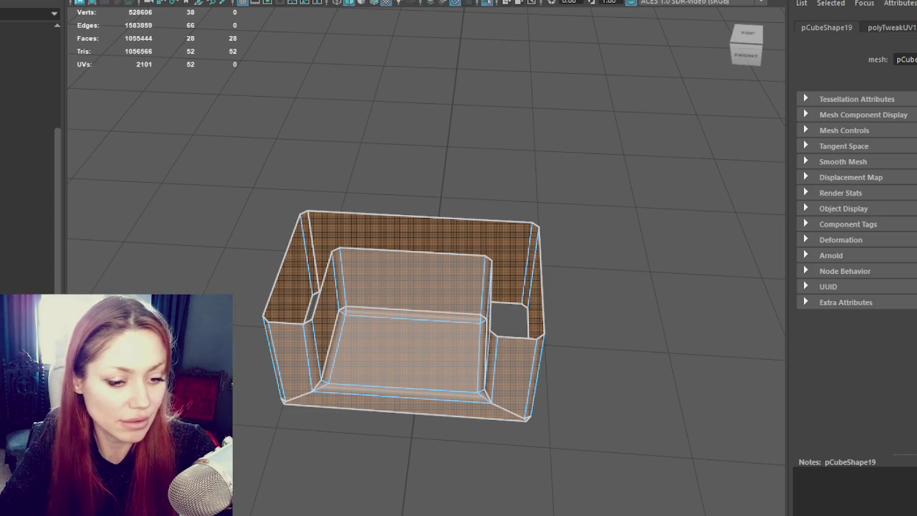
key(Escape)
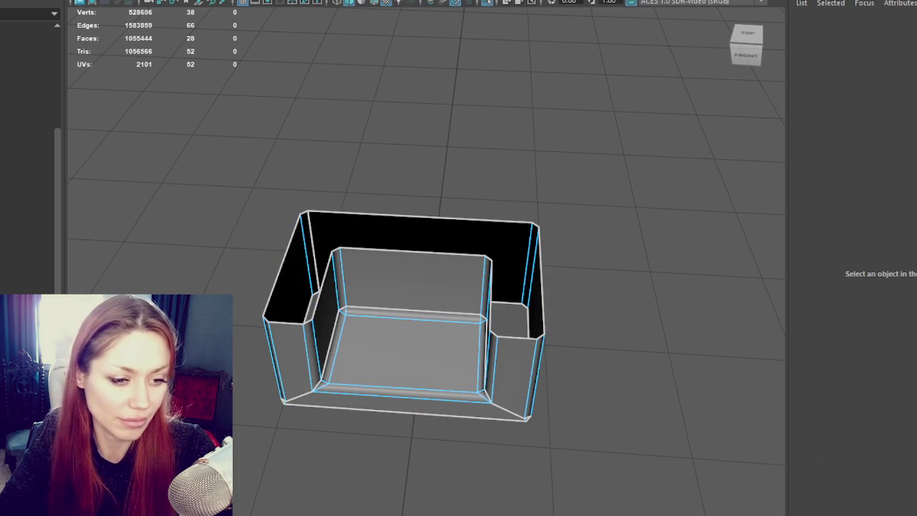
key(ctrl+z)
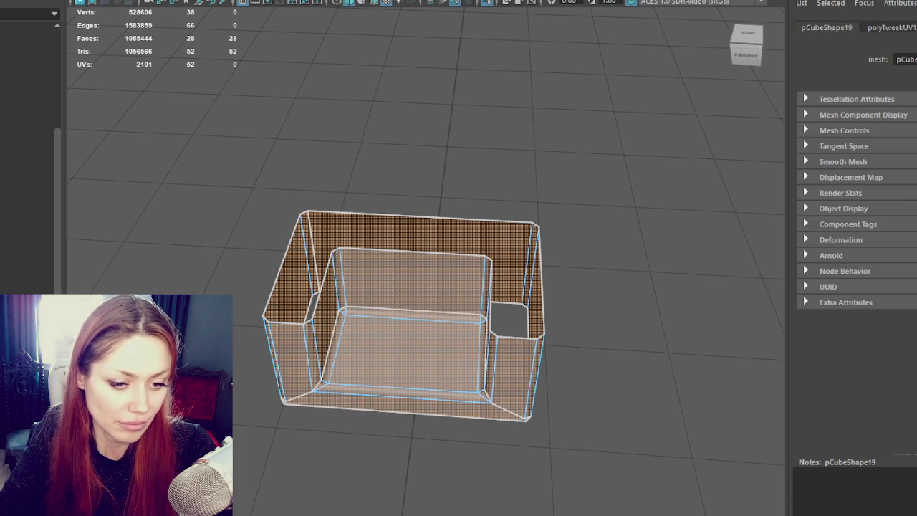
key(ctrl+z)
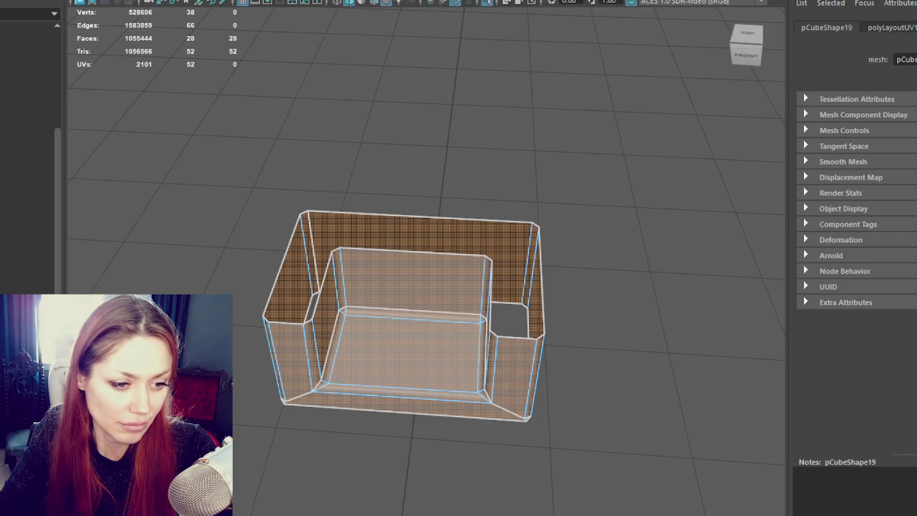
key(ctrl+z)
key(ctrl+z)
key(ctrl+z)
key(ctrl+z)
key(ctrl+z)
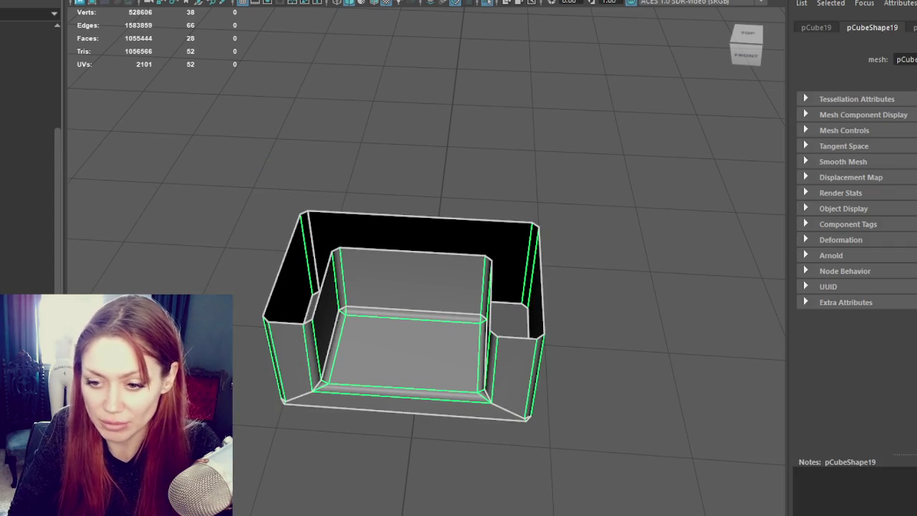
key(ctrl+z)
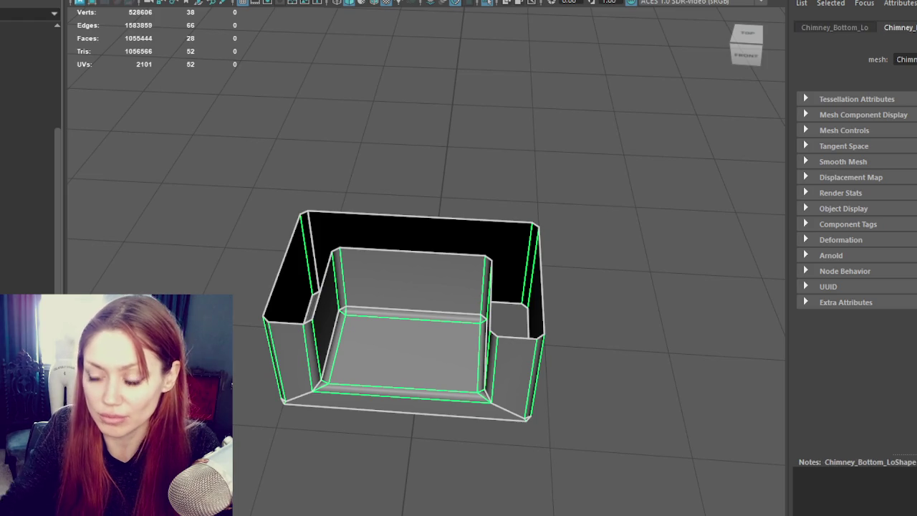
- Unhide the top and middle low-poly pieces and select all three low-poly chimney boxes
alt+drag(237, 244, 260, 246)
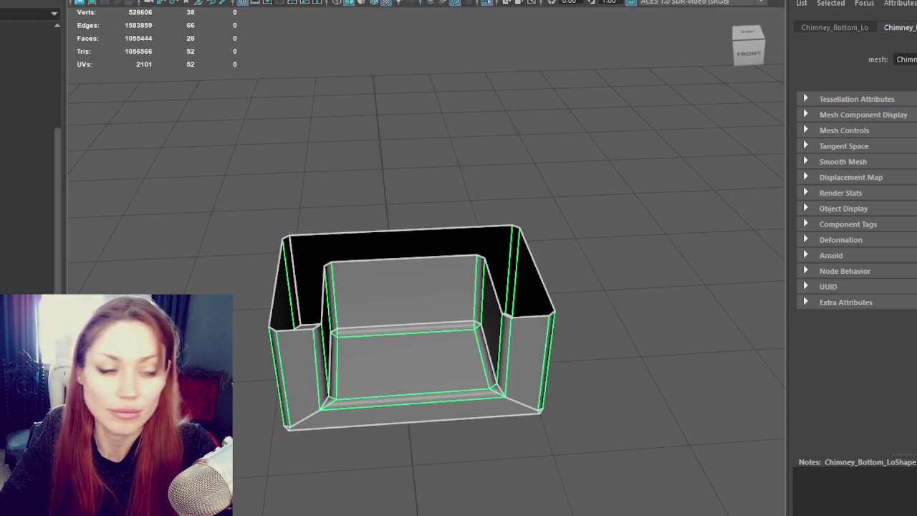
alt+drag(294, 308, 297, 293)
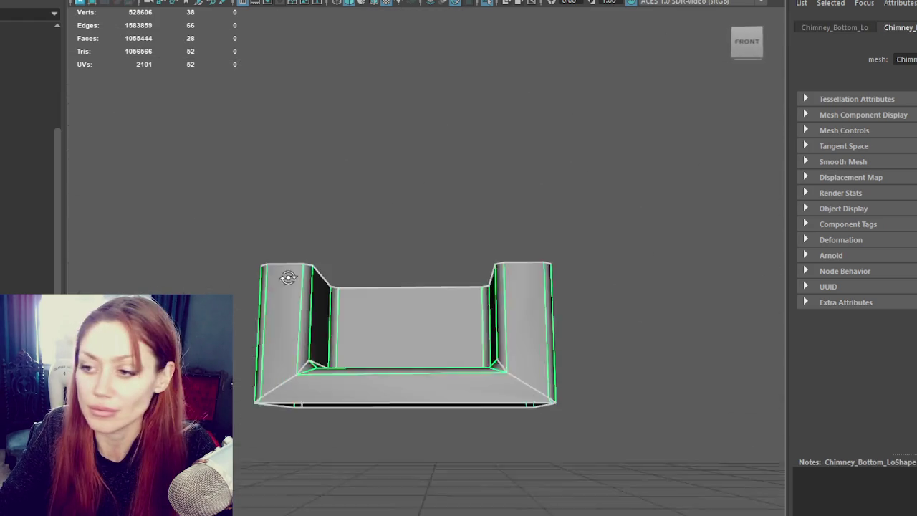
key(shift+z)
key(ctrl+z)
key(ctrl+z)
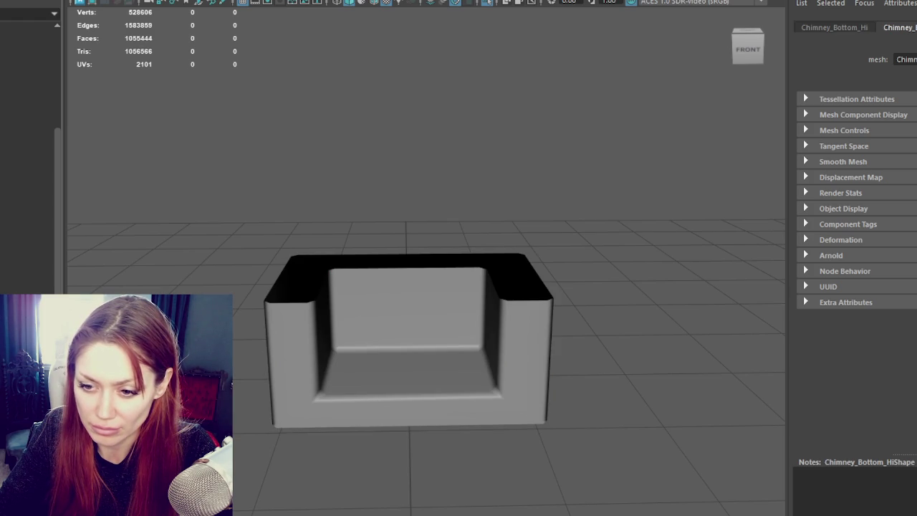
key(ctrl+z)
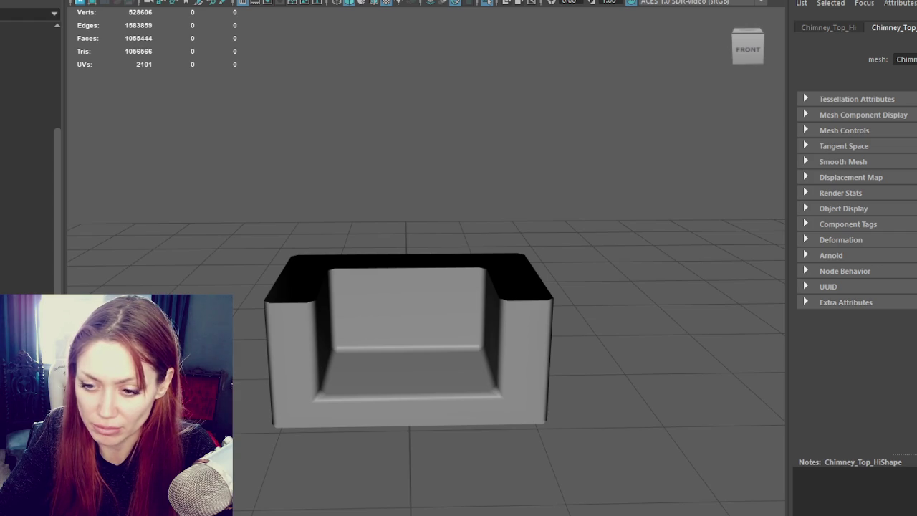
key(ctrl+z)
key(ctrl+z)
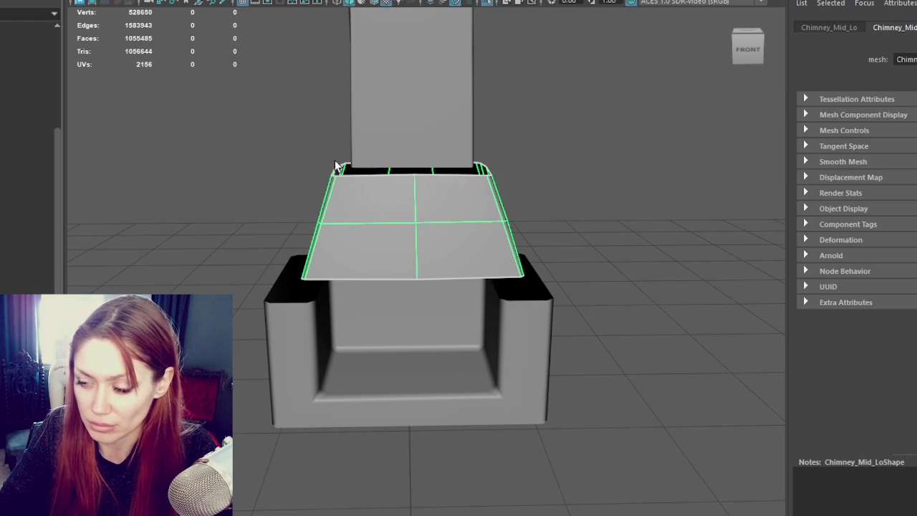
drag(222, 81, 566, 429)
alt+drag(444, 308, 489, 310)
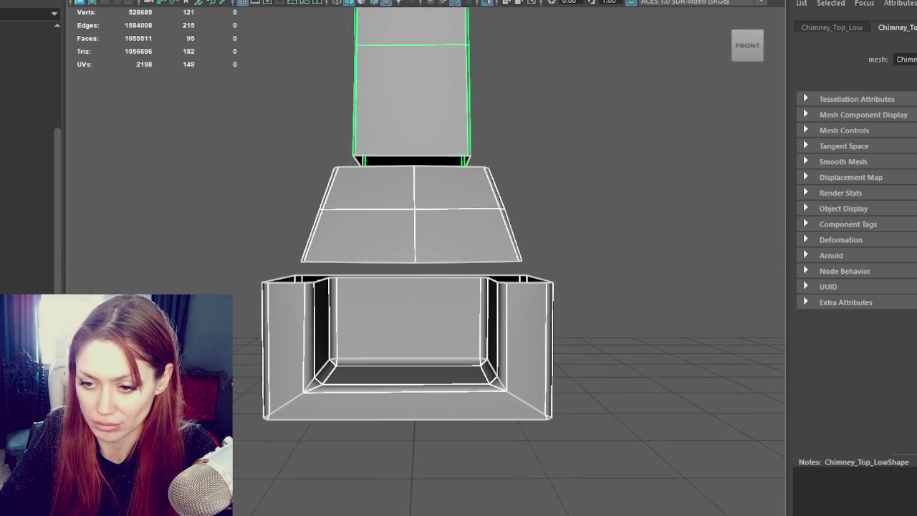
key(ctrl+h)
key(ctrl+z)
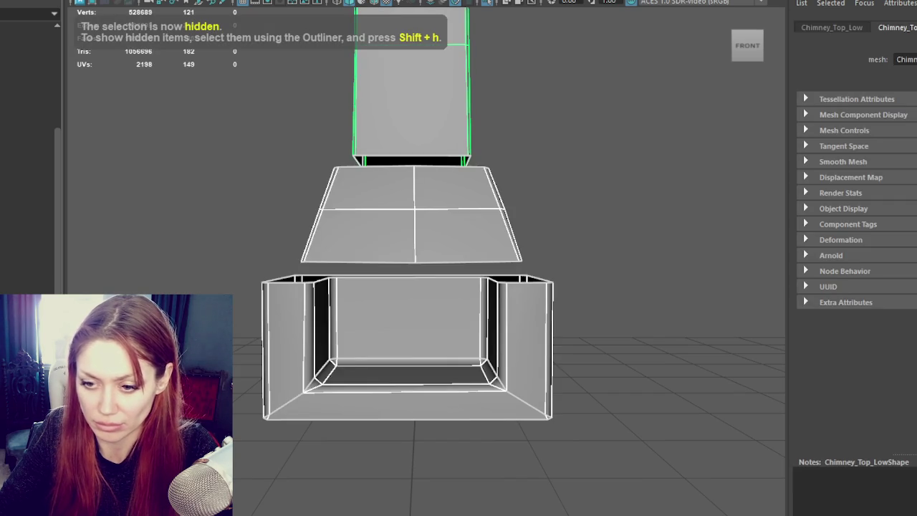
- Group the three low-poly boxes as ChimneyLow and switch to textured display with 6
key(ctrl+g)
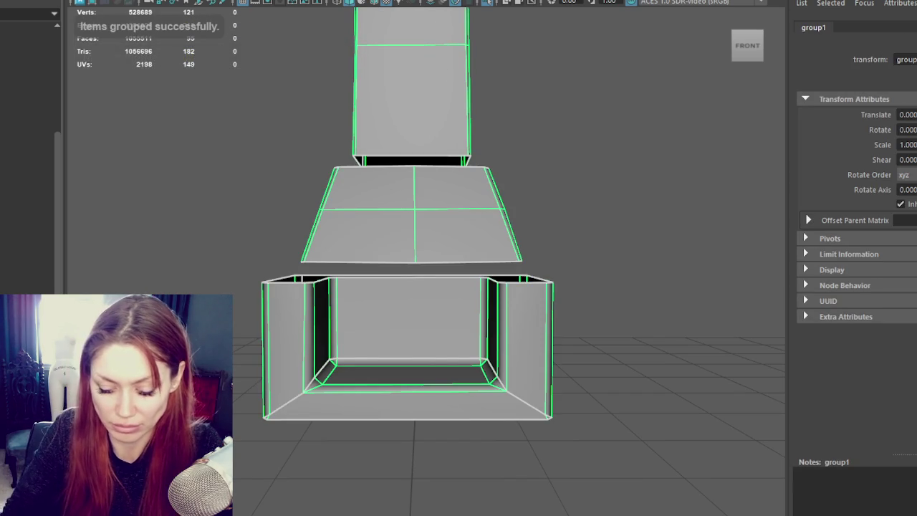
key(ctrl+z)
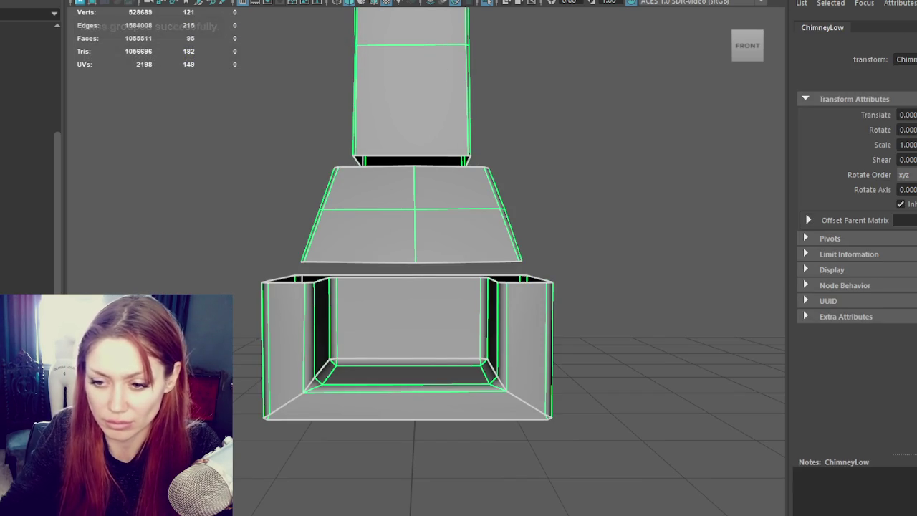
key(ctrl+z)
key(6)
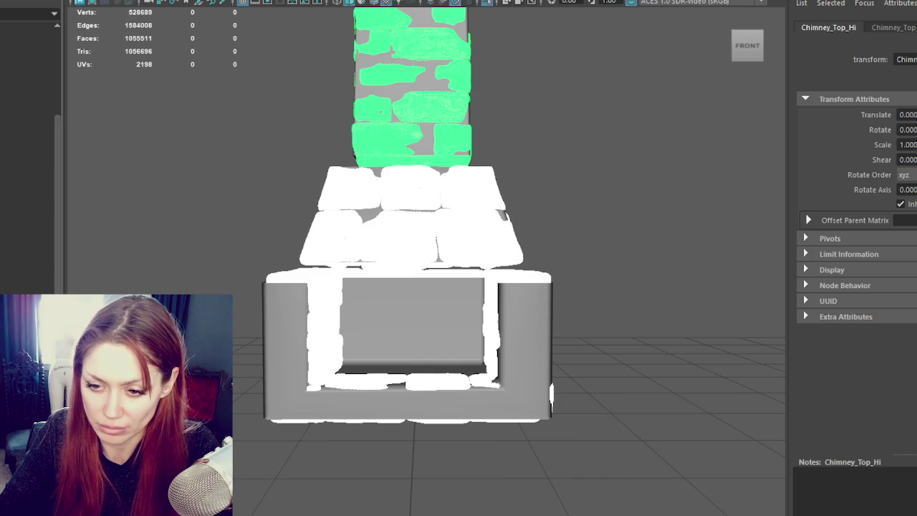
key(ctrl+g)
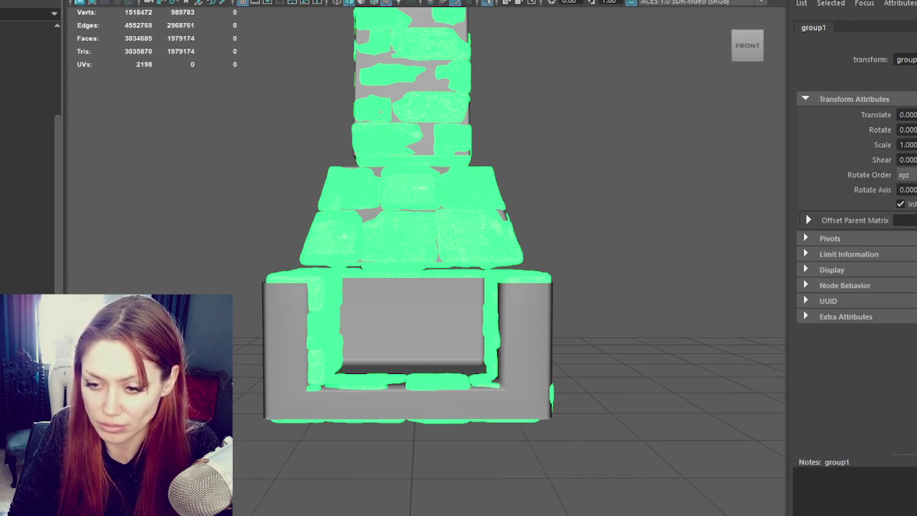
key(Down)
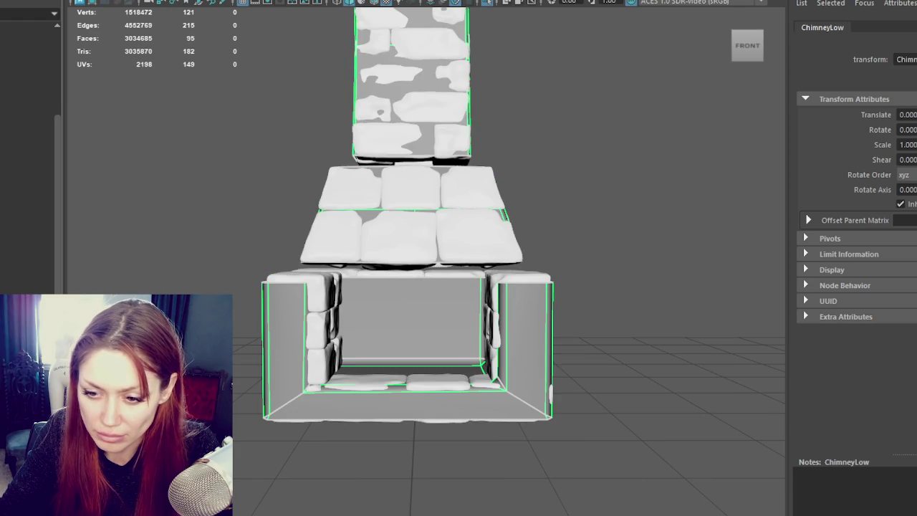
- Overlay wireframes on the shaded meshes, select Chimney_Hi, and widen the viewport to full width
key(4)
key(Right)
key(Right)
key(ctrl+a)
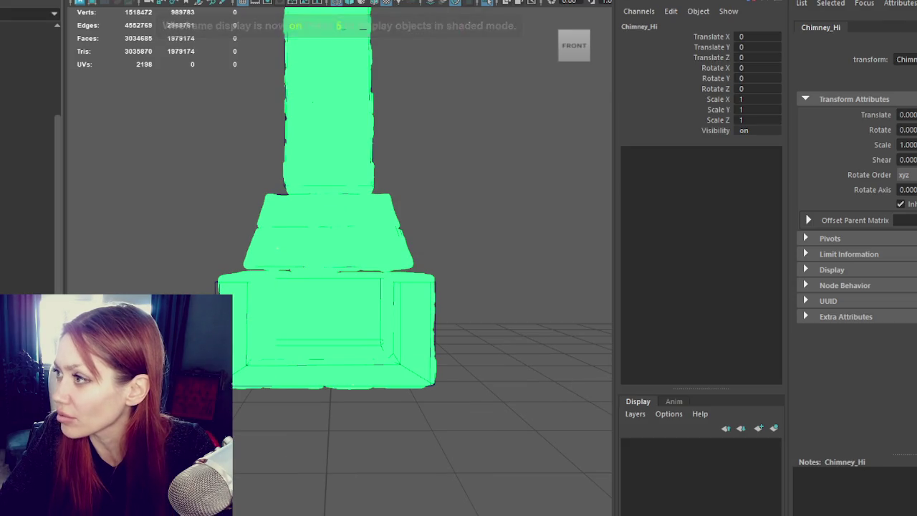
key(ctrl+a)
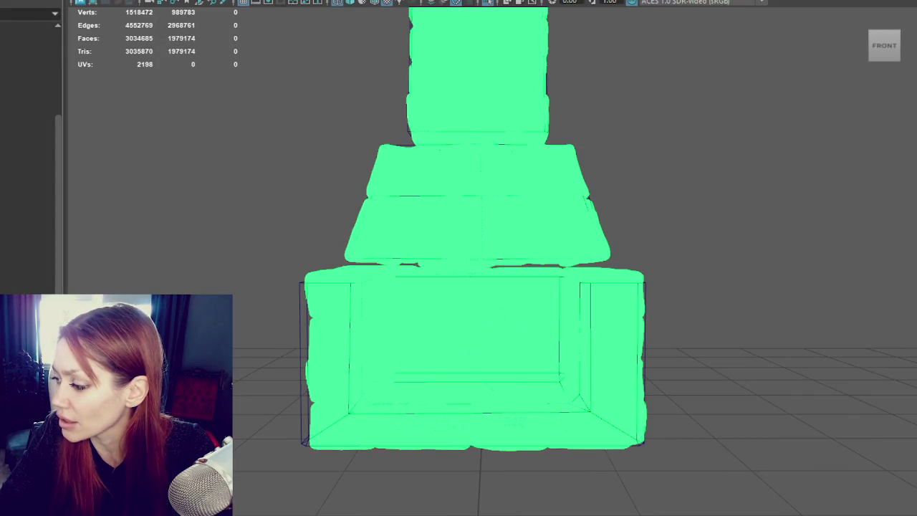
click(793, 297)
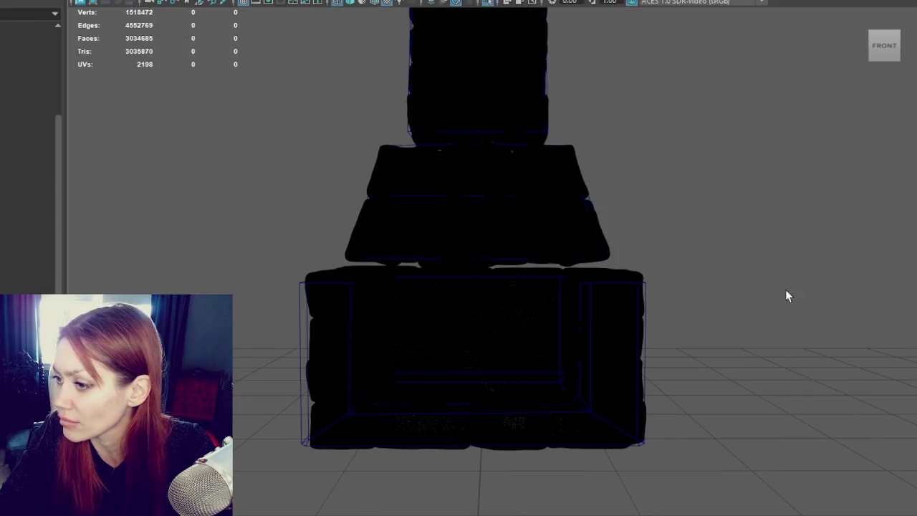
- Frame the top and middle tiers and marquee-select the top box's bottom vertices
click(481, 258)
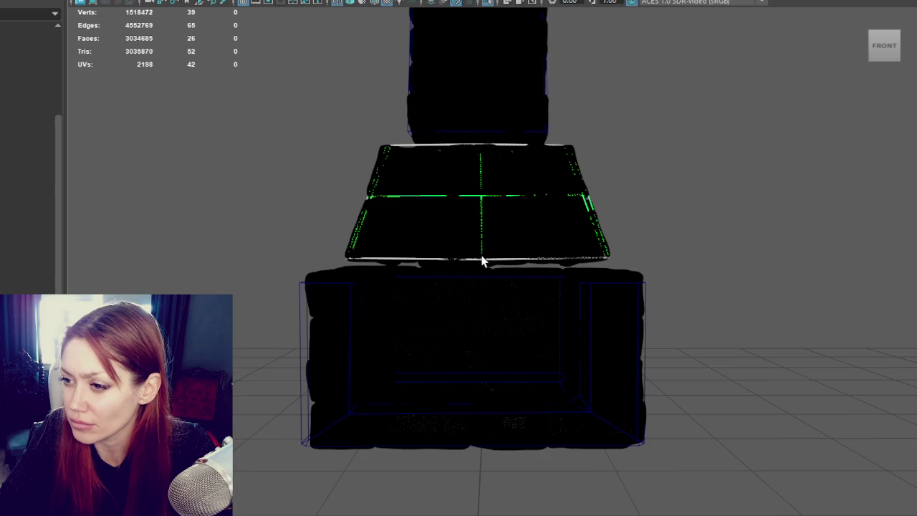
mouse_move(634, 95)
alt+mouse_down()
mouse_move(571, 184)
mouse_move(548, 186)
mouse_move(649, 182)
alt+mouse_up()
alt+middle_drag(649, 182, 558, 290)
scroll(566, 449, down, 5)
alt+drag(567, 448, 528, 447)
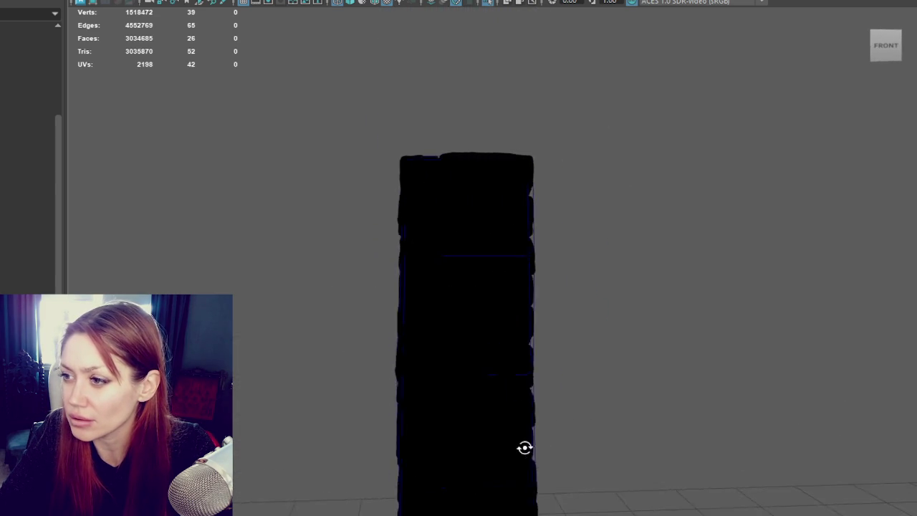
scroll(544, 153, up, 5)
alt+middle_drag(544, 154, 536, 86)
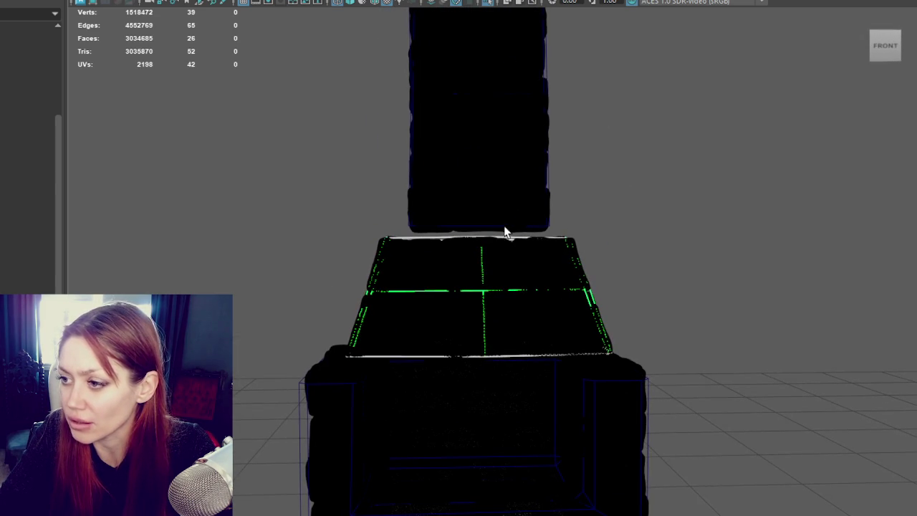
right_drag(649, 184, 583, 185)
drag(600, 191, 379, 272)
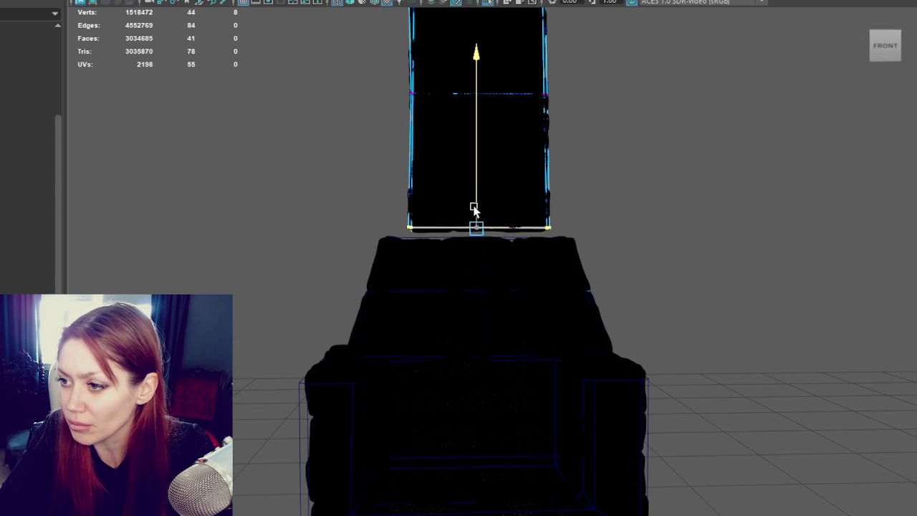
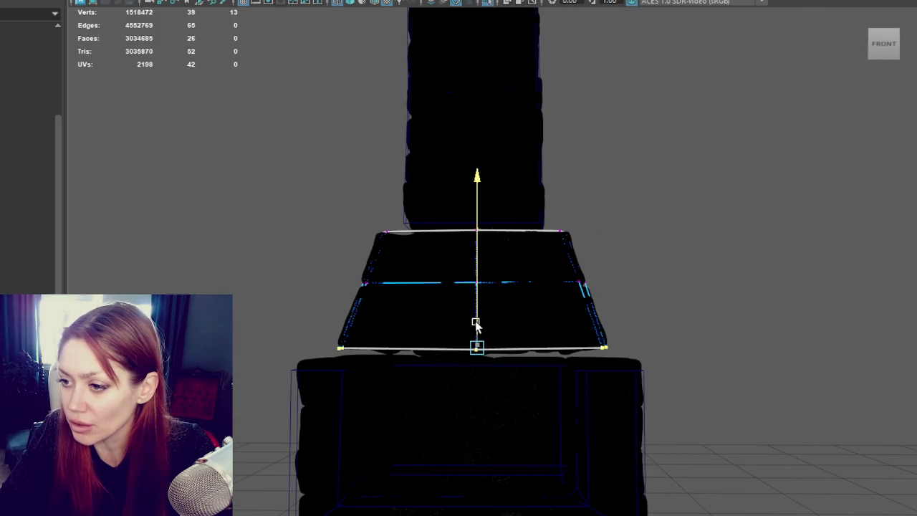
- Lower the low-poly firebox box's bottom vertices slightly on Y
click(578, 375)
right_drag(755, 182, 669, 204)
mouse_move(765, 304)
mouse_down()
mouse_move(490, 364)
mouse_move(480, 322)
mouse_up()
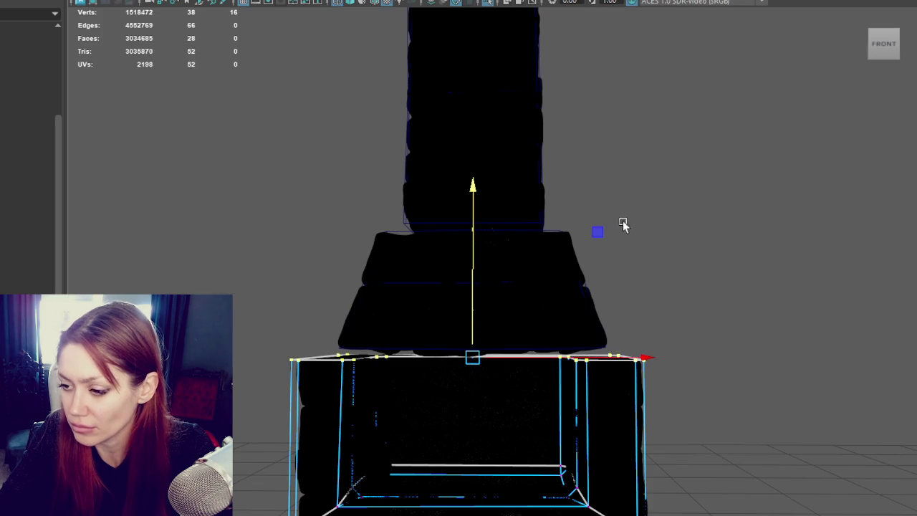
right_drag(628, 184, 669, 163)
alt+drag(669, 172, 647, 242)
mouse_move(714, 185)
right_down()
mouse_move(707, 215)
mouse_move(640, 179)
right_up()
drag(721, 359, 342, 446)
drag(483, 333, 483, 341)
click(667, 206)
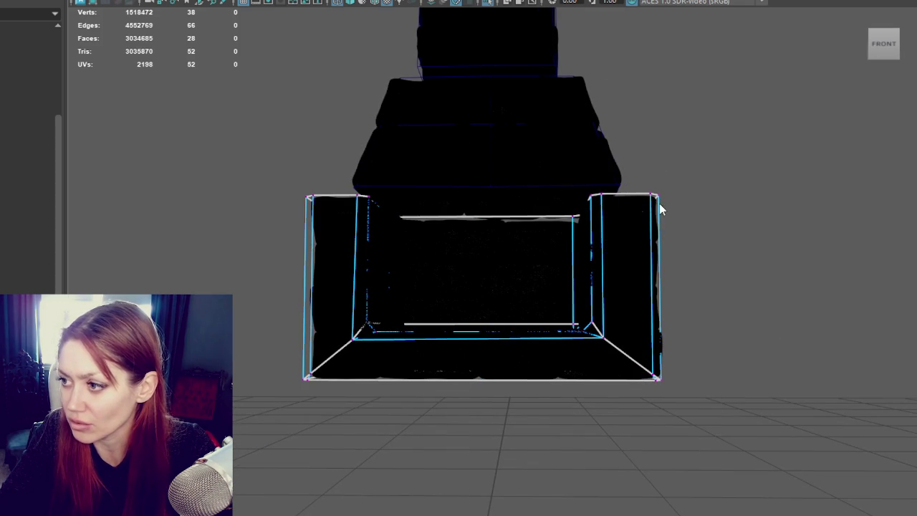
right_drag(659, 206, 733, 140)
- Isolate the low-poly box on its own in shaded display
click(660, 201)
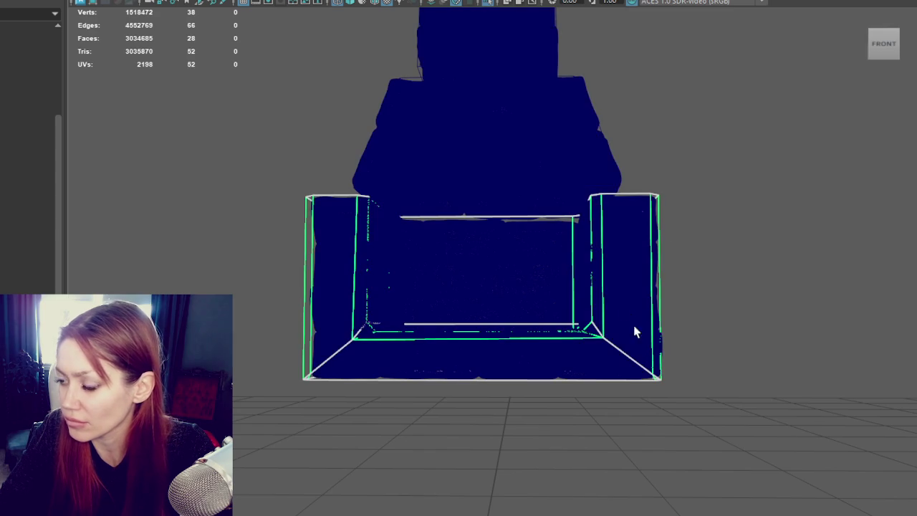
shift+click(636, 289)
click(674, 197)
click(659, 209)
key(ctrl+1)
key(5)
alt+drag(661, 159, 660, 129)
key(ctrl+shift+x)
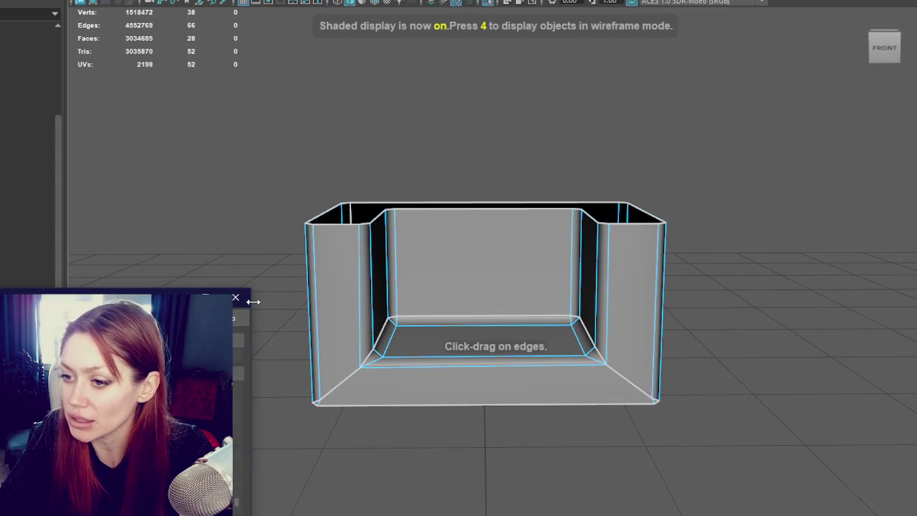
- Add a mid-height horizontal loop, two vertical back-wall loops and two front floor cuts
ctrl+click(354, 290)
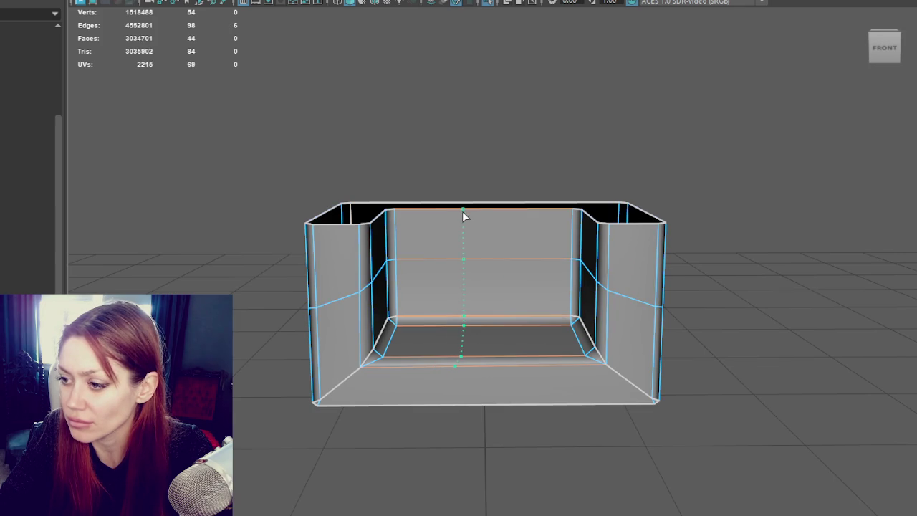
ctrl+click(452, 210)
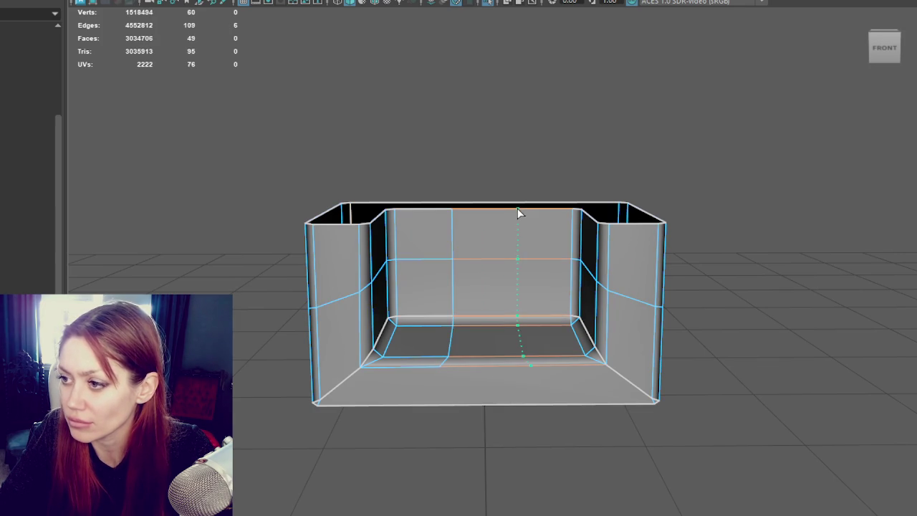
ctrl+click(524, 211)
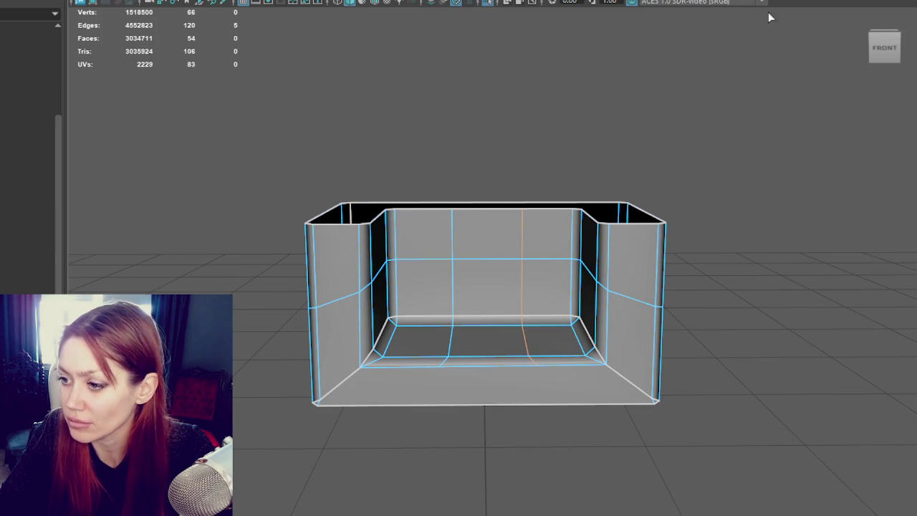
click(439, 367)
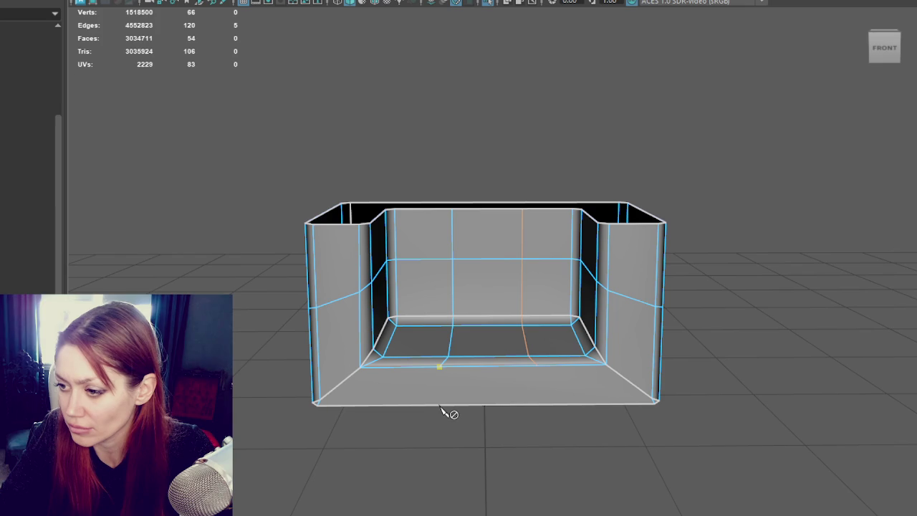
click(462, 417)
click(536, 366)
click(545, 406)
- Delete the stray corner vertices and their edges from the box
mouse_move(726, 265)
alt+mouse_down()
mouse_move(681, 217)
mouse_move(680, 250)
alt+mouse_up()
key(F9)
click(586, 387)
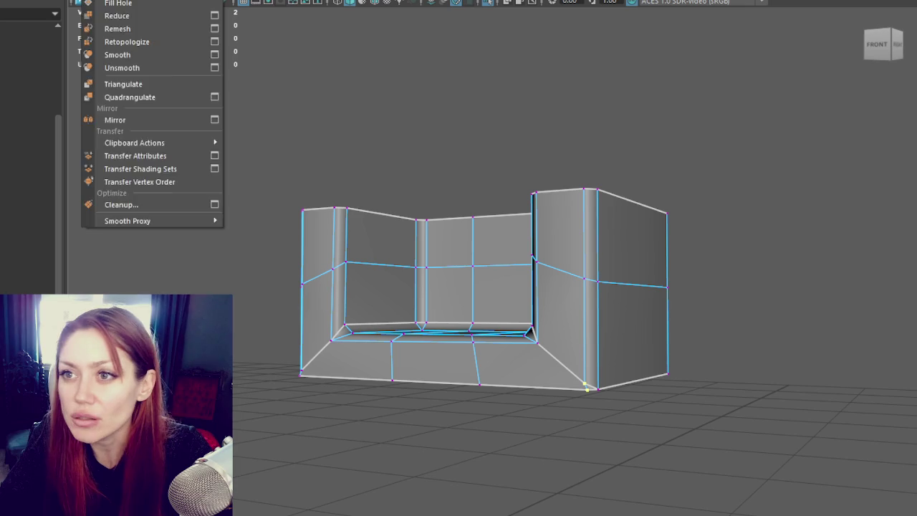
click(281, 180)
click(586, 388)
middle_drag(608, 342, 583, 362)
key(ctrl+z)
alt+drag(583, 363, 428, 424)
click(369, 427)
key(Delete)
alt+drag(554, 396, 510, 395)
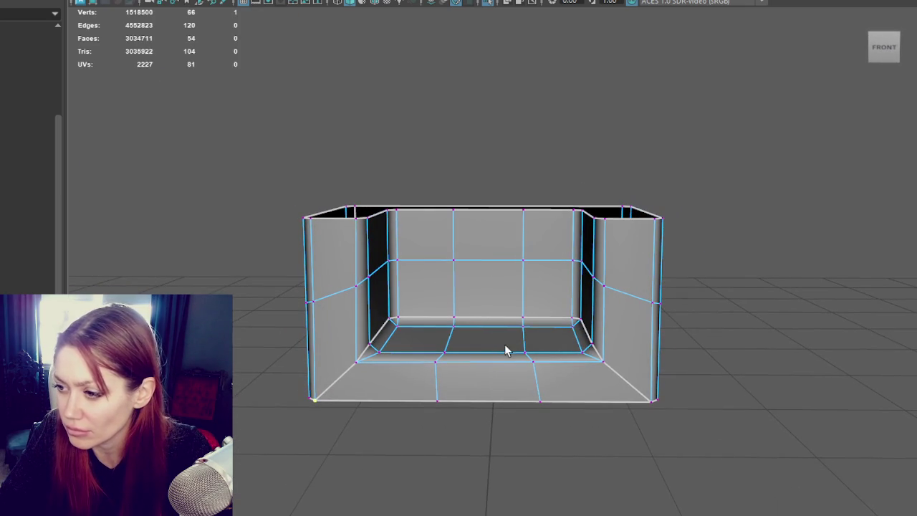
- Adjust the middle and right-wall vertex columns and the bottom vertex row
drag(491, 171, 542, 419)
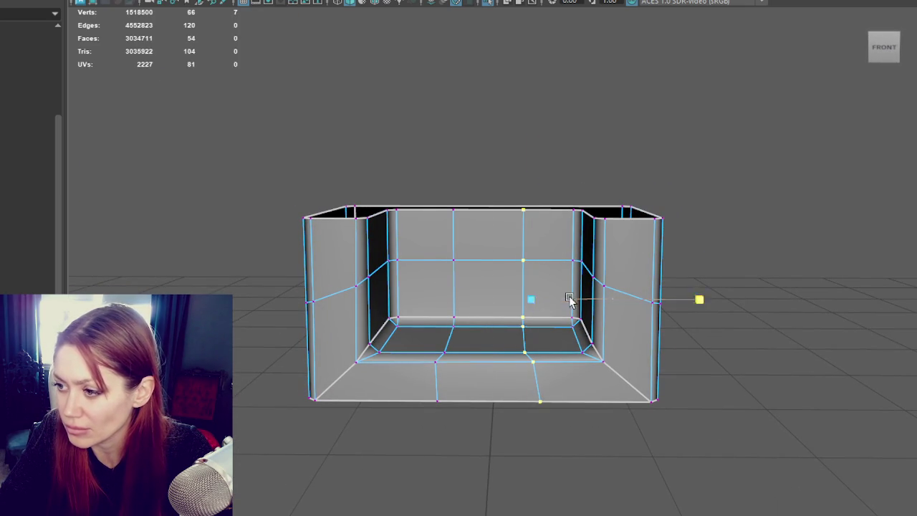
drag(424, 160, 489, 454)
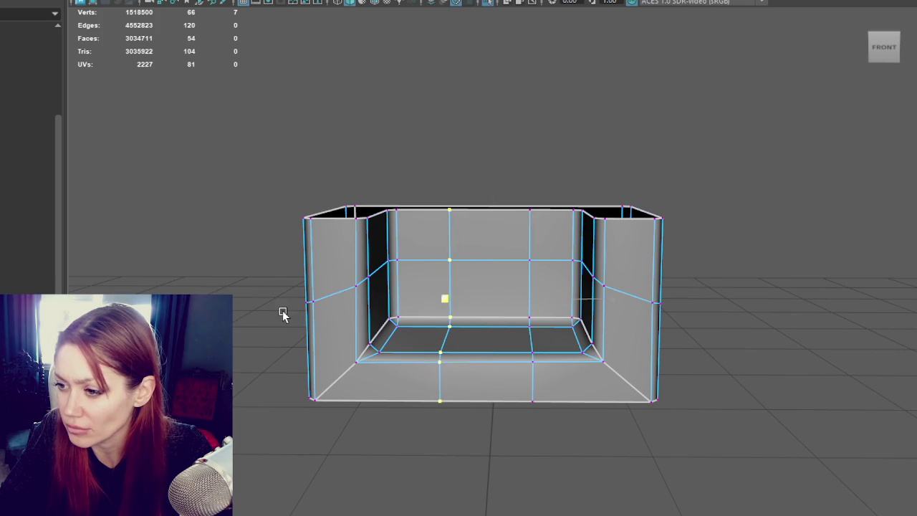
mouse_move(382, 387)
alt+mouse_down()
mouse_move(495, 372)
mouse_move(391, 364)
alt+mouse_up()
drag(747, 358, 222, 461)
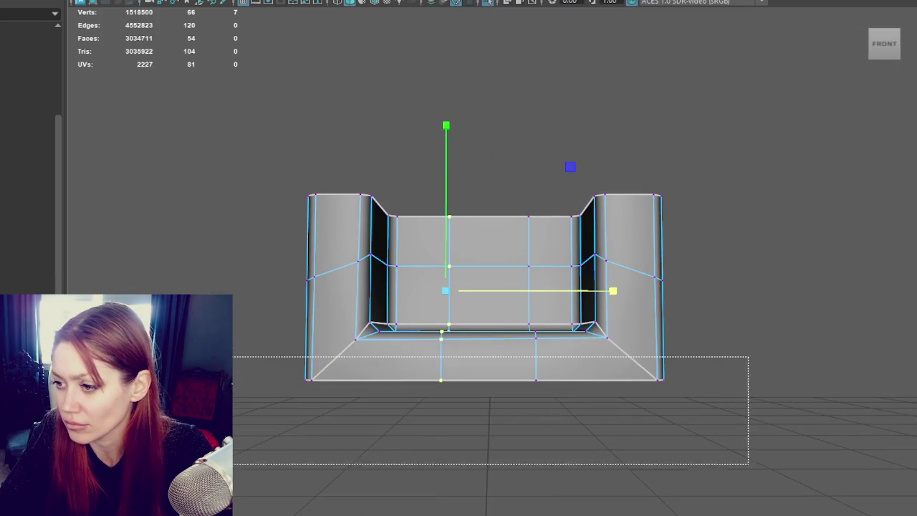
mouse_move(475, 454)
alt+mouse_down()
mouse_move(573, 395)
mouse_move(380, 404)
mouse_move(564, 403)
mouse_move(682, 8)
alt+mouse_up()
- Add a vertical edge loop at the back and preview the box smoothed
shift+right_drag(467, 304, 500, 280)
click(521, 294)
mouse_move(521, 295)
alt+mouse_down()
mouse_move(594, 293)
mouse_move(502, 306)
mouse_move(473, 321)
mouse_move(411, 282)
mouse_move(438, 168)
alt+mouse_up()
key(3)
click(438, 168)
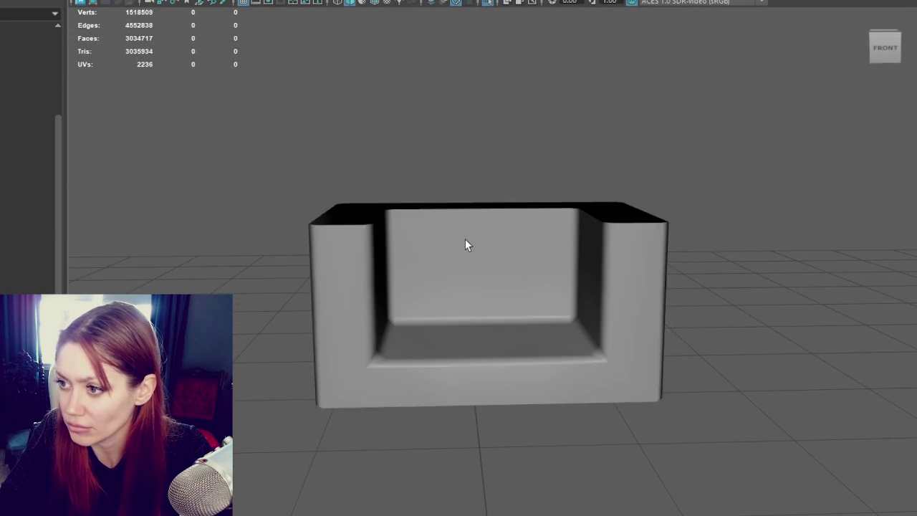
- Restore the box's low-poly display, unisolate the fireplace scene and switch to wireframe
click(477, 208)
key(1)
click(366, 138)
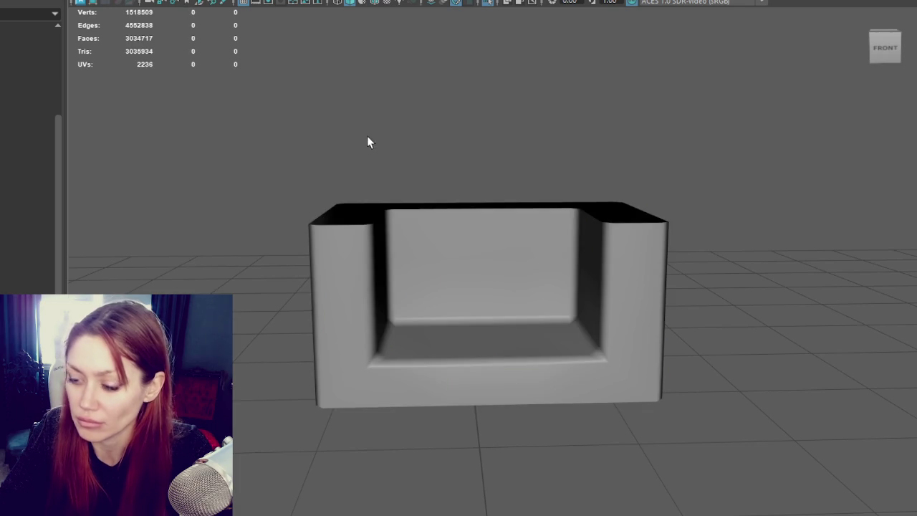
key(ctrl+1)
click(480, 290)
shift+click(528, 353)
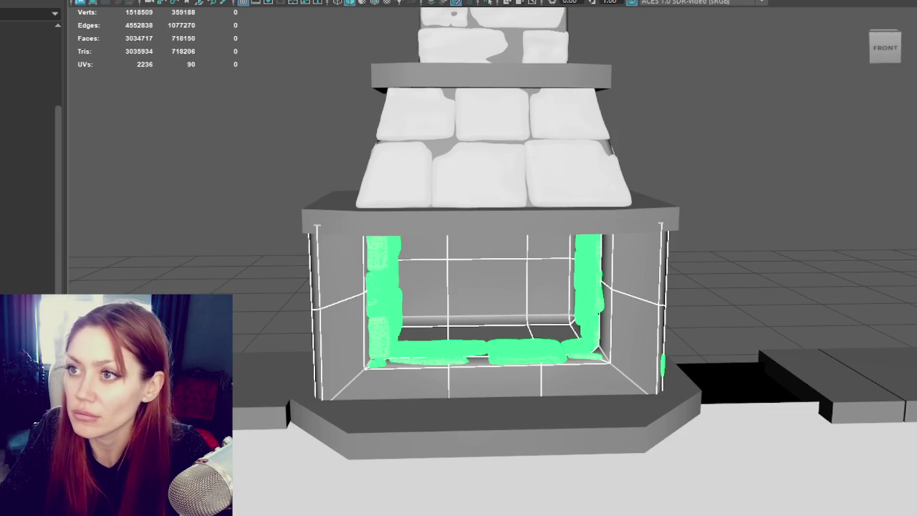
click(215, 0)
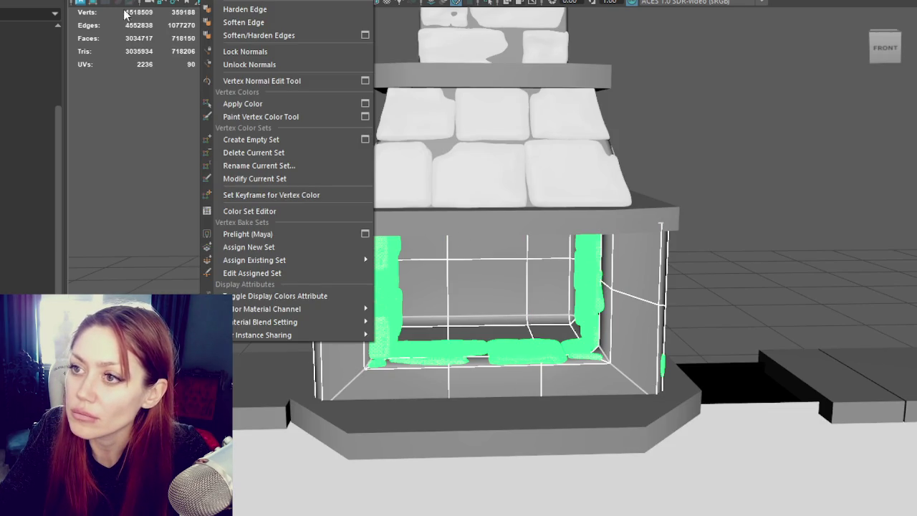
click(128, 6)
key(4)
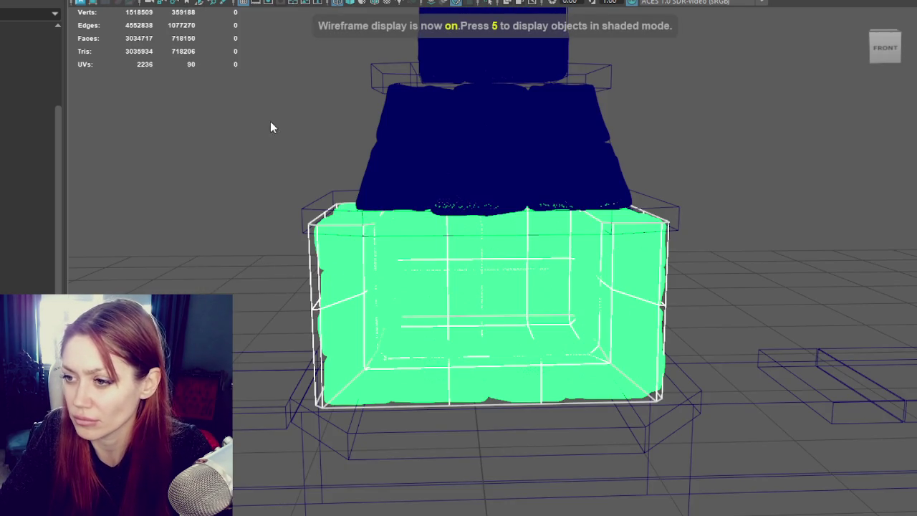
- Hide the sculpt's left wall stone piece
key(F9)
drag(359, 207, 404, 326)
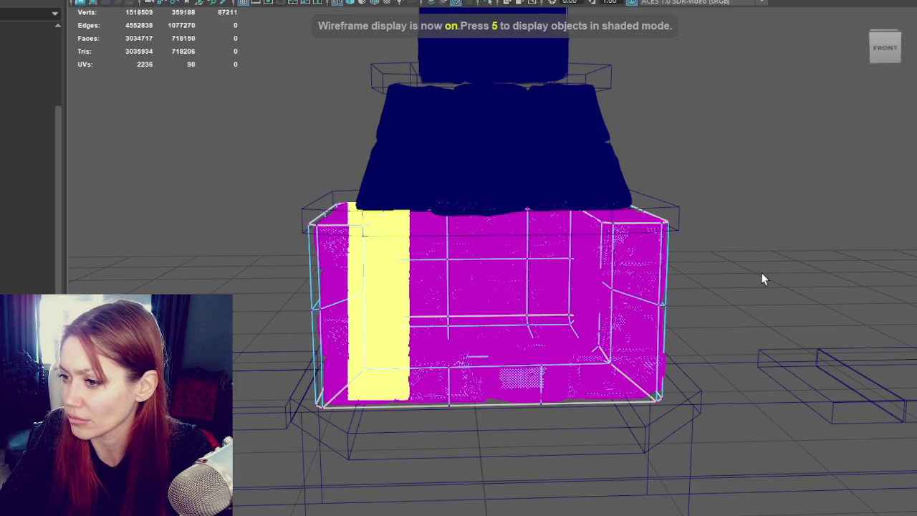
scroll(491, 264, down, 2)
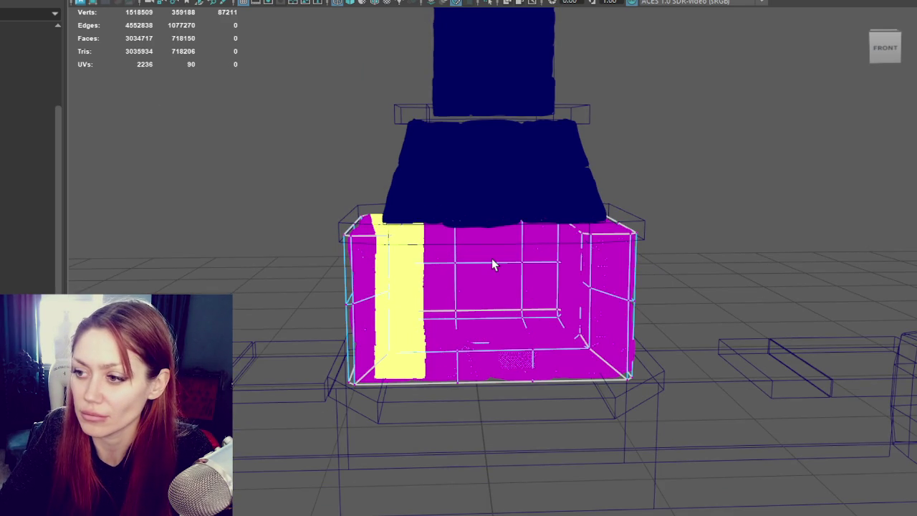
key(w)
key(Delete)
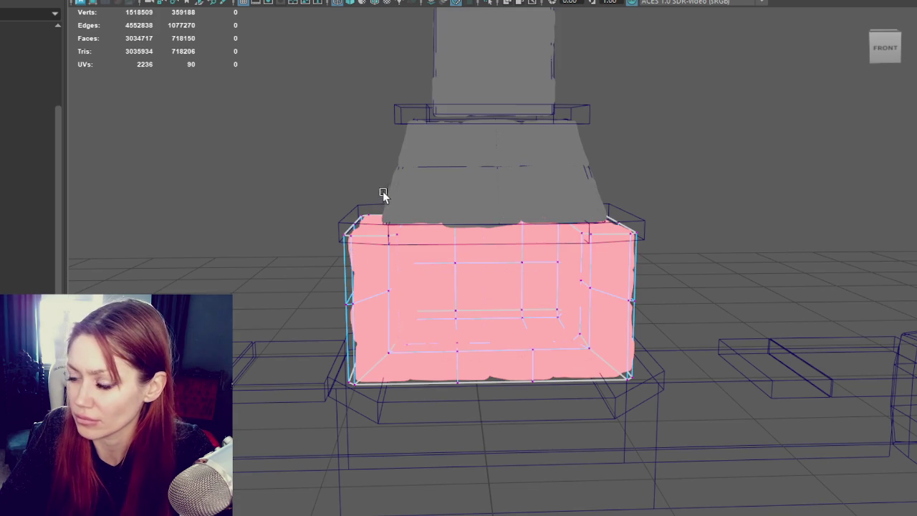
- Shift the box's left, right and centre vertex columns along X to hug the stone walls
key(4)
alt+drag(384, 195, 425, 248)
drag(378, 207, 417, 354)
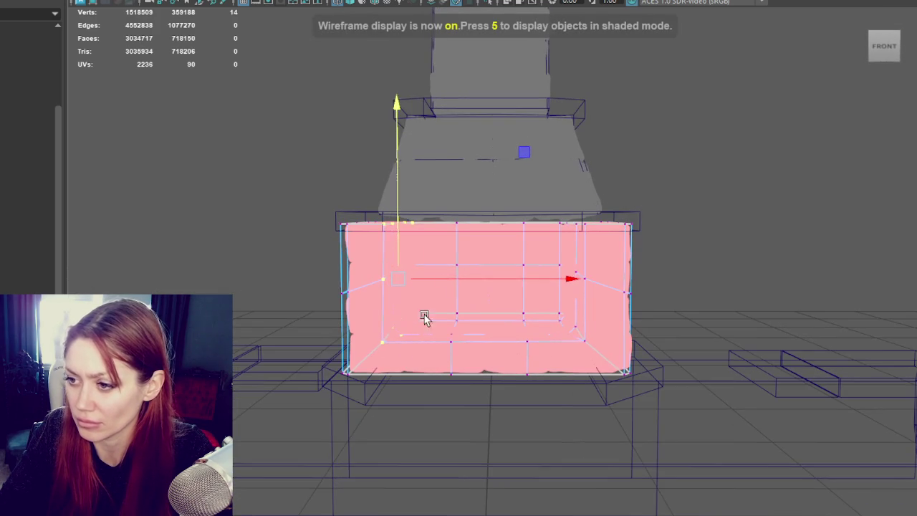
drag(452, 279, 464, 278)
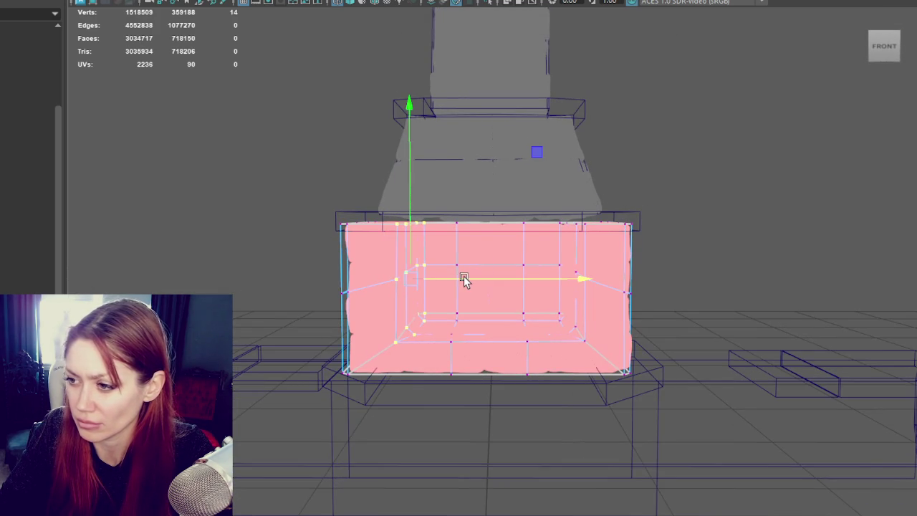
drag(591, 350, 592, 349)
mouse_move(610, 280)
mouse_down()
mouse_move(395, 291)
mouse_move(595, 285)
mouse_up()
drag(538, 385, 539, 385)
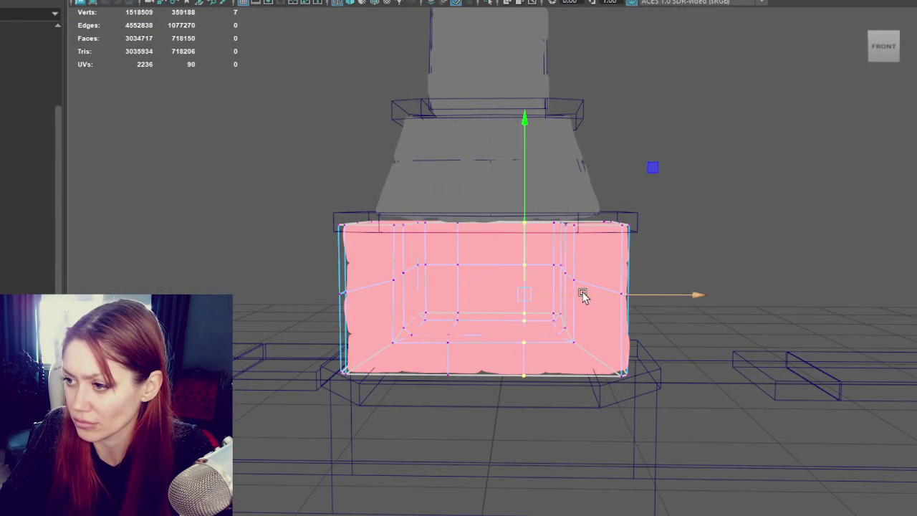
alt+drag(575, 297, 471, 272)
drag(484, 386, 484, 386)
drag(490, 292, 495, 292)
key(F8)
- Select the box and light the view with scene lights only
mouse_move(761, 102)
alt+mouse_down()
mouse_move(551, 126)
mouse_move(449, 306)
mouse_move(850, 378)
alt+mouse_up()
click(459, 315)
key(7)
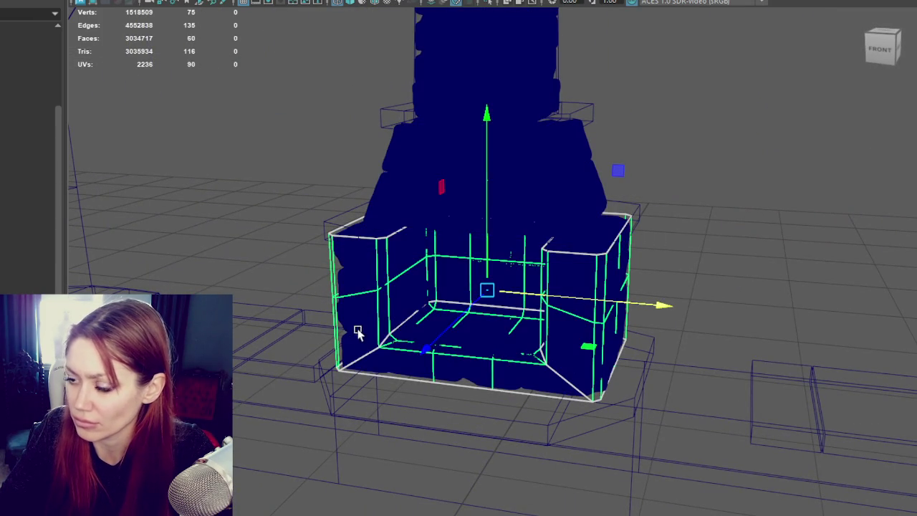
click(372, 311)
- Change options in the deformer menu and reselect the low-poly lower box
click(337, 2)
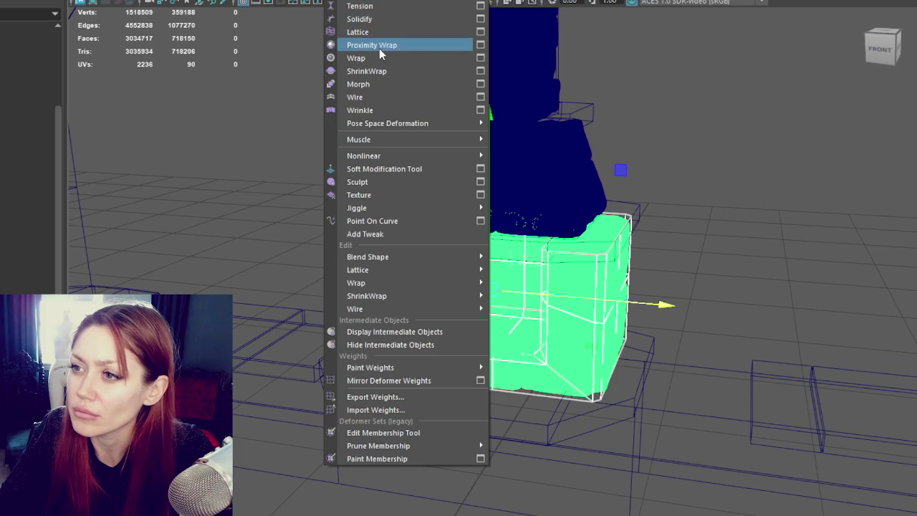
click(385, 68)
click(717, 167)
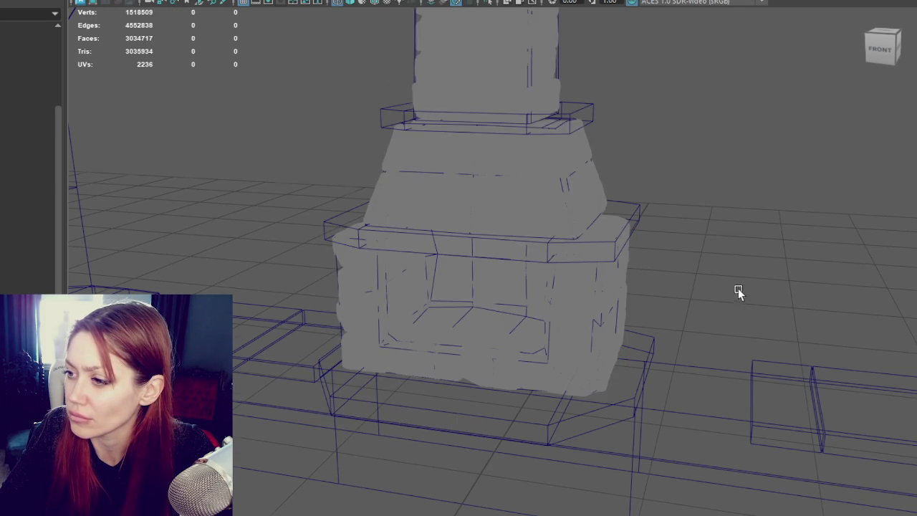
alt+drag(736, 293, 609, 273)
click(622, 270)
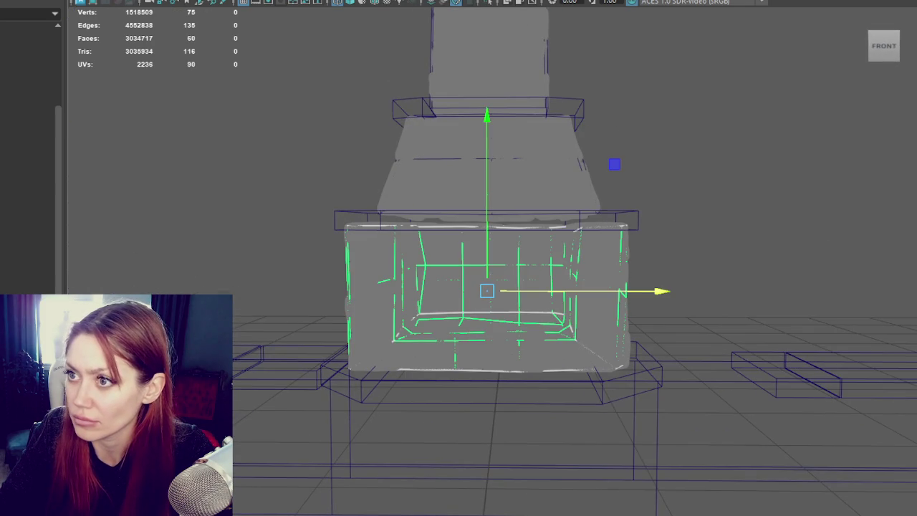
- Fit the firebox's top and bottom vertex rows to the stone sculpt in wireframe
right_drag(272, 127, 215, 127)
key(4)
drag(293, 168, 696, 252)
drag(321, 203, 665, 239)
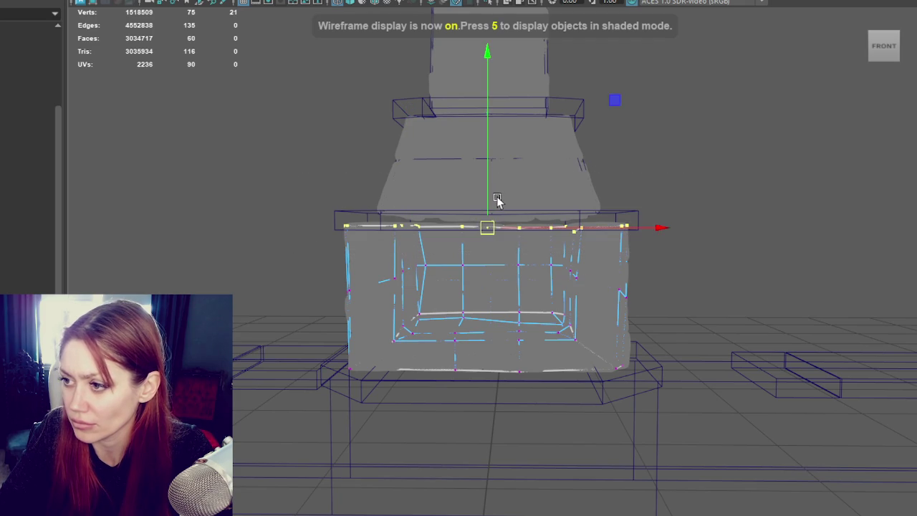
alt+drag(495, 197, 537, 207)
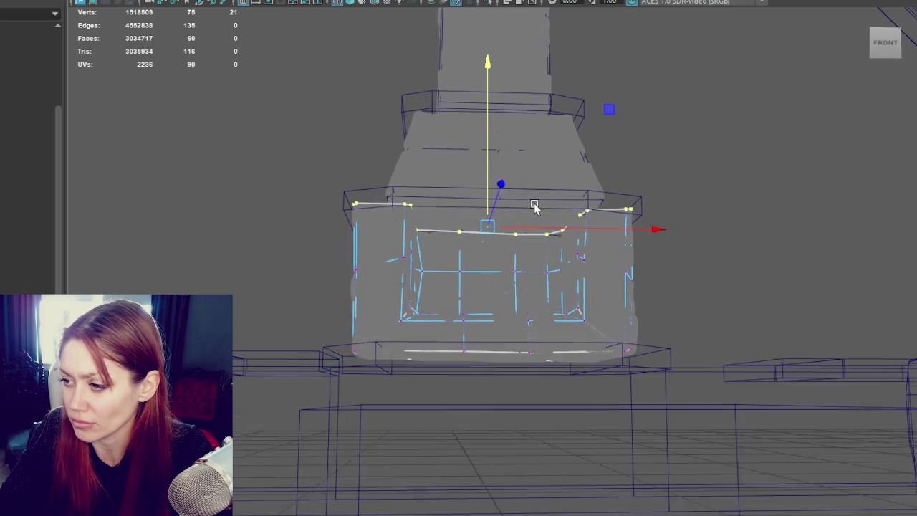
drag(658, 333, 264, 417)
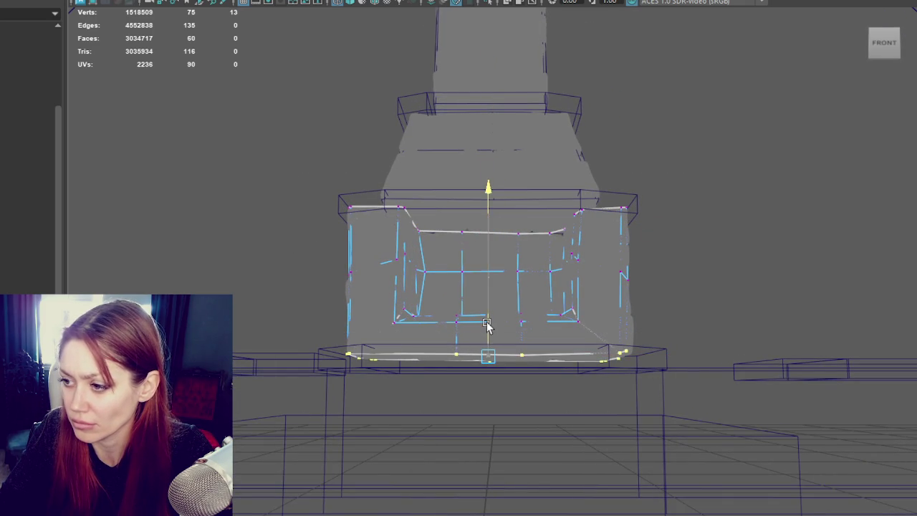
- Return to object mode and display the whole fireplace with stone textures
key(F8)
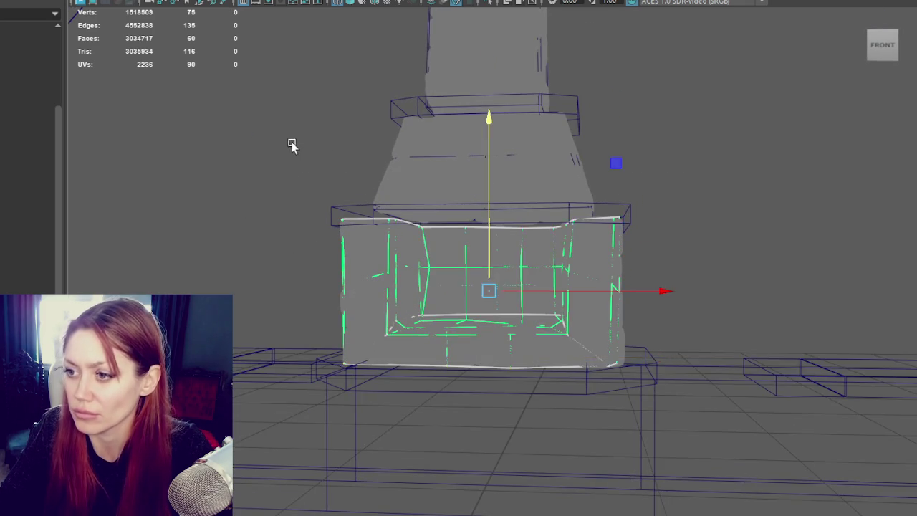
key(6)
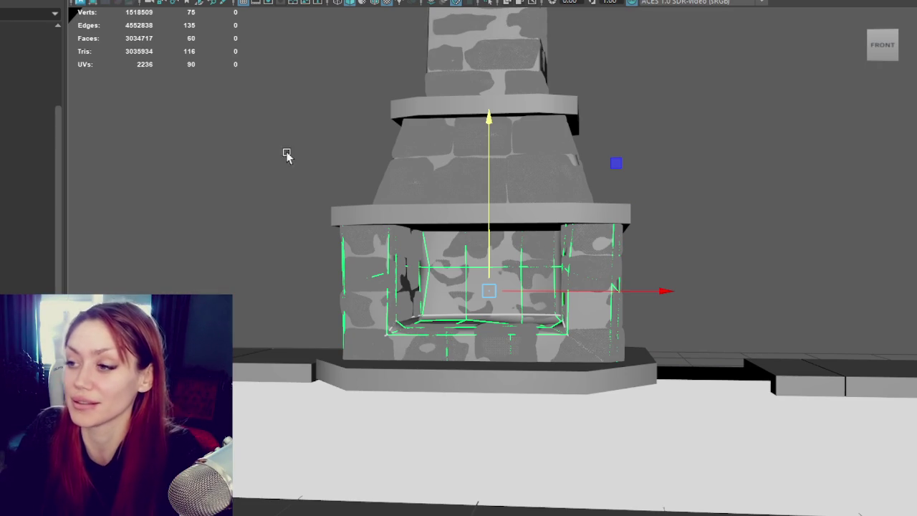
mouse_move(617, 273)
alt+middle_down()
mouse_move(574, 196)
mouse_move(446, 161)
alt+middle_up()
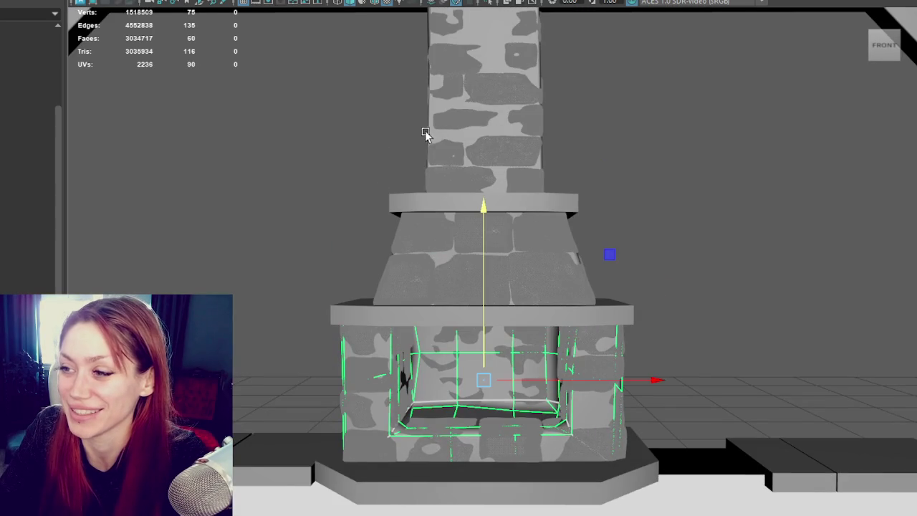
- Select the chimney, hood and firebox and switch to their faces
click(428, 138)
shift+click(438, 261)
shift+click(475, 364)
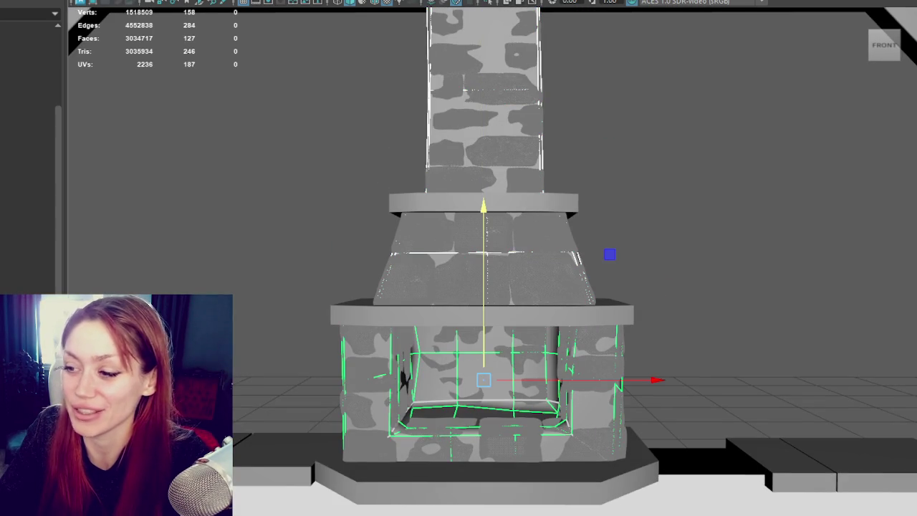
key(ctrl+F11)
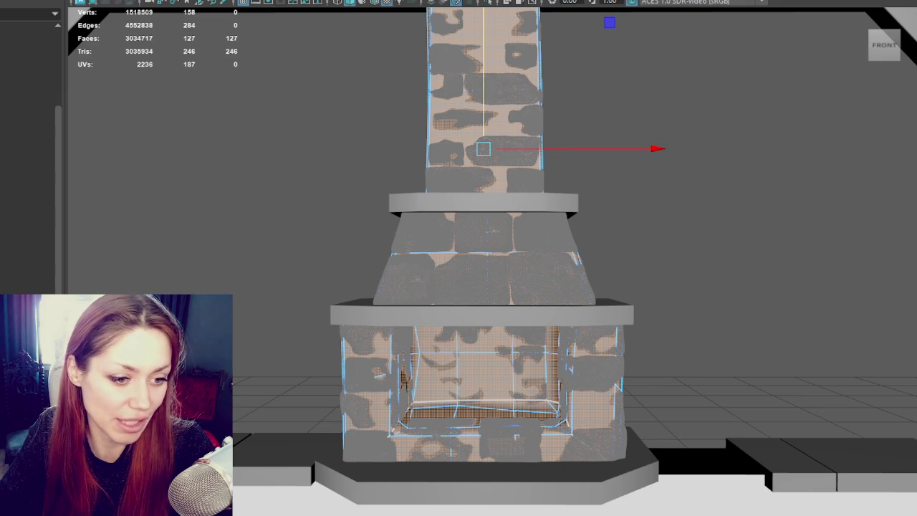
click(609, 22)
key(ctrl+z)
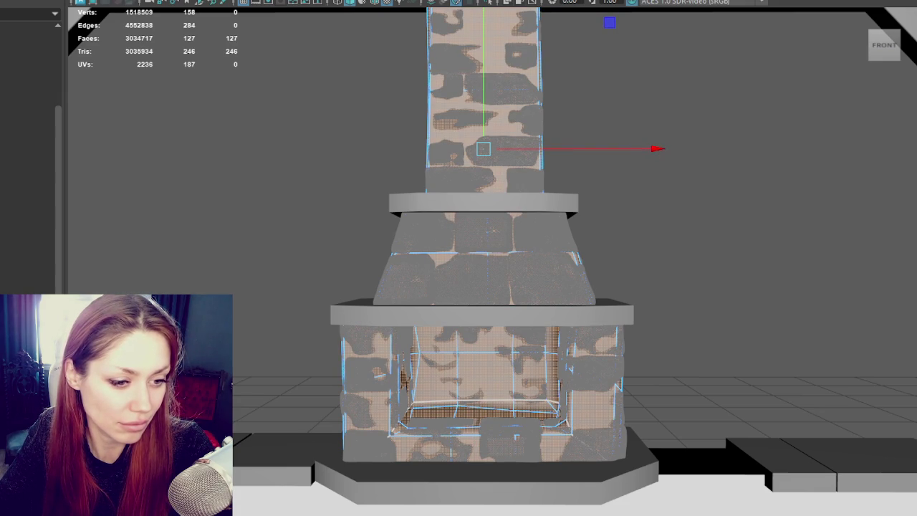
- Narrow the face selection to the chimney front and hood faces for UV editing
ctrl+drag(609, 22, 606, 306)
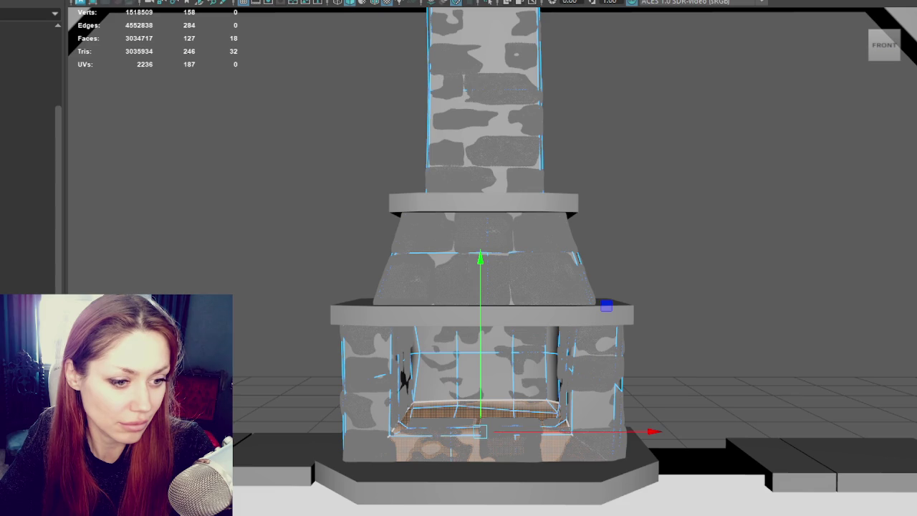
drag(416, 14, 555, 168)
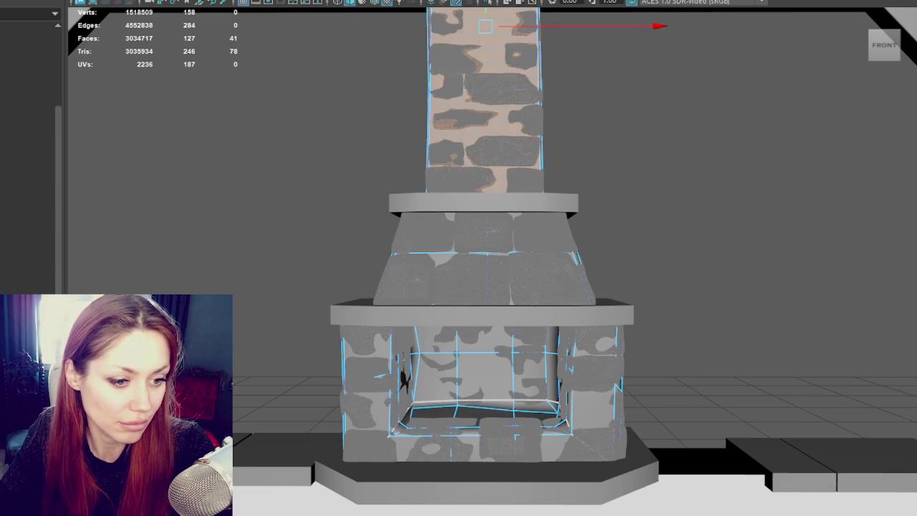
drag(373, 308, 611, 132)
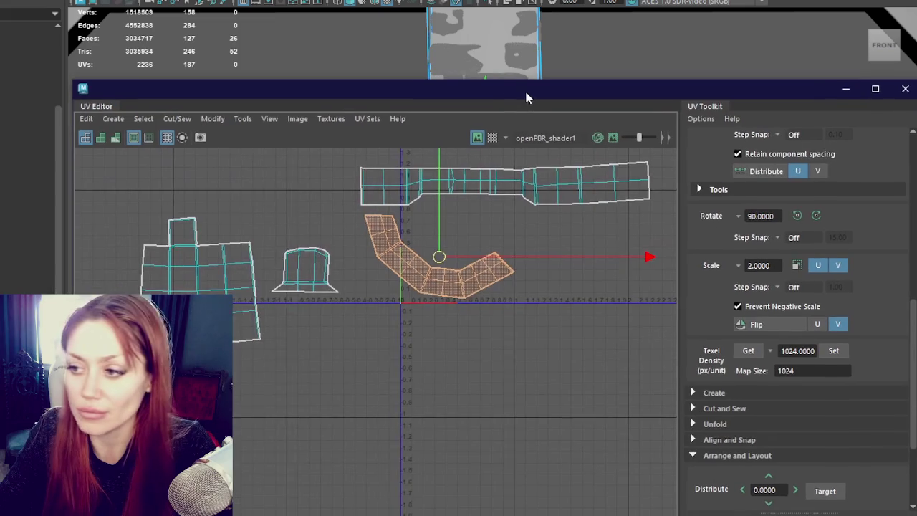
scroll(447, 286, up, 3)
right_drag(484, 188, 499, 129)
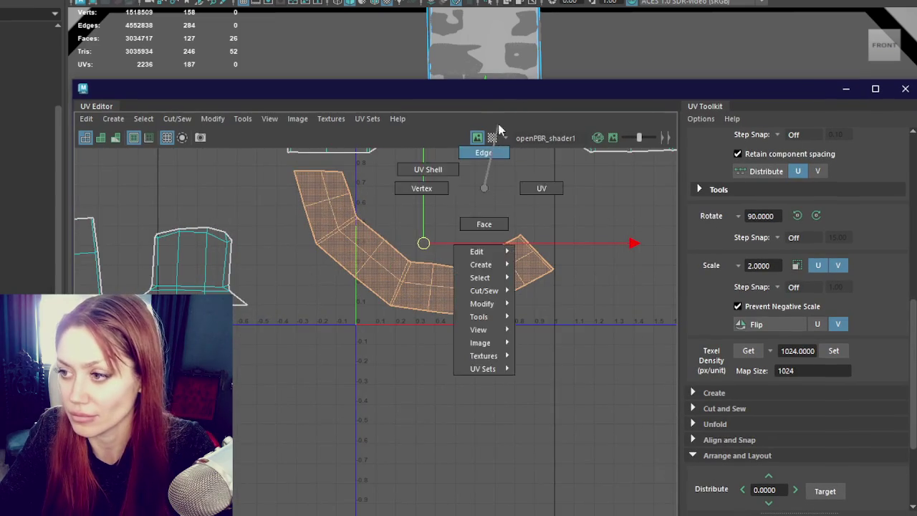
- Cut the bent UV strip apart at its bend edge
scroll(438, 225, up, 2)
click(408, 276)
click(385, 308)
click(372, 334)
scroll(393, 316, down, 2)
- Rotate and reposition the left piece of the split strip
right_drag(483, 209, 484, 240)
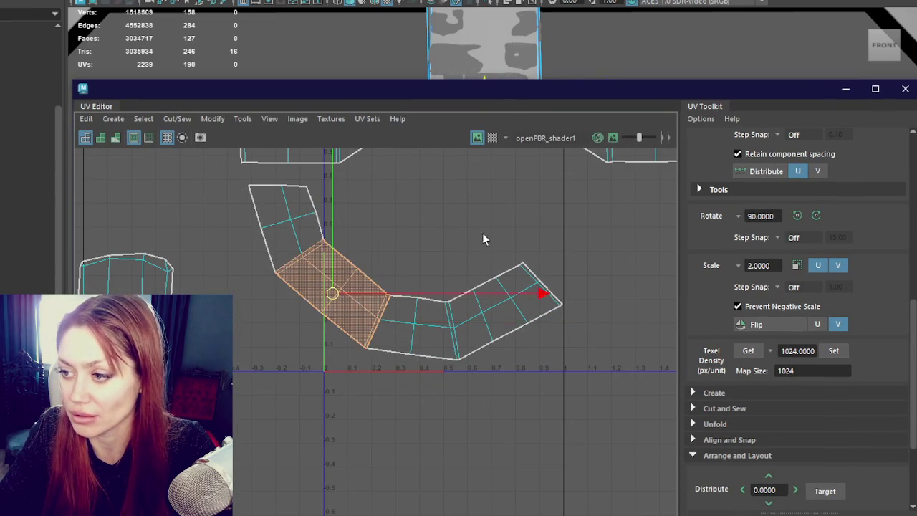
double_click(481, 320)
double_click(368, 313)
key(e)
drag(430, 401, 535, 286)
key(w)
drag(288, 269, 455, 248)
key(e)
drag(512, 395, 570, 427)
key(w)
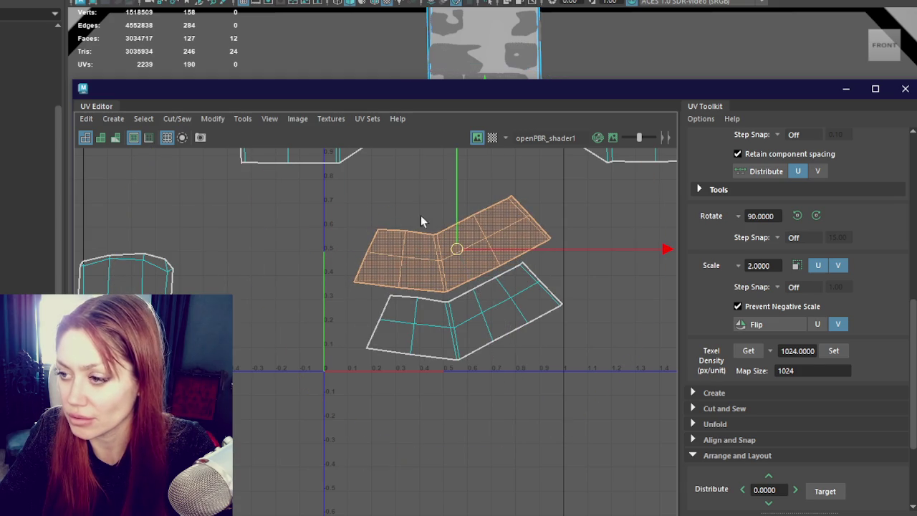
drag(462, 249, 468, 252)
- Move and tilt both strip pieces together, and nudge the cylinder shell right
drag(366, 202, 609, 395)
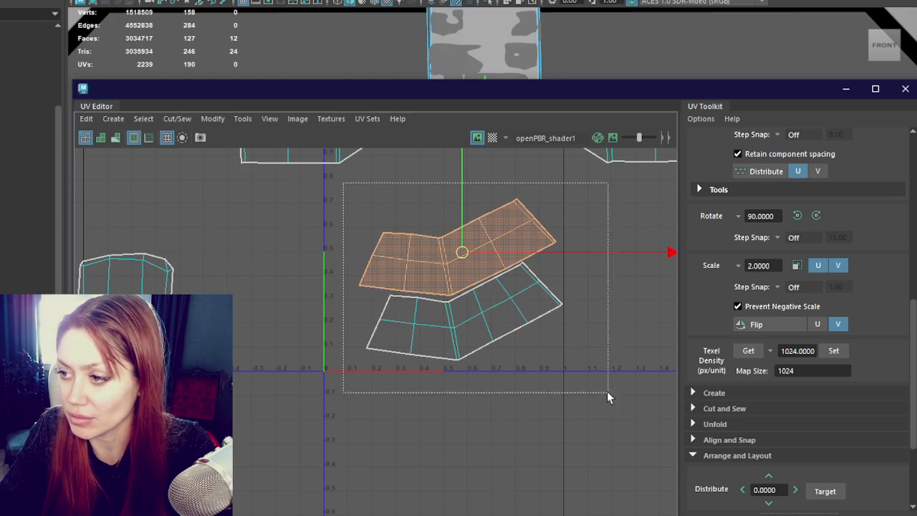
drag(444, 266, 430, 283)
key(e)
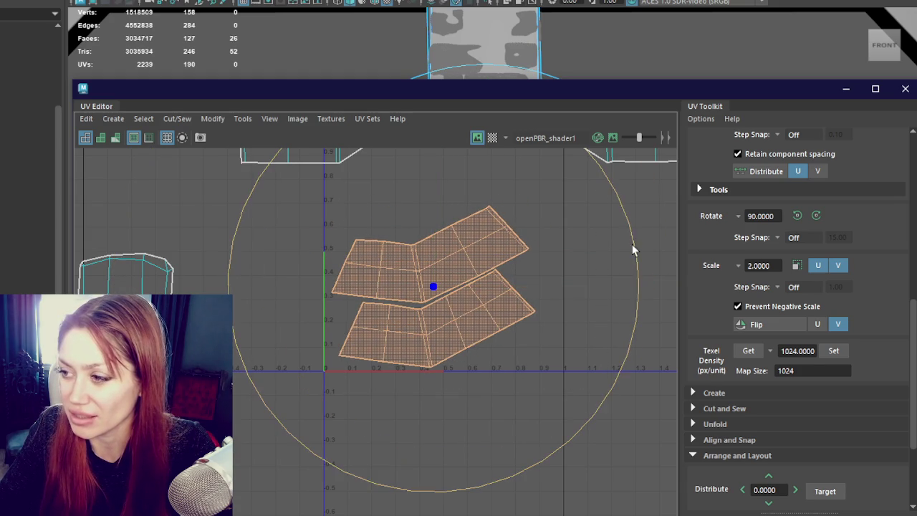
drag(635, 246, 627, 221)
key(w)
drag(419, 288, 459, 289)
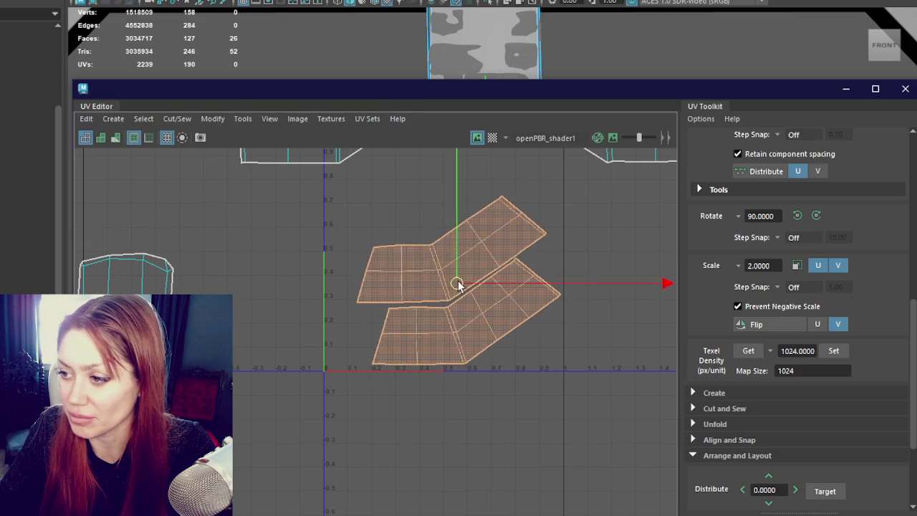
click(157, 290)
drag(158, 291, 182, 292)
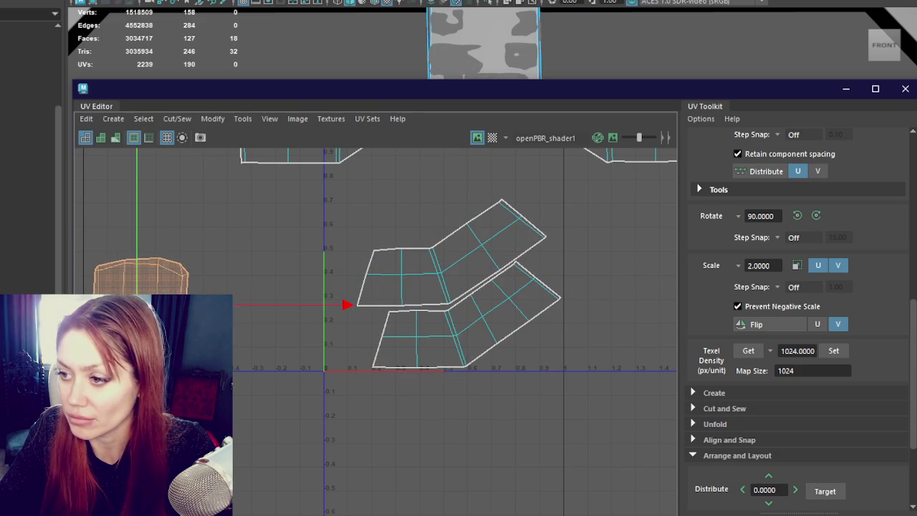
- Get the upper strip piece's texel density, reading 420.1507
click(401, 269)
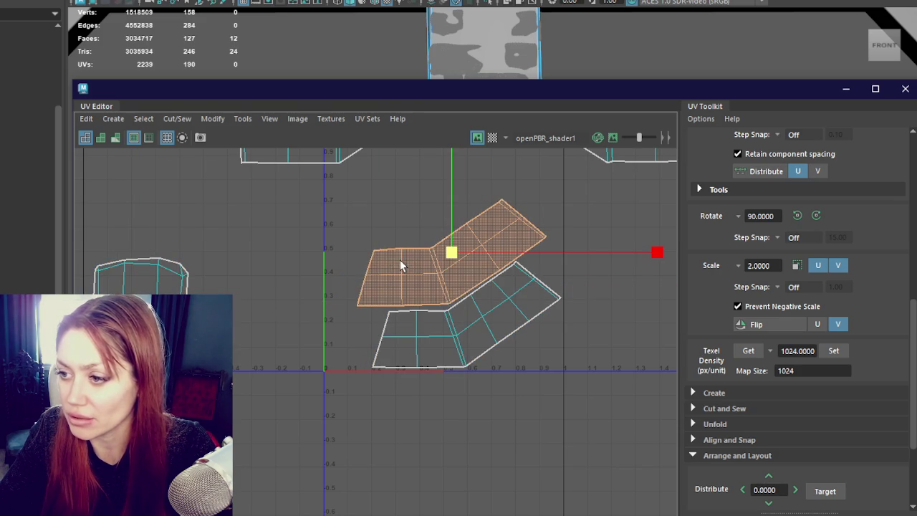
click(748, 350)
scroll(423, 308, down, 3)
scroll(337, 215, down, 2)
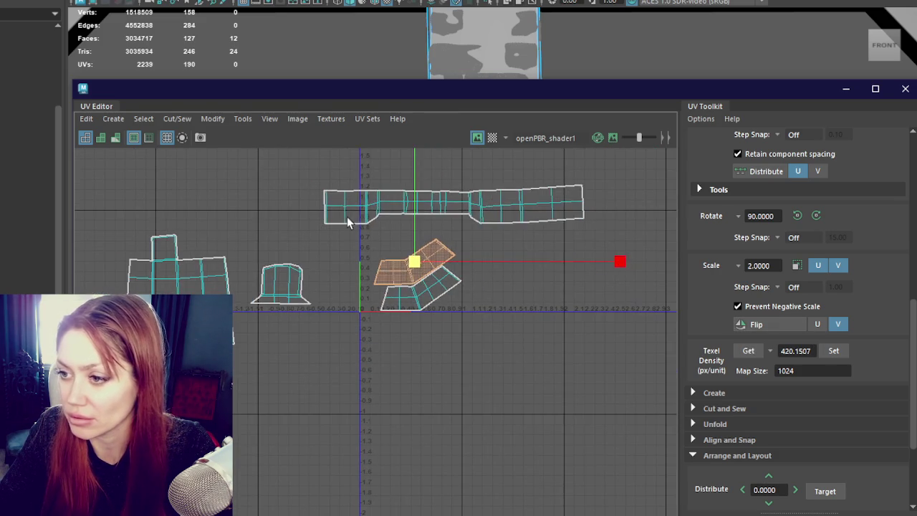
- Give the long strip, cross and cylinder shells the same texel density
click(358, 205)
shift+click(281, 283)
shift+click(179, 275)
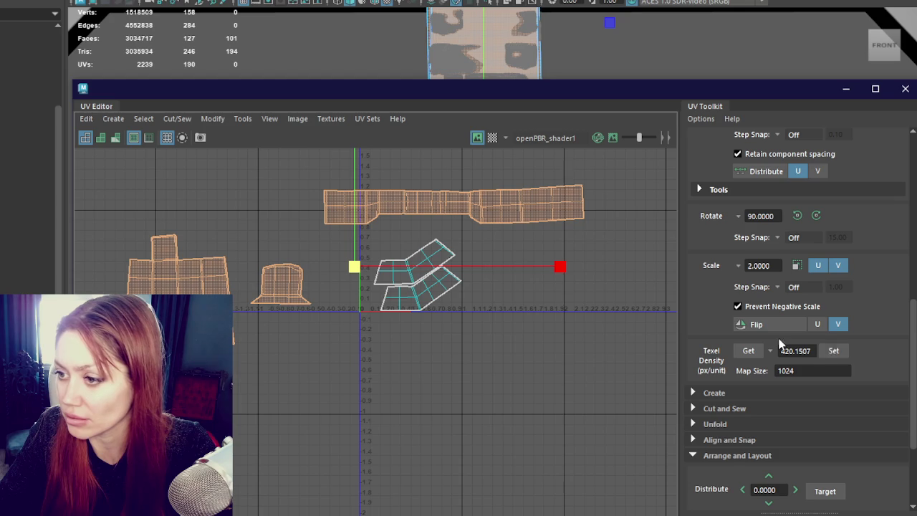
scroll(564, 332, up, 1)
scroll(565, 332, up, 2)
- Cut the long strip into sections and stack them at the top
alt+middle_drag(445, 237, 494, 293)
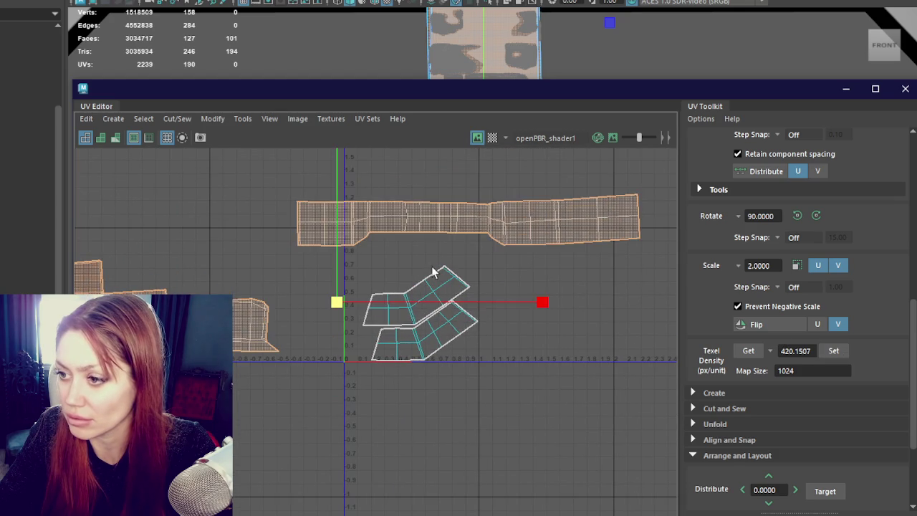
click(499, 219)
right_click(496, 278)
drag(470, 214, 519, 249)
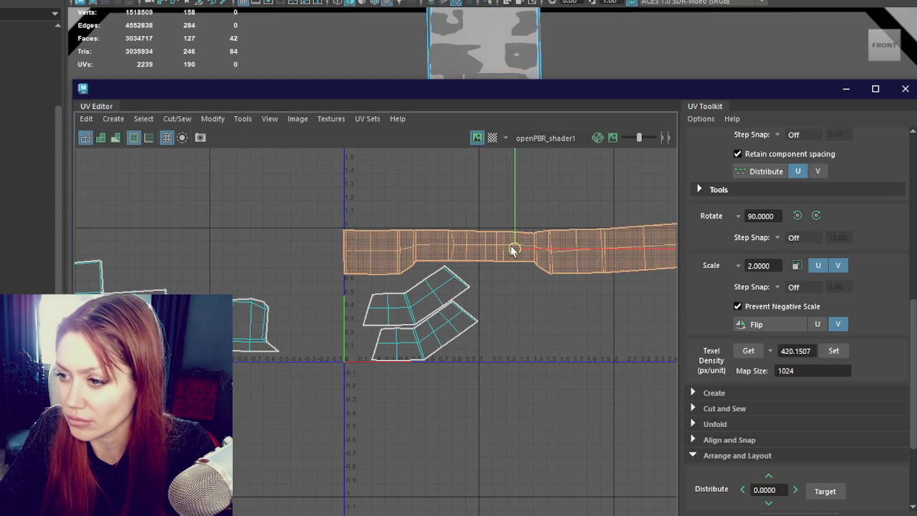
right_drag(461, 208, 460, 175)
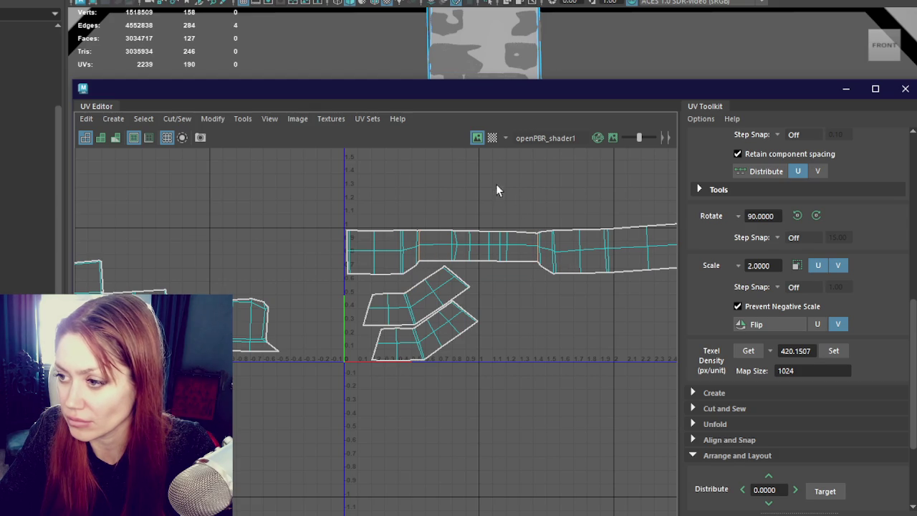
click(596, 258)
drag(600, 256, 420, 198)
click(478, 246)
mouse_move(477, 245)
mouse_down()
mouse_move(423, 167)
mouse_move(407, 161)
mouse_up()
- Place the hat shell beside the strip and the large cross shell on the baseline at the right
alt+middle_drag(250, 262, 311, 315)
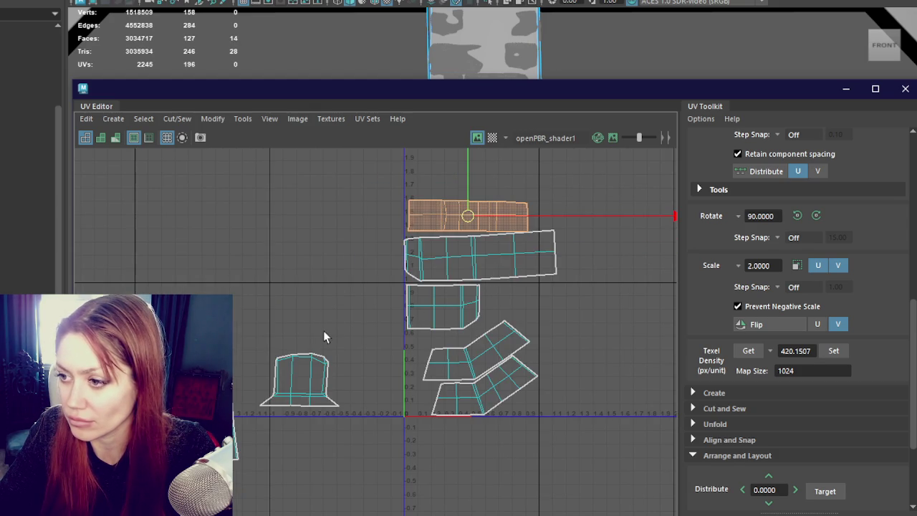
click(290, 373)
mouse_move(321, 361)
mouse_down()
mouse_move(422, 265)
mouse_move(462, 159)
mouse_move(460, 167)
mouse_up()
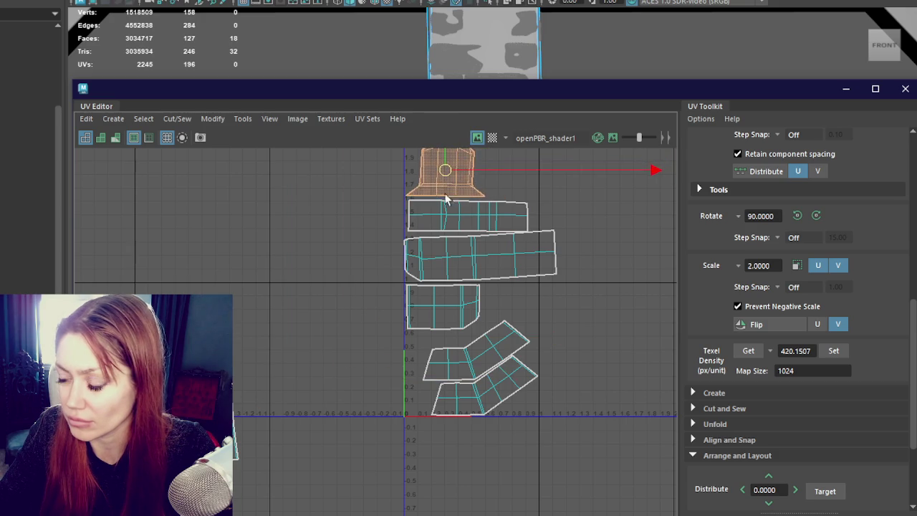
scroll(461, 241, down, 2)
click(247, 386)
mouse_move(247, 387)
mouse_down()
mouse_move(395, 315)
mouse_move(586, 280)
mouse_up()
scroll(586, 280, up, 2)
scroll(585, 281, down, 2)
drag(263, 158, 614, 498)
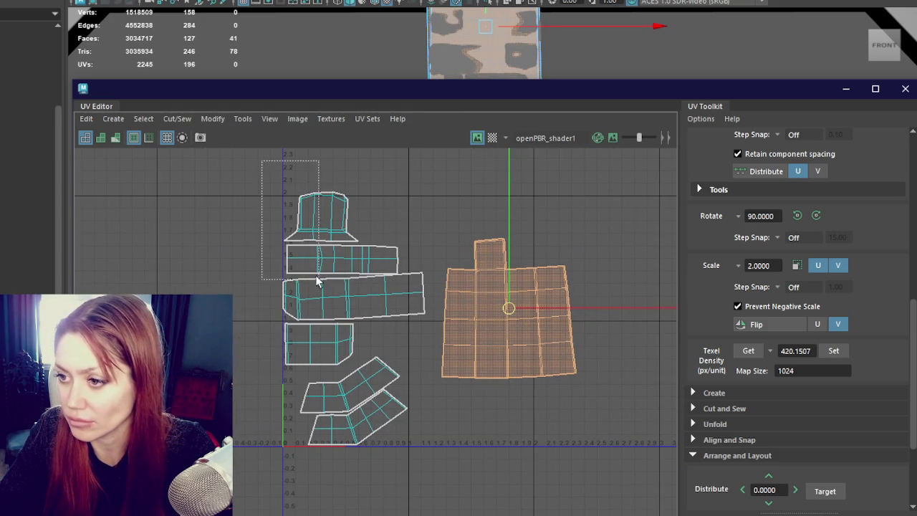
click(518, 307)
drag(518, 307, 480, 379)
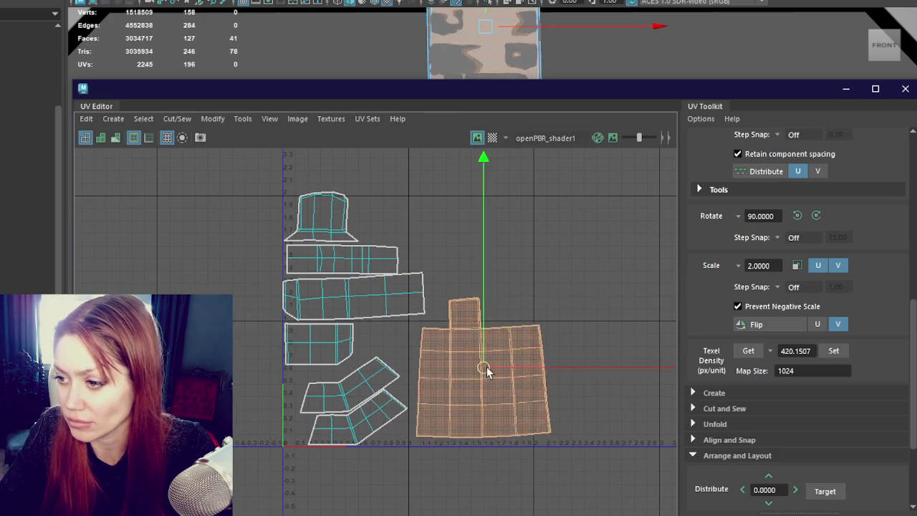
- Scale all the UV shells down together into one compact layout
drag(221, 167, 624, 497)
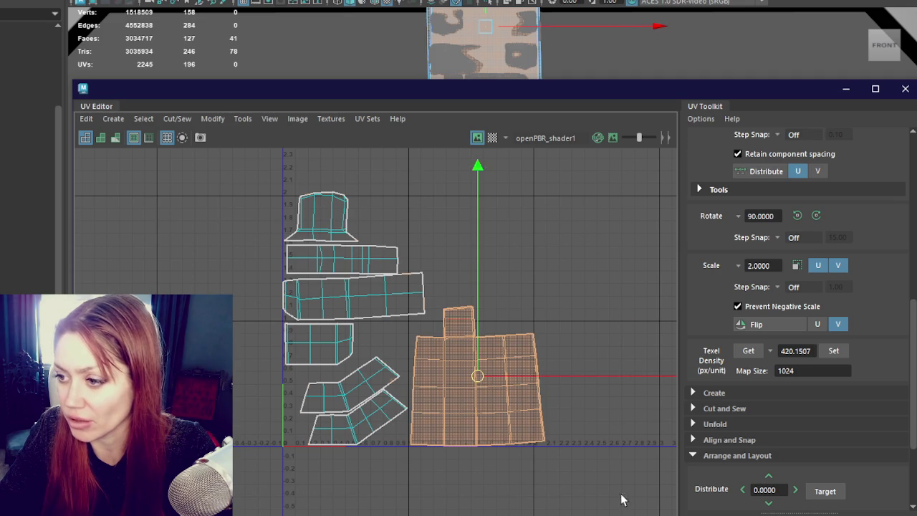
mouse_move(407, 320)
mouse_down()
mouse_move(398, 322)
mouse_move(413, 340)
mouse_up()
key(w)
key(r)
key(r)
key(w)
key(w)
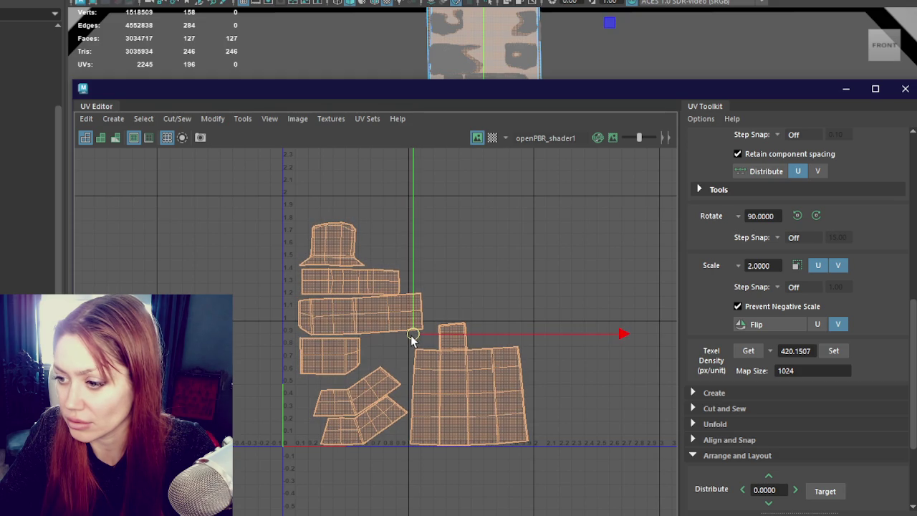
- Move the three stacked shells up and left, nudging the lowest one slightly left
click(333, 247)
shift+click(351, 281)
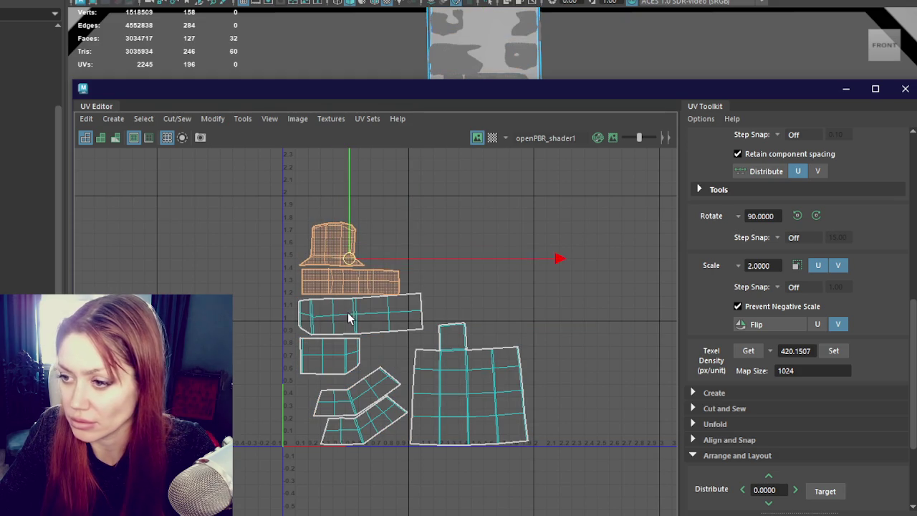
shift+click(352, 316)
drag(368, 276, 350, 263)
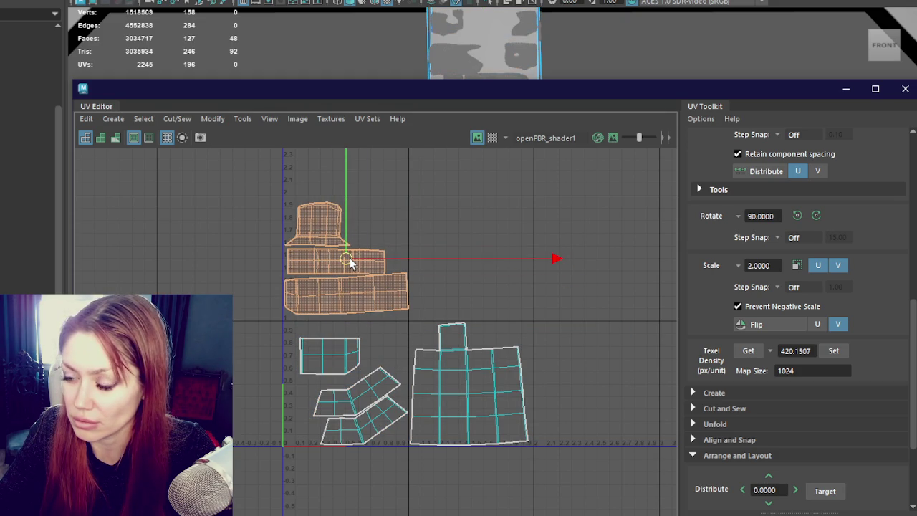
click(360, 294)
key(b)
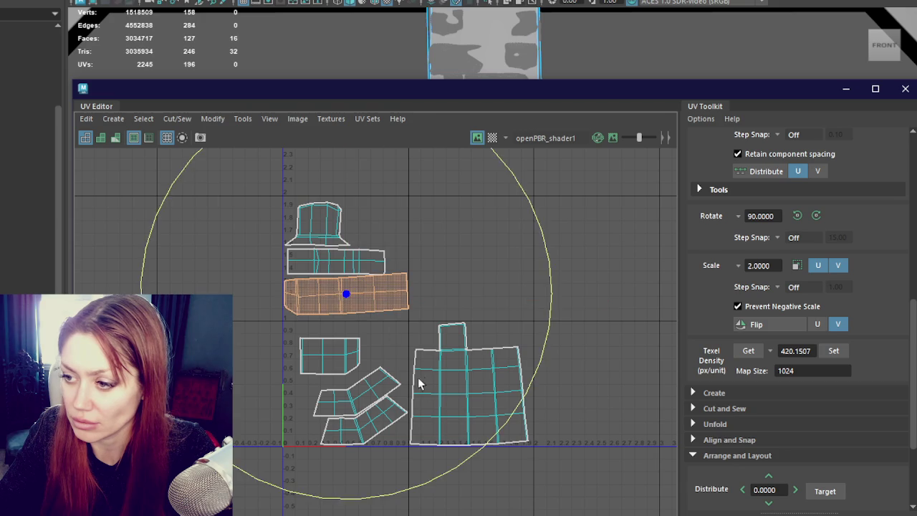
scroll(323, 312, up, 3)
key(w)
drag(364, 251, 361, 256)
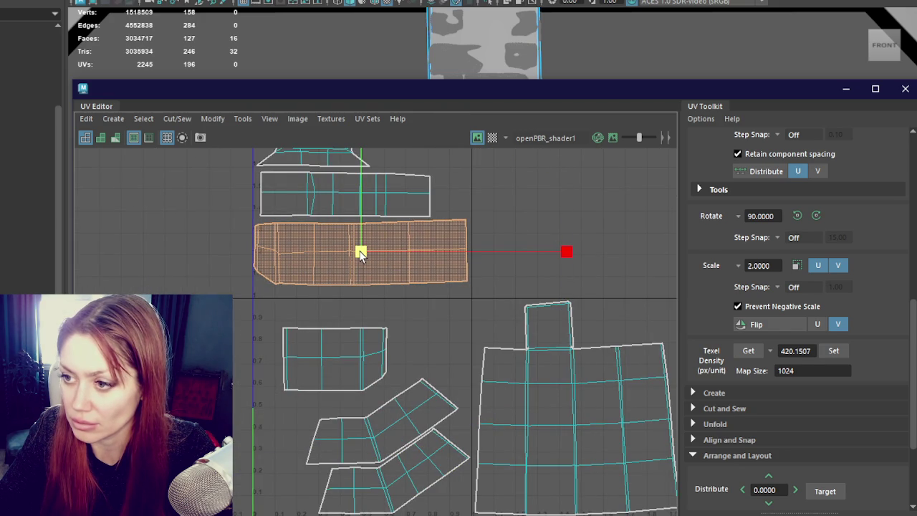
- Shrink all the UV shells slightly together
alt+middle_drag(356, 225, 352, 268)
shift+click(337, 237)
shift+click(324, 187)
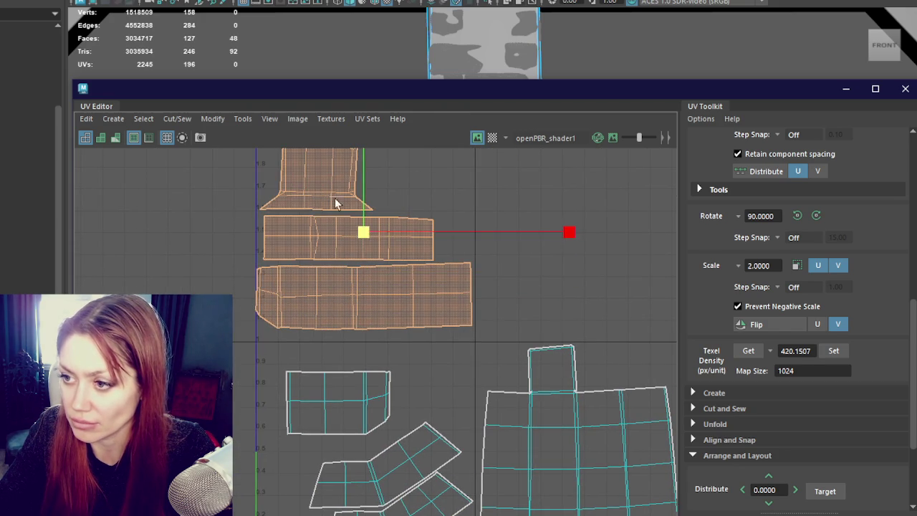
scroll(382, 267, down, 3)
drag(275, 208, 629, 491)
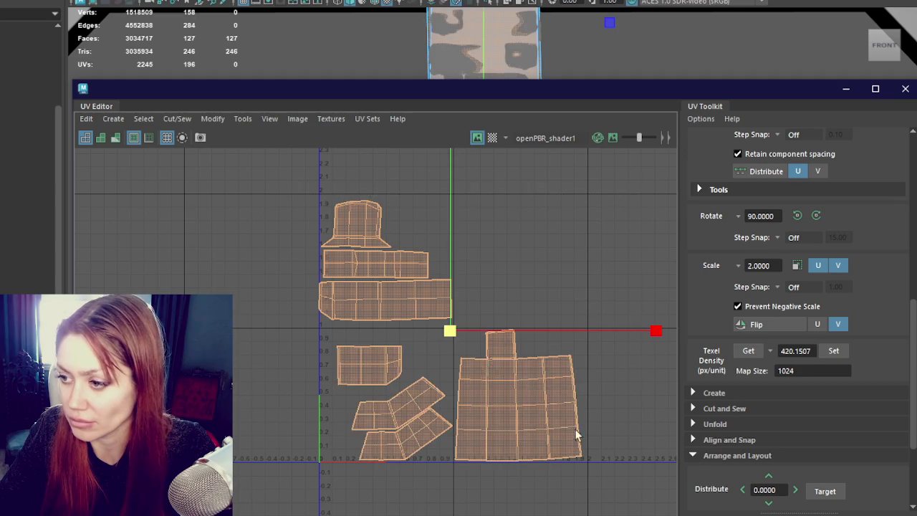
drag(440, 327, 441, 329)
- Check the individual shells one by one and move the UV Editor window aside
click(400, 300)
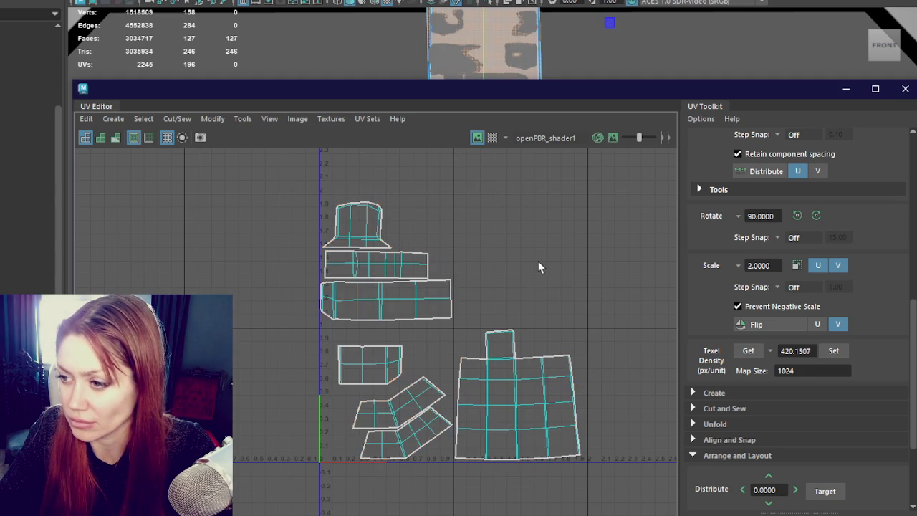
key(w)
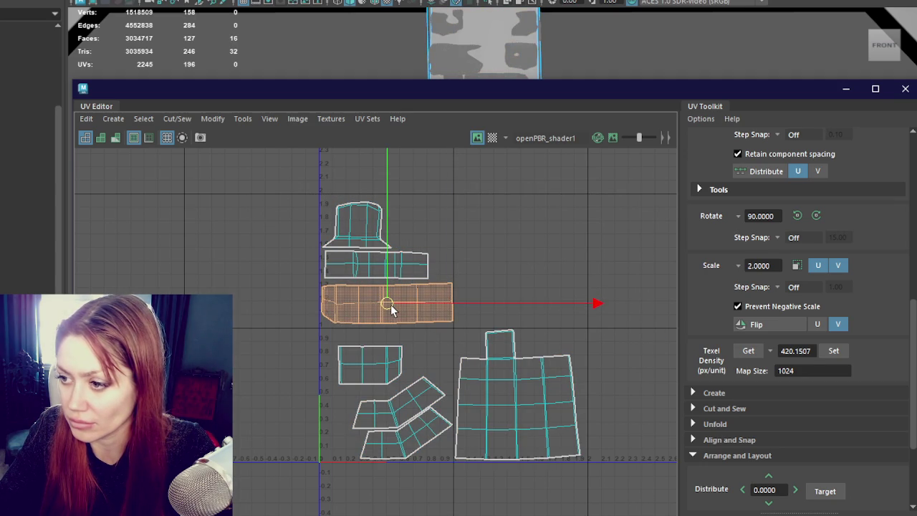
scroll(390, 305, up, 3)
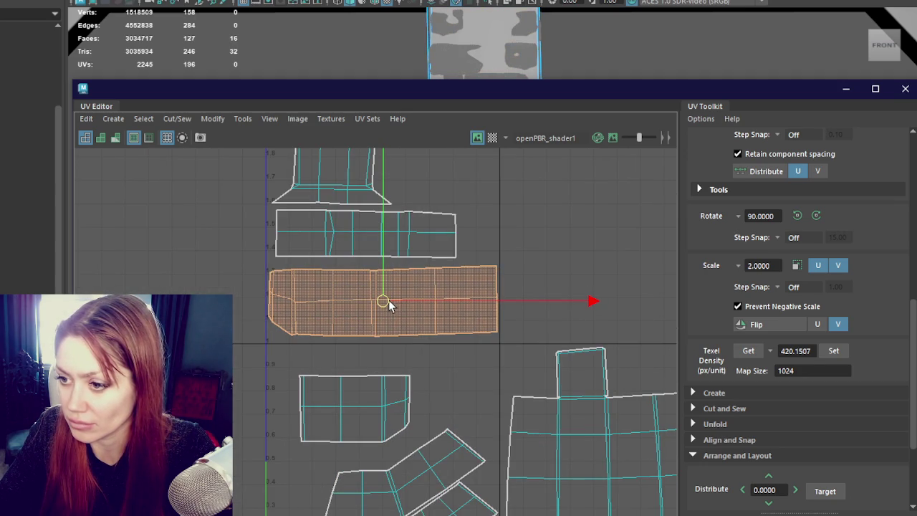
click(367, 252)
click(341, 181)
click(333, 407)
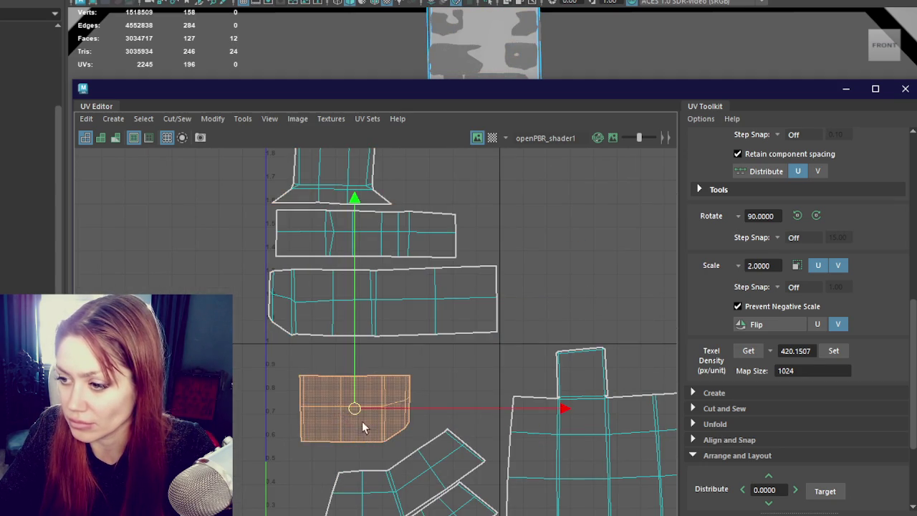
alt+middle_drag(343, 419, 319, 352)
click(379, 395)
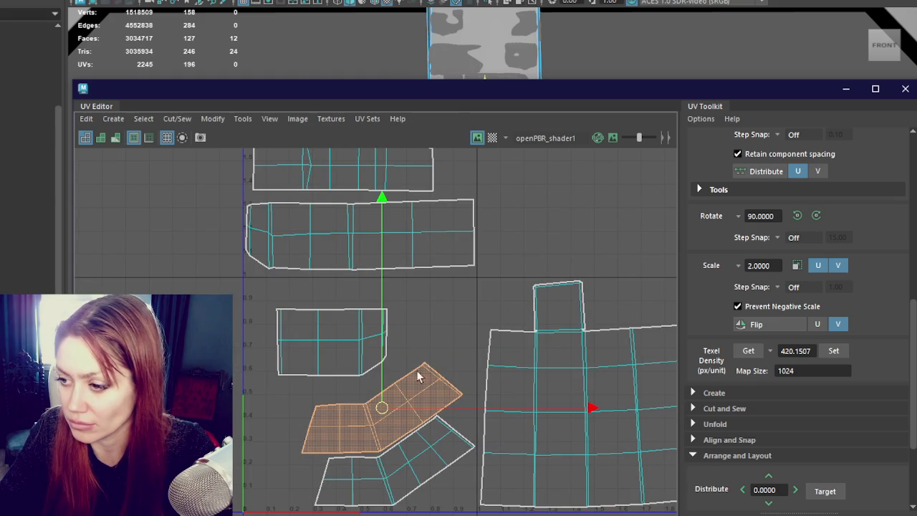
scroll(413, 385, down, 3)
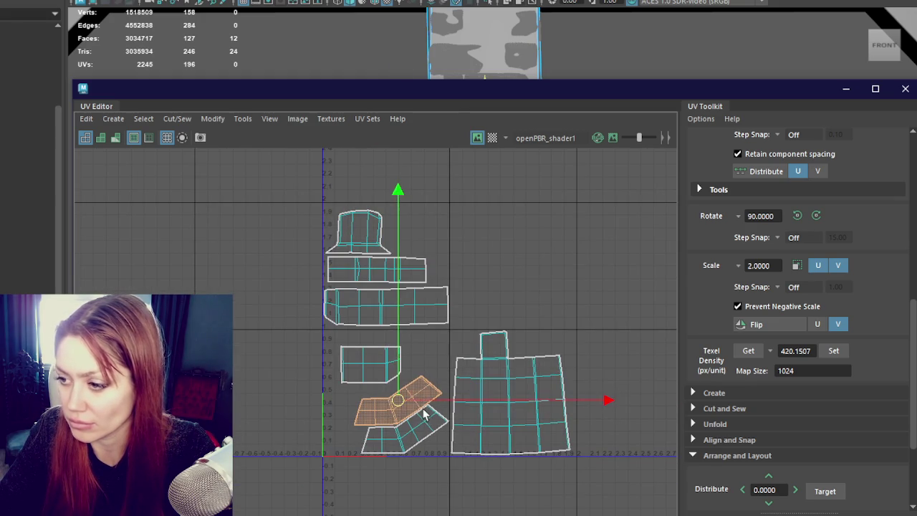
click(512, 394)
drag(640, 79, 368, 127)
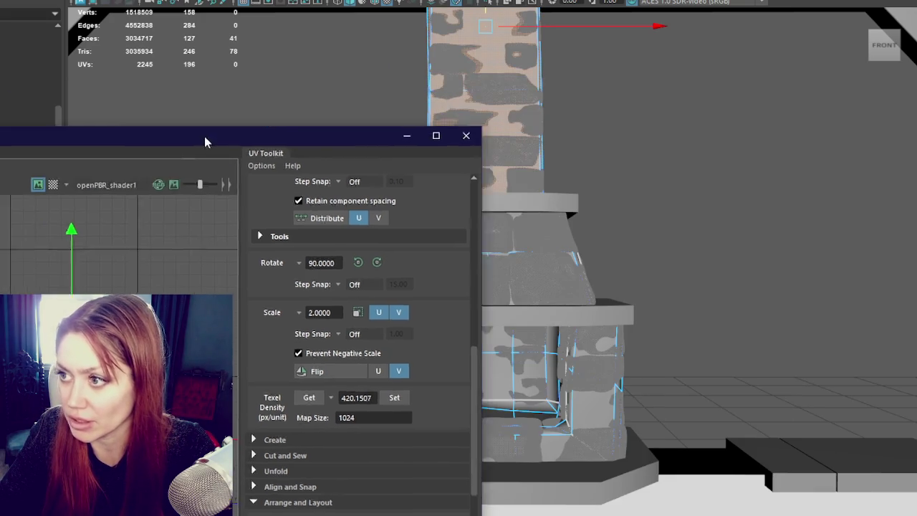
- Assign the existing stone material to the low-poly fireplace base
right_drag(604, 112, 648, 506)
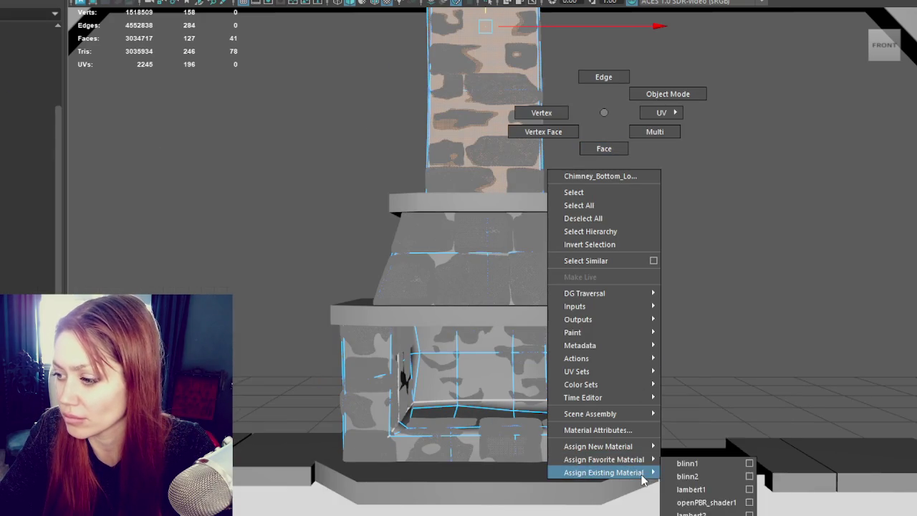
click(705, 437)
click(336, 344)
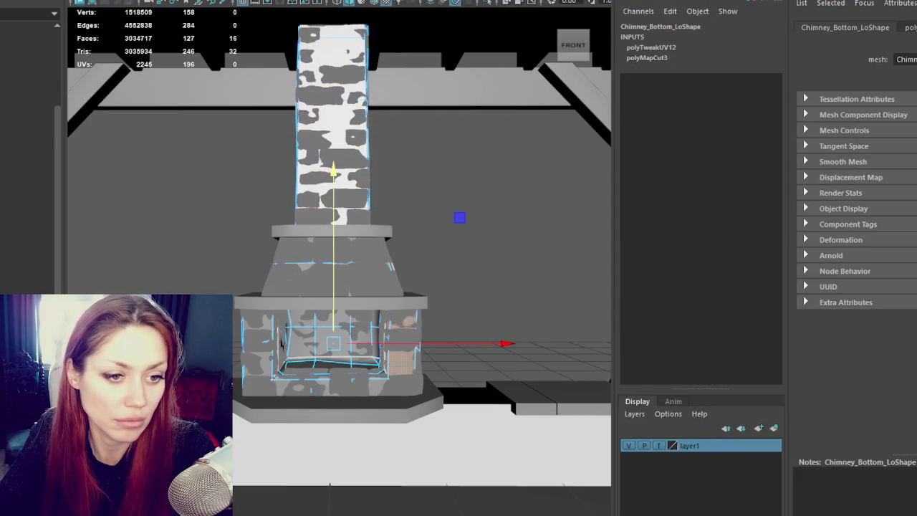
right_drag(450, 182, 538, 447)
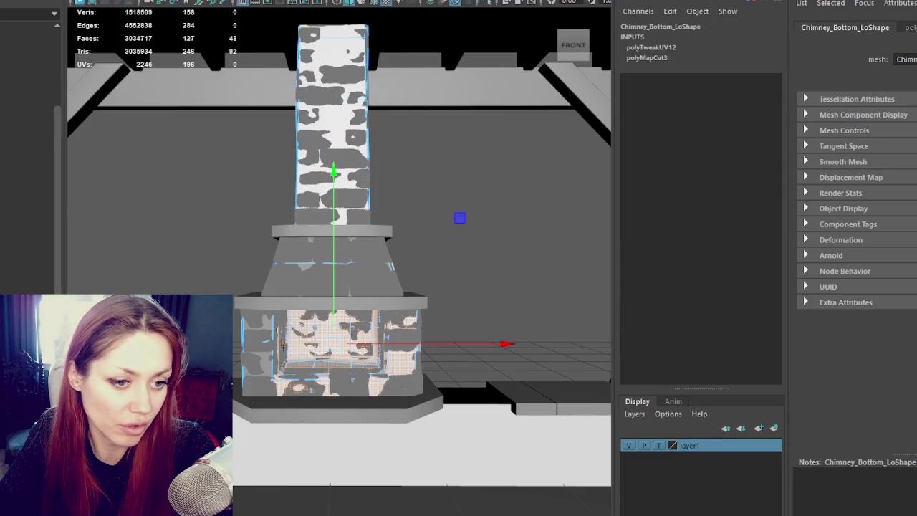
- Select Chimney_Top_Low, the Chimney_Lo group, then Chimney_Bottom_Lo in turn
click(333, 119)
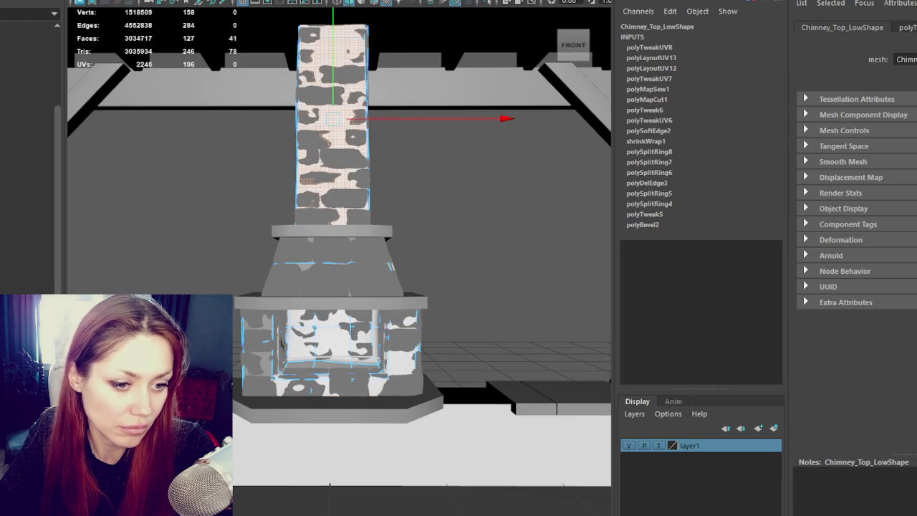
right_click(412, 185)
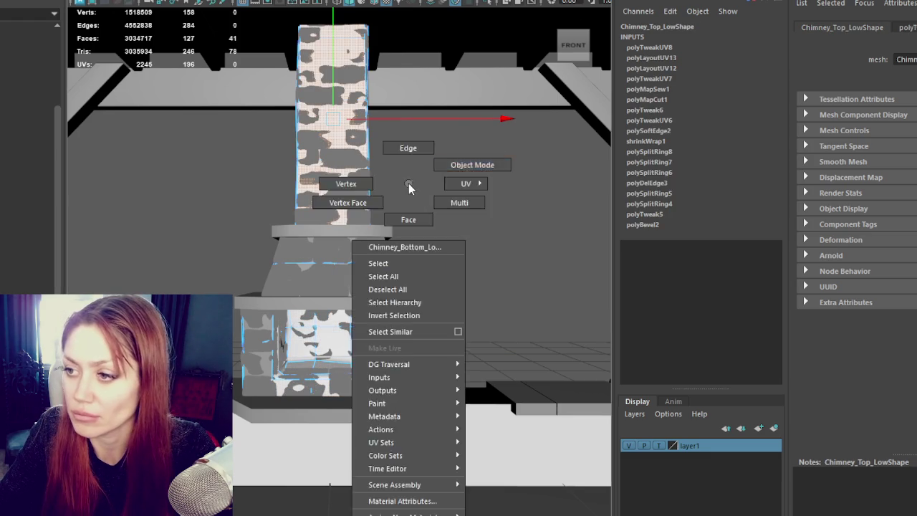
click(422, 189)
click(345, 181)
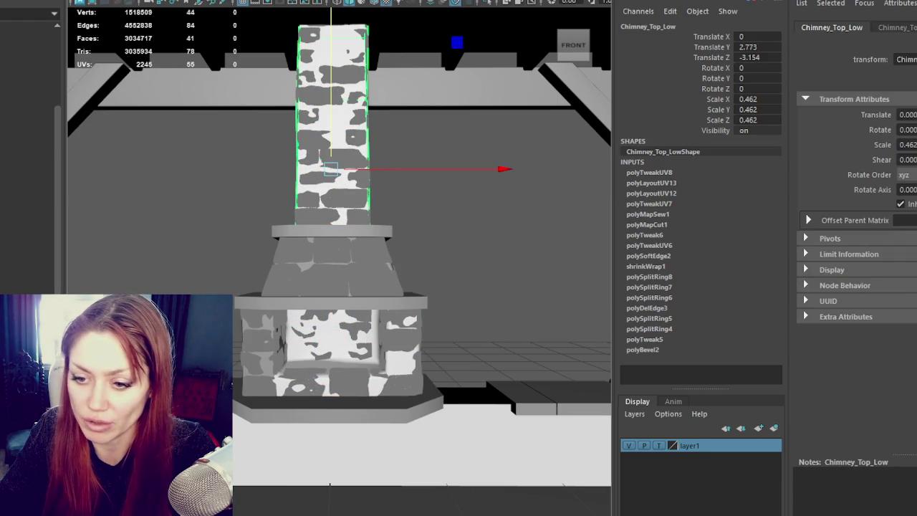
key(Up)
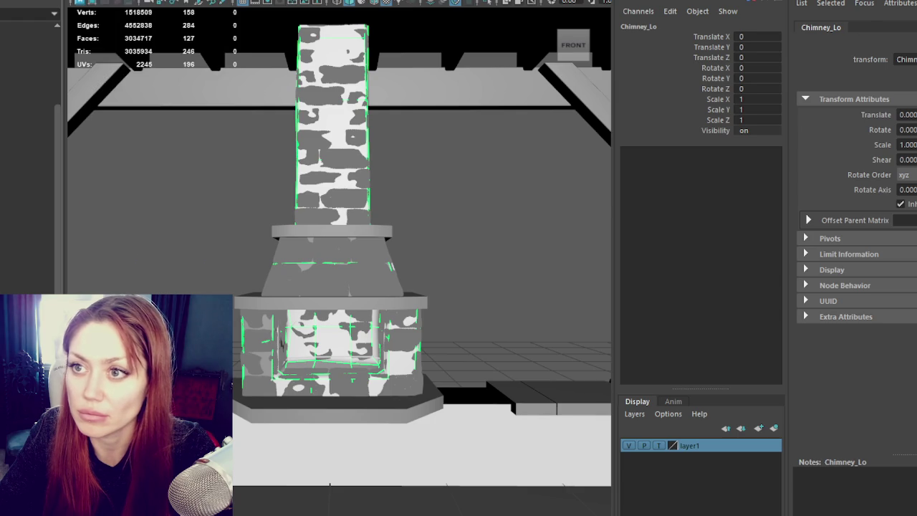
key(Down)
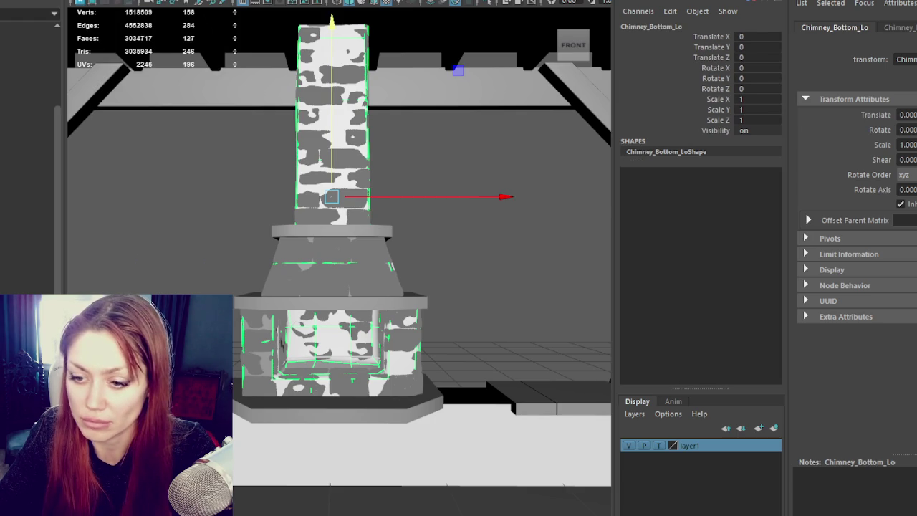
- Delete the construction history of the Chimney_Bottom_Hi sculpt with Alt+Shift+D
click(280, 343)
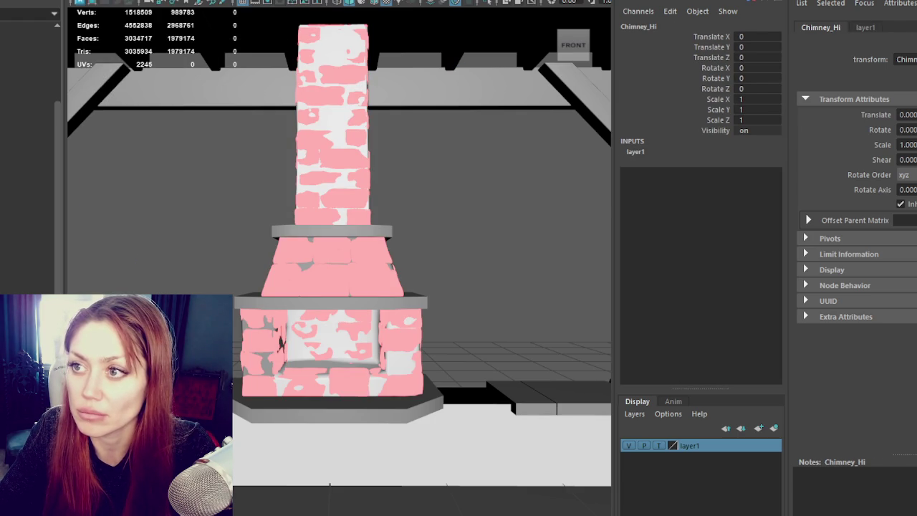
key(Down)
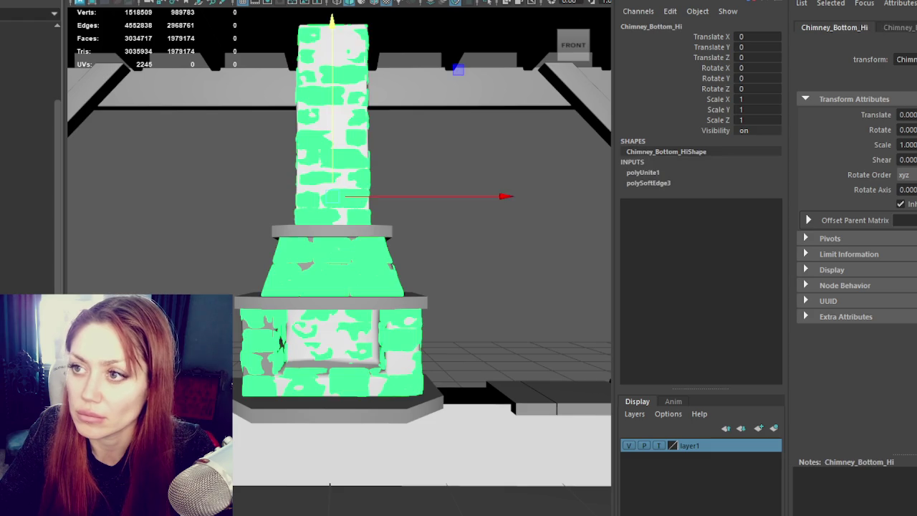
key(alt+shift+d)
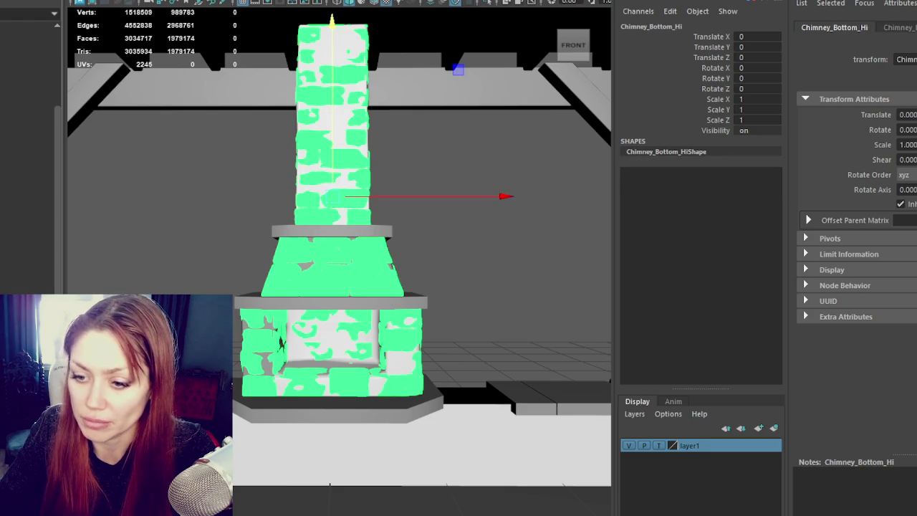
- Orbit around the chimney sculpt to inspect it, then select Chimney_Bottom_Lo
scroll(463, 306, down, 2)
alt+drag(462, 306, 423, 260)
scroll(456, 269, up, 5)
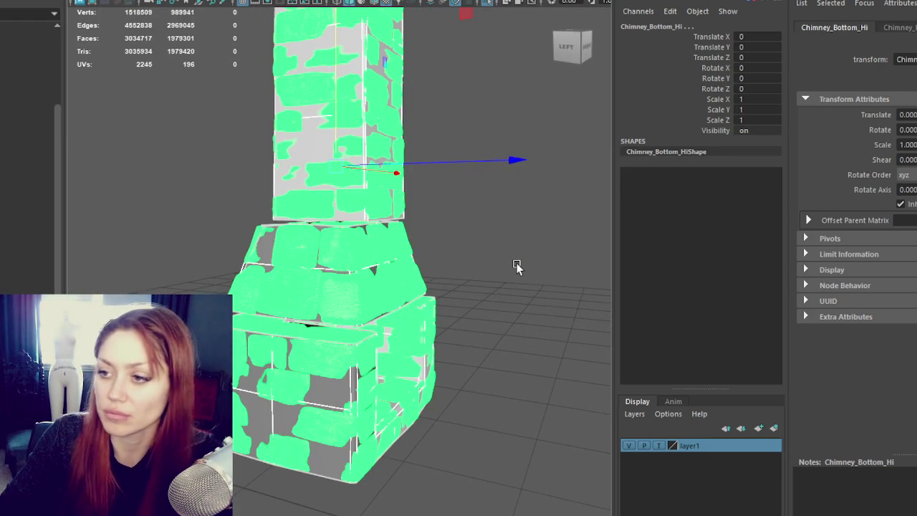
alt+drag(517, 266, 559, 260)
scroll(389, 236, up, 3)
scroll(389, 313, up, 2)
scroll(354, 150, down, 4)
alt+drag(353, 151, 373, 181)
scroll(390, 237, down, 3)
scroll(391, 236, up, 3)
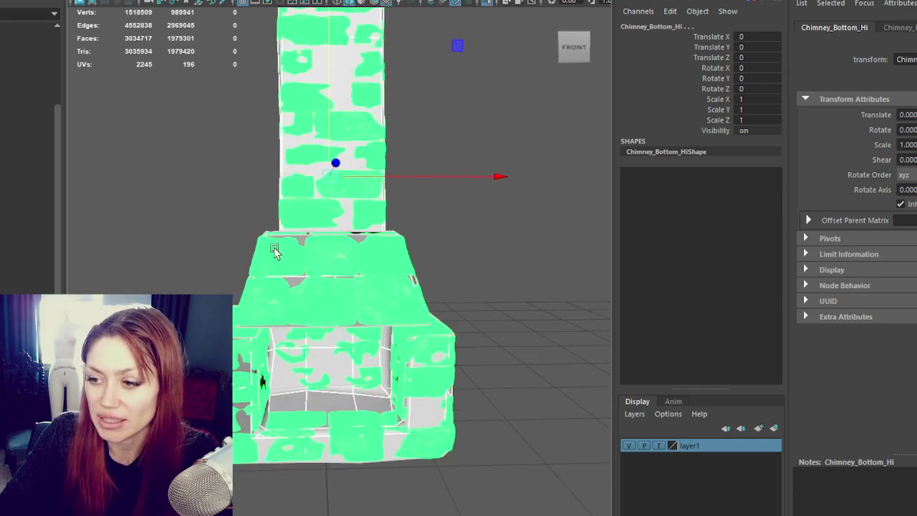
key(Left)
- Frame the low-poly chimney and move its pivot down below it
key(f)
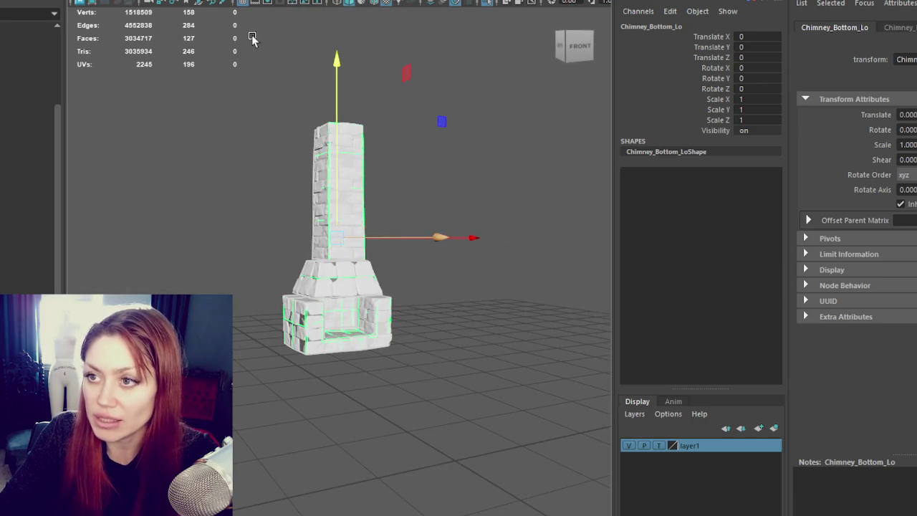
alt+drag(258, 66, 300, 72)
drag(342, 208, 343, 430)
key(ctrl+z)
mouse_move(342, 208)
mouse_down()
mouse_move(342, 425)
mouse_move(409, 502)
mouse_up()
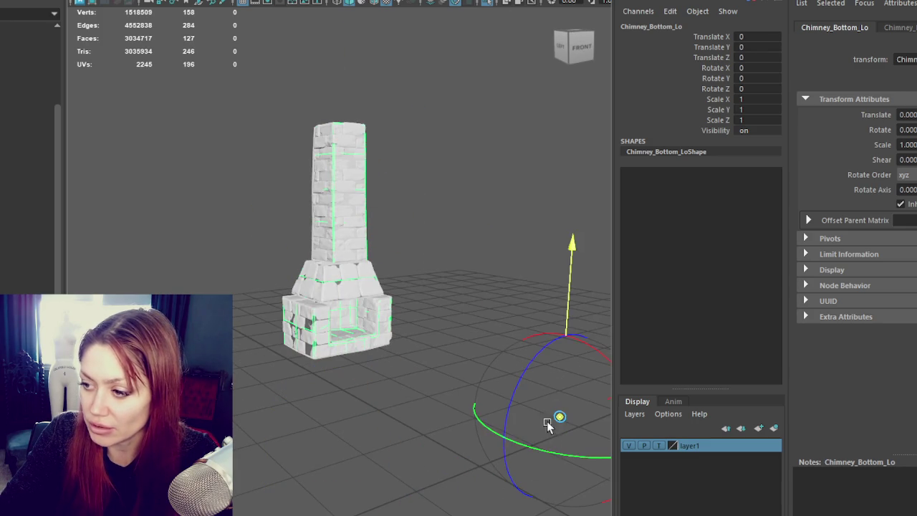
alt+drag(559, 482, 419, 269)
middle_drag(411, 430, 515, 501)
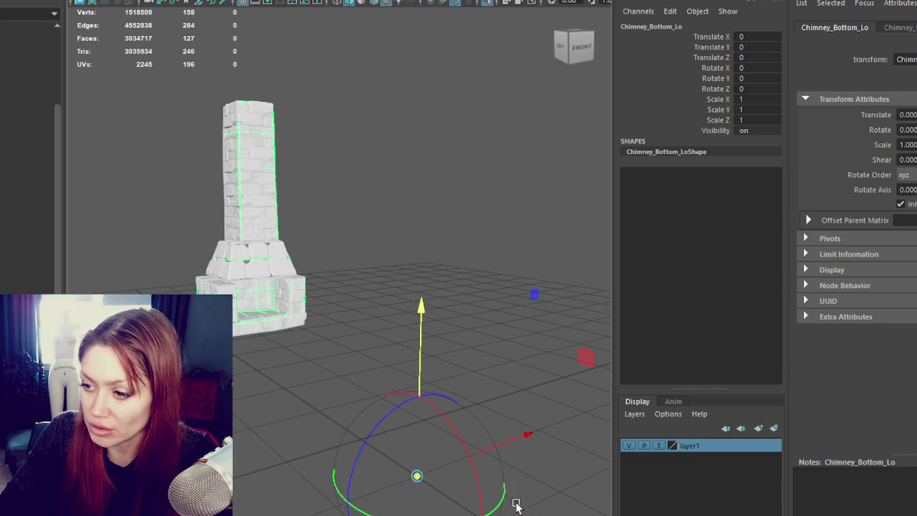
key(w)
- Move the Chimney_Bottom_Hi pivot down onto the grid
click(255, 170)
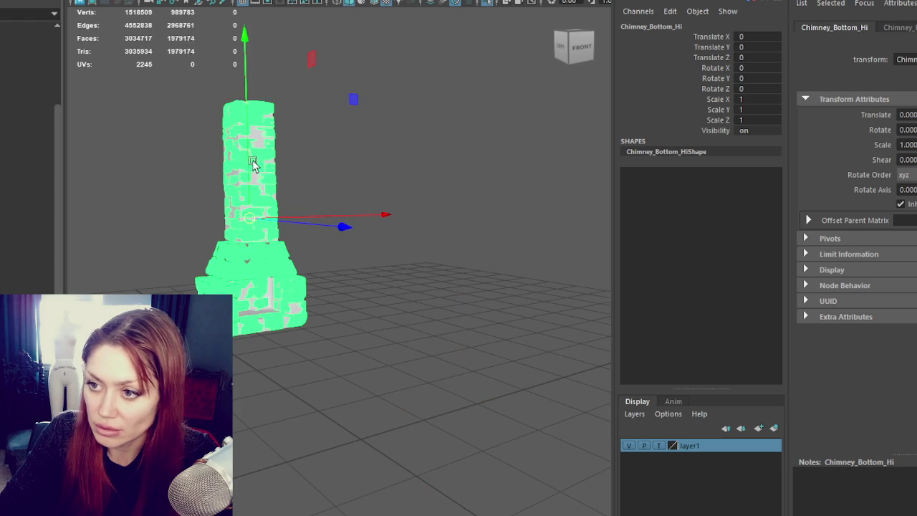
drag(260, 123, 237, 218)
key(ctrl+z)
key(e)
key(d)
drag(321, 409, 422, 418)
click(453, 406)
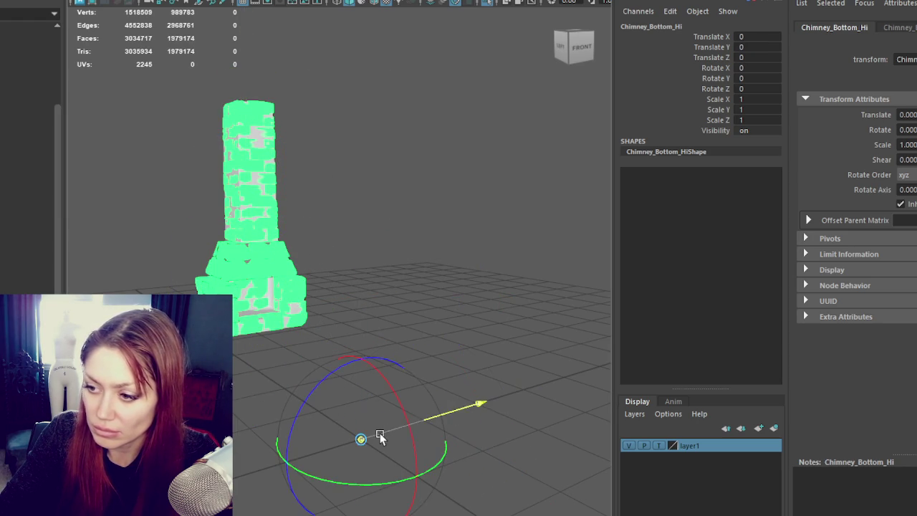
click(321, 313)
- Hide the low-poly chimney, leaving only the high-poly stone chimney visible
click(280, 244)
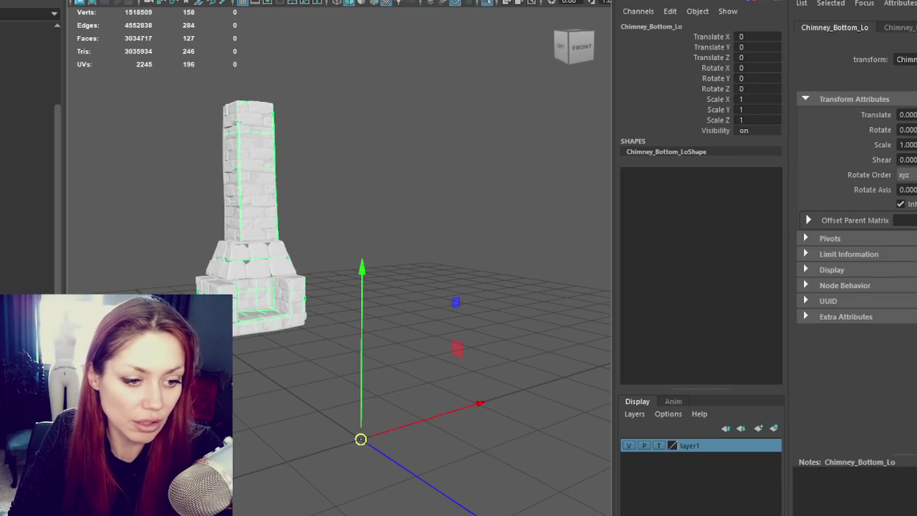
key(ctrl+h)
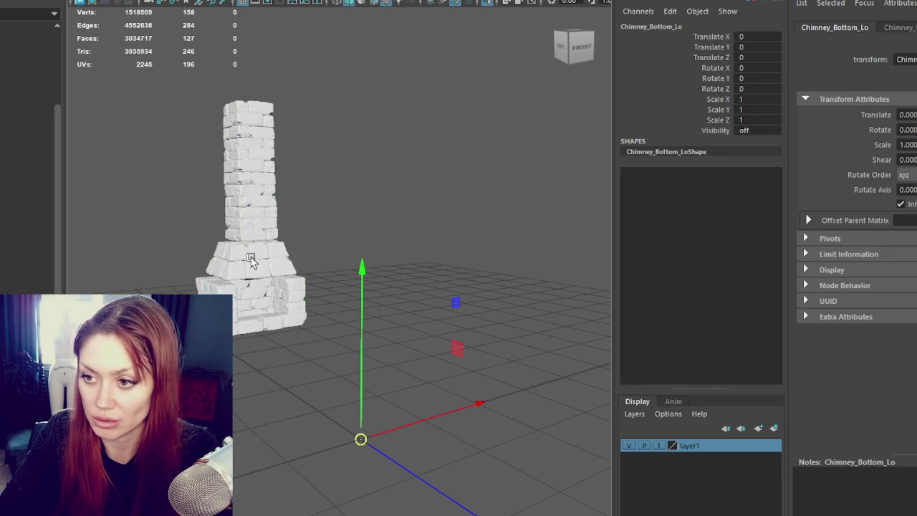
click(251, 260)
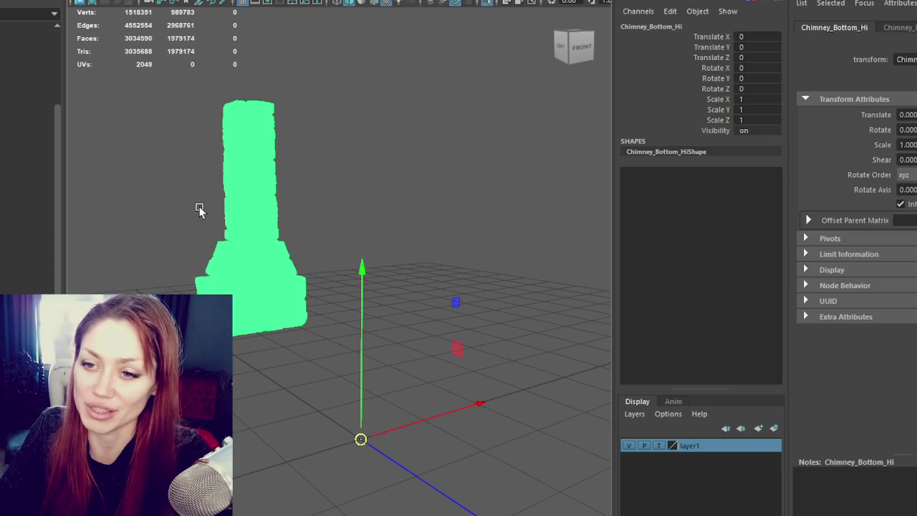
click(199, 208)
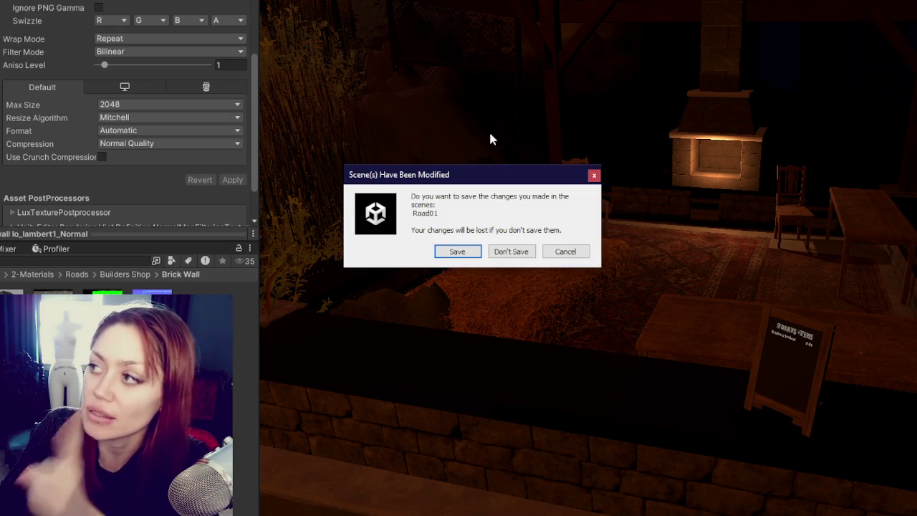
- Save the modified Road01 scene and launch Maya 2026 from the Start menu
click(457, 252)
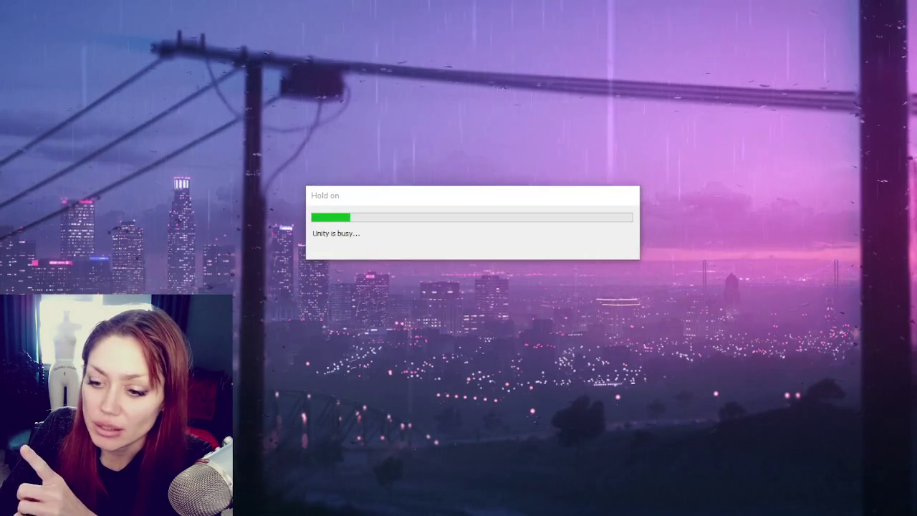
key(super)
click(210, 213)
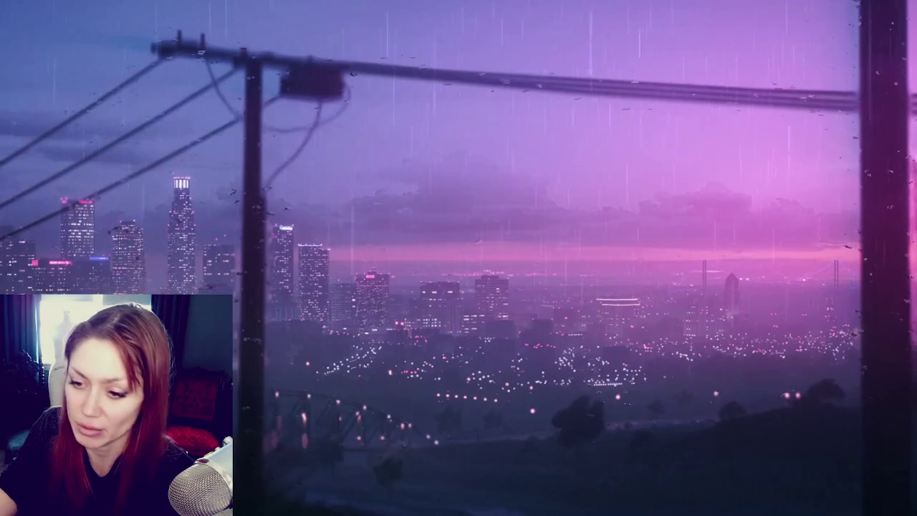
key(super)
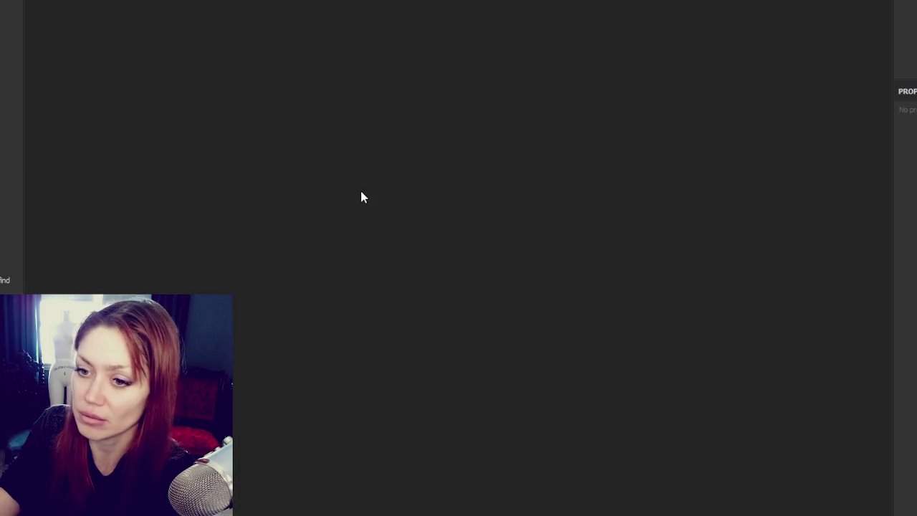
- Create a new 4096 Substance Painter project from the chimney lo.fbx mesh
key(ctrl+n)
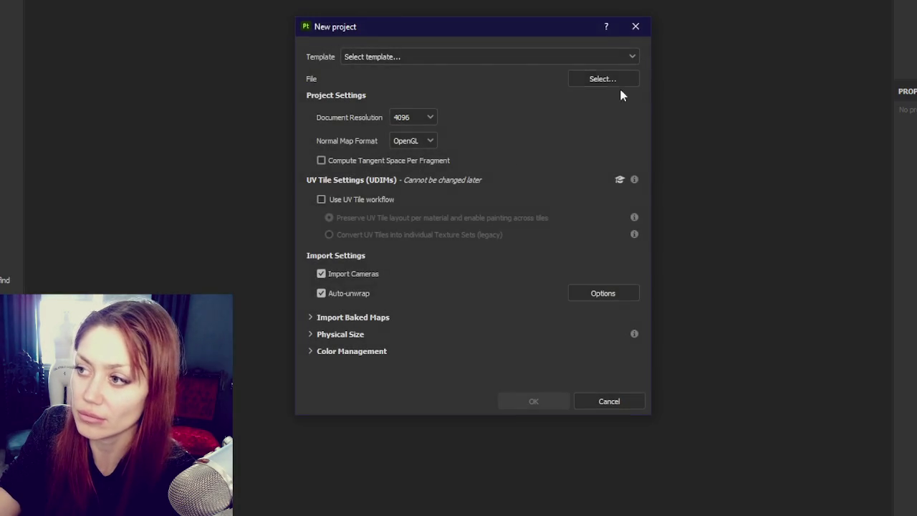
click(605, 78)
key(Escape)
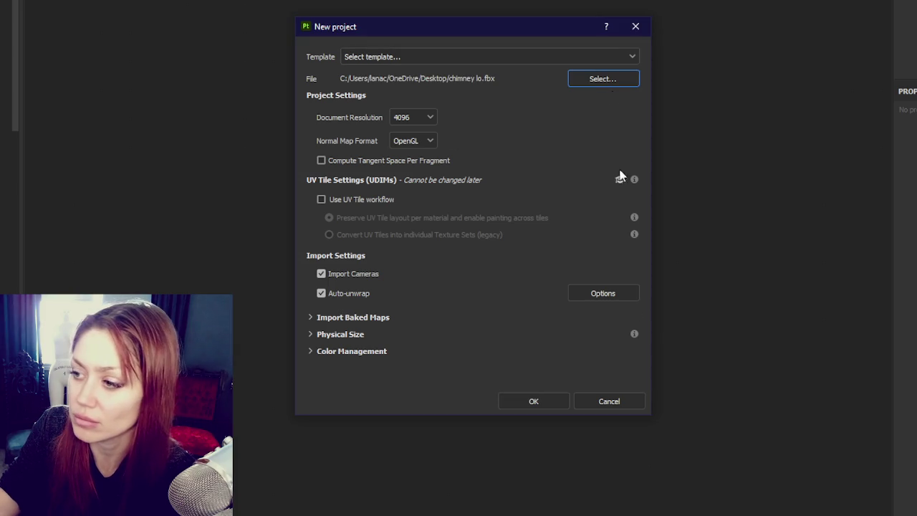
click(536, 402)
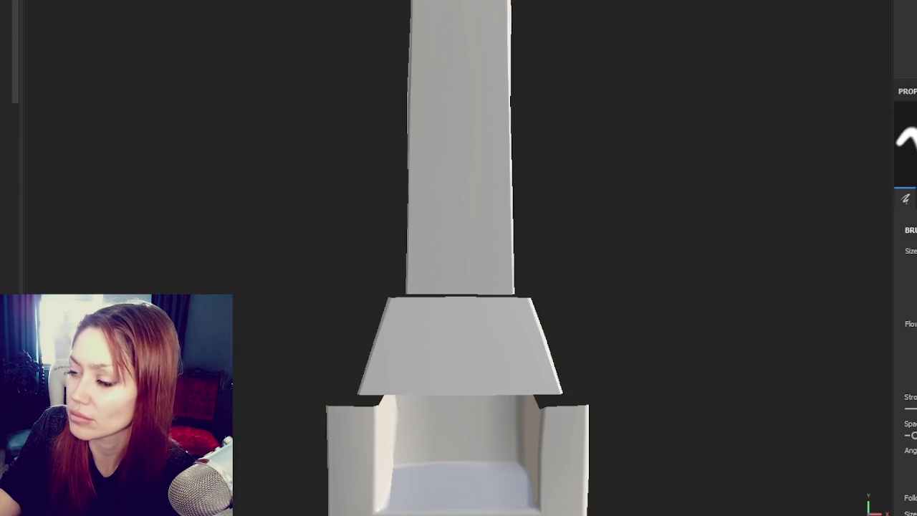
alt+drag(506, 163, 638, 190)
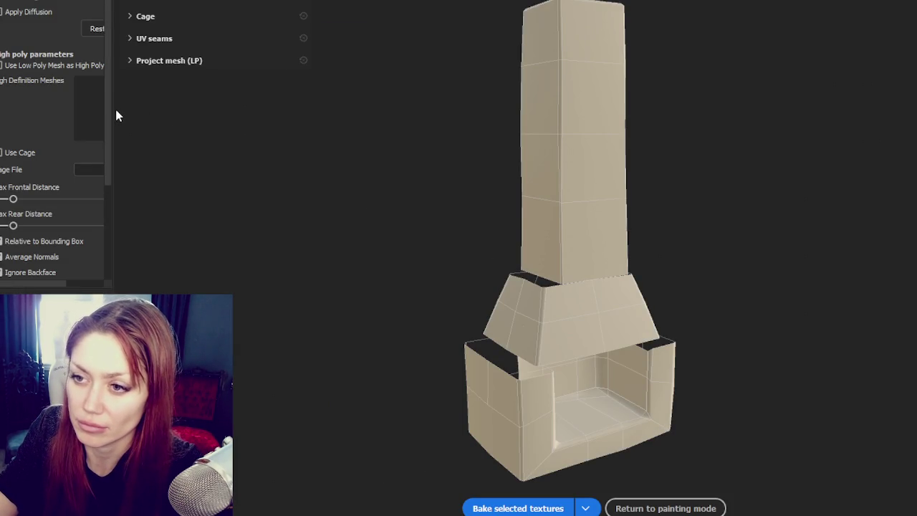
- Load the high-poly chimney mesh as the High Definition Mesh for baking
drag(112, 112, 287, 131)
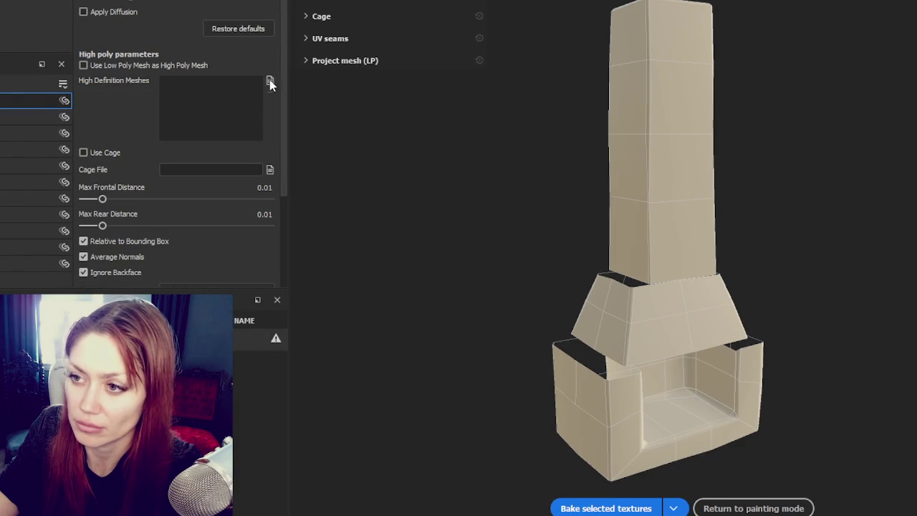
click(270, 81)
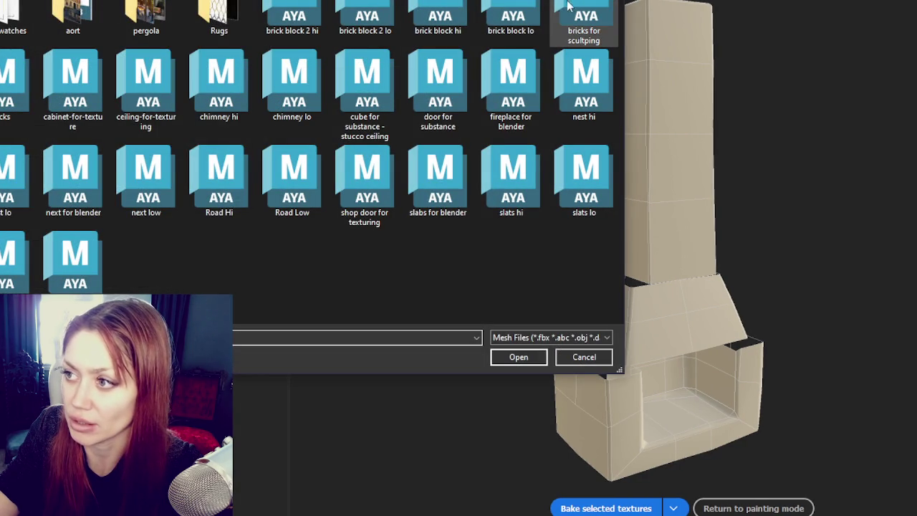
double_click(219, 79)
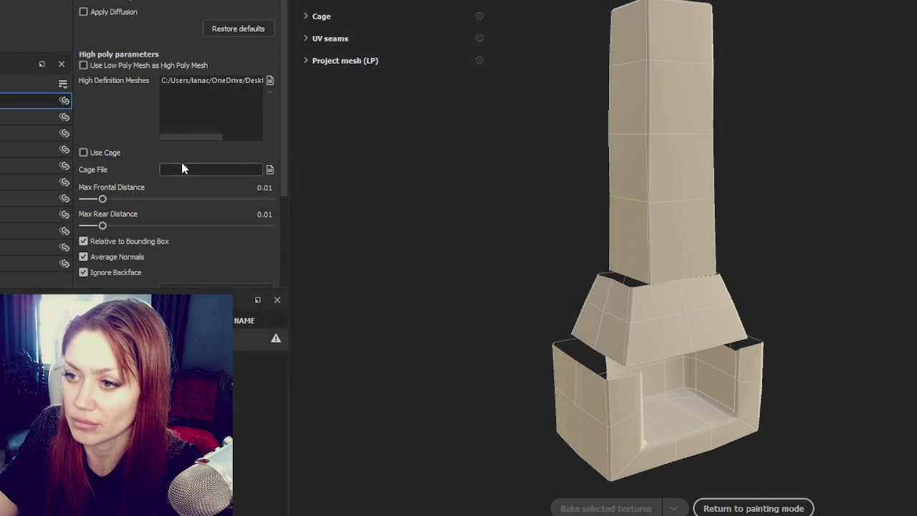
mouse_move(145, 188)
alt+mouse_down()
mouse_move(197, 146)
mouse_move(344, 144)
mouse_move(168, 172)
alt+mouse_up()
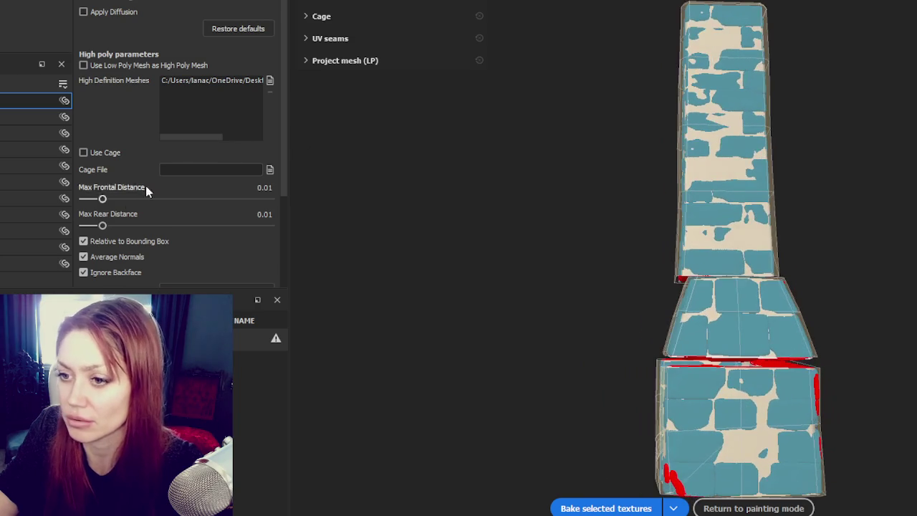
- Bake with Max Frontal 0.0152, Max Rear 0.0251 and Supersampling 4x antialiasing
drag(102, 200, 108, 200)
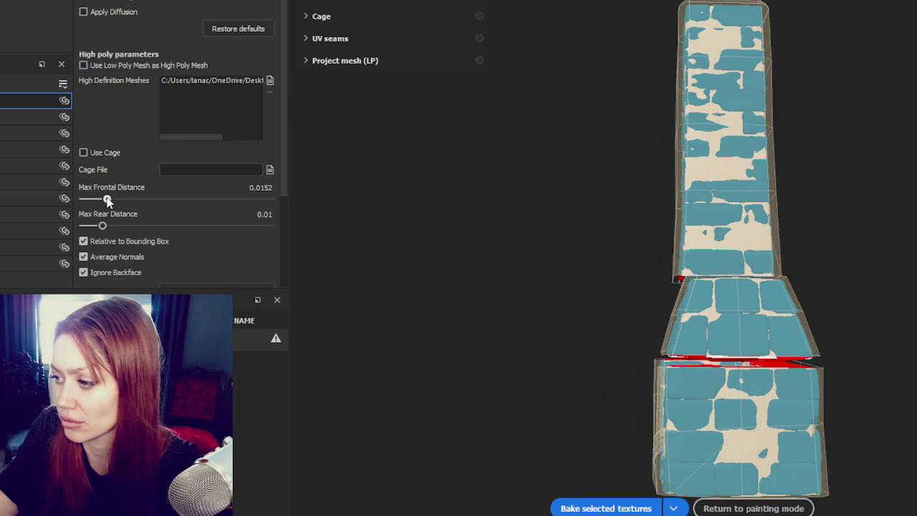
mouse_move(254, 229)
alt+mouse_down()
mouse_move(409, 240)
mouse_move(237, 213)
alt+mouse_up()
scroll(215, 198, down, 3)
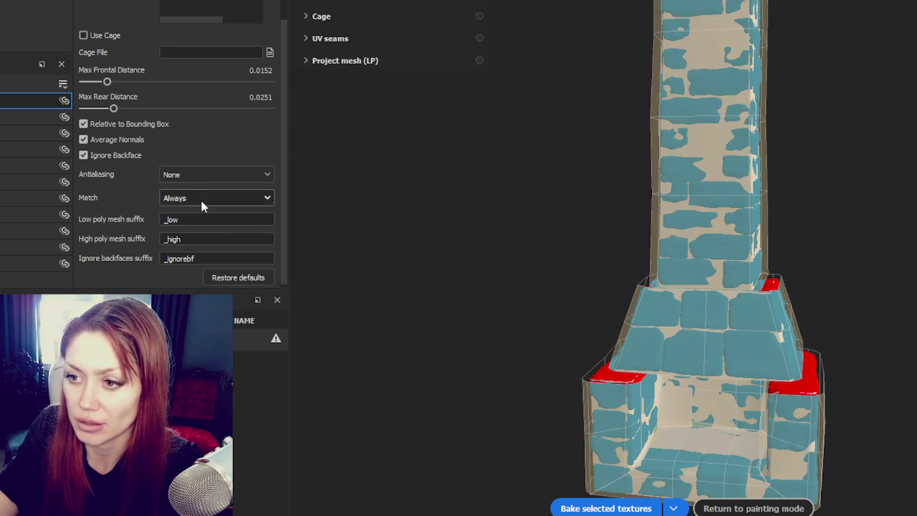
click(215, 174)
click(186, 217)
click(606, 508)
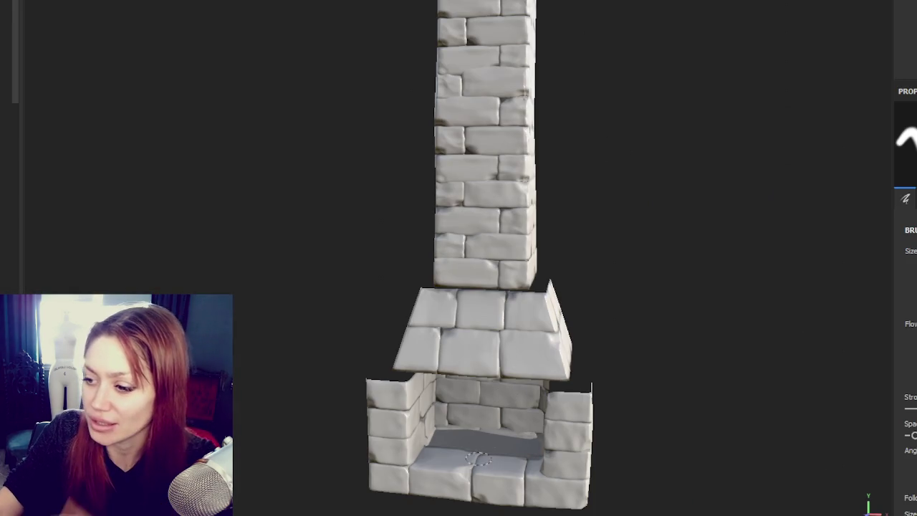
scroll(496, 462, up, 3)
scroll(496, 462, up, 3)
- Orbit and zoom around the baked fireplace to inspect the chimney and hood
scroll(497, 462, down, 2)
alt+drag(523, 358, 552, 394)
scroll(594, 379, down, 4)
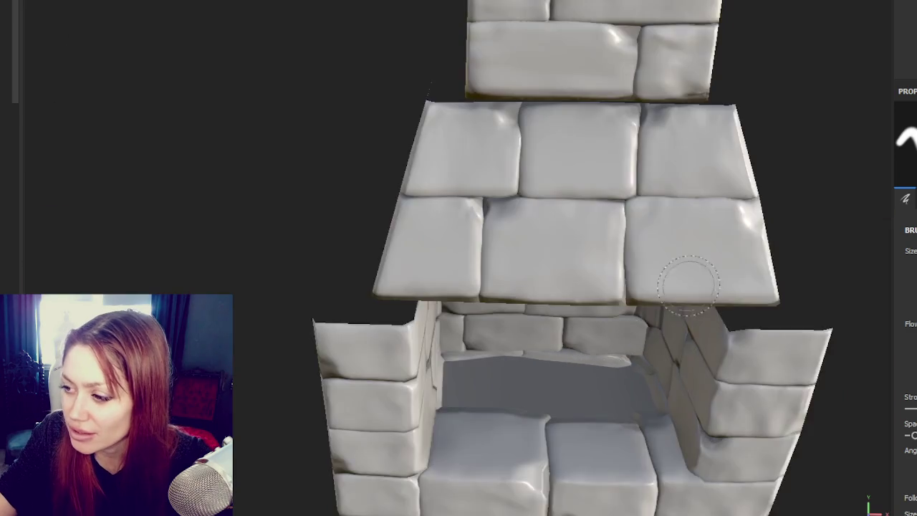
scroll(656, 320, down, 4)
mouse_move(665, 180)
alt+mouse_down()
mouse_move(784, 242)
mouse_move(487, 242)
mouse_move(630, 238)
alt+mouse_up()
mouse_move(279, 407)
alt+mouse_down()
mouse_move(451, 263)
mouse_move(722, 242)
alt+mouse_up()
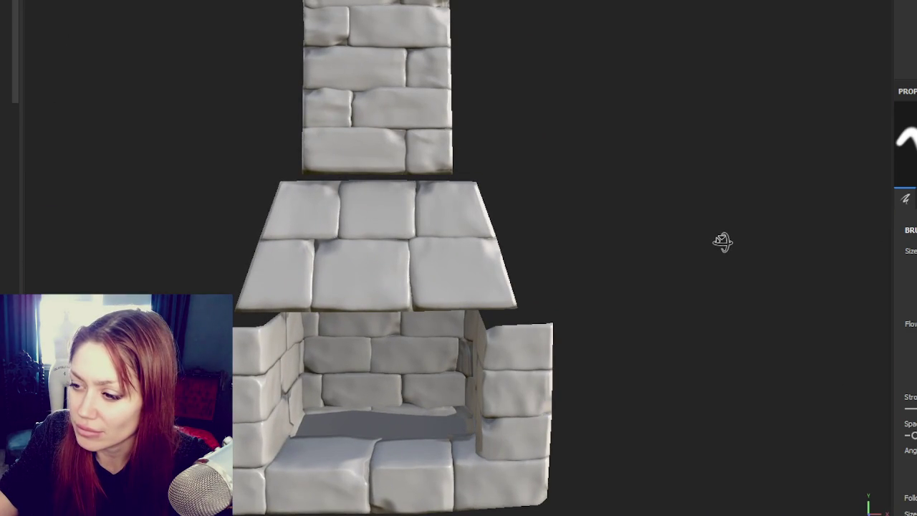
alt+drag(566, 280, 522, 285)
scroll(651, 262, down, 3)
mouse_move(652, 262)
alt+mouse_down()
mouse_move(595, 252)
mouse_move(661, 280)
alt+mouse_up()
scroll(661, 281, up, 3)
- Swing to a left three-quarter view and then the open fireplace front
alt+middle_drag(486, 299, 511, 335)
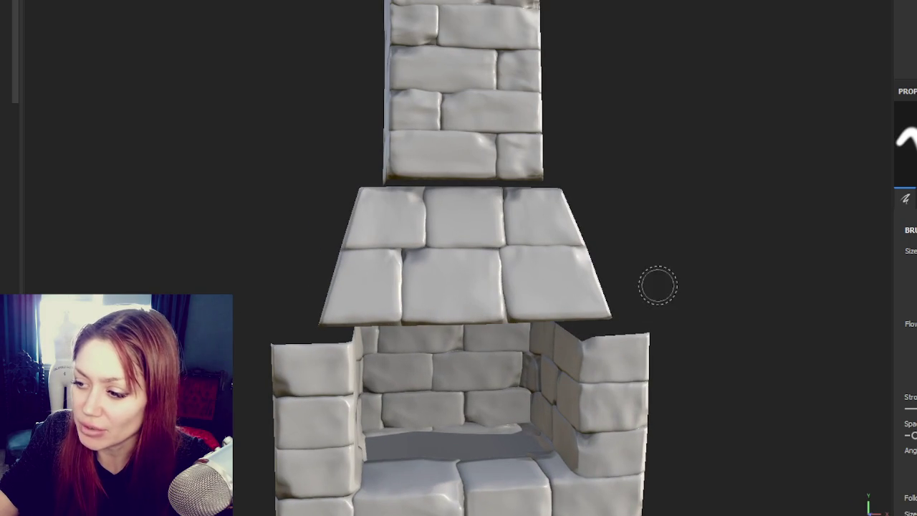
alt+drag(687, 269, 642, 287)
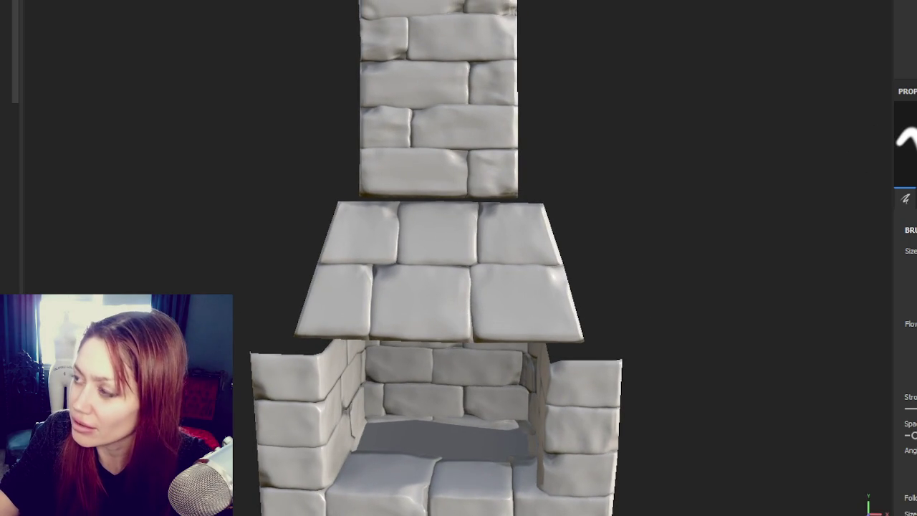
scroll(765, 157, down, 3)
mouse_move(765, 156)
alt+mouse_down()
mouse_move(513, 141)
mouse_move(383, 117)
mouse_move(422, 131)
mouse_move(506, 135)
mouse_move(37, 146)
mouse_move(52, 147)
alt+mouse_up()
mouse_move(225, 131)
alt+mouse_down()
mouse_move(821, 102)
mouse_move(726, 124)
mouse_move(741, 125)
alt+mouse_up()
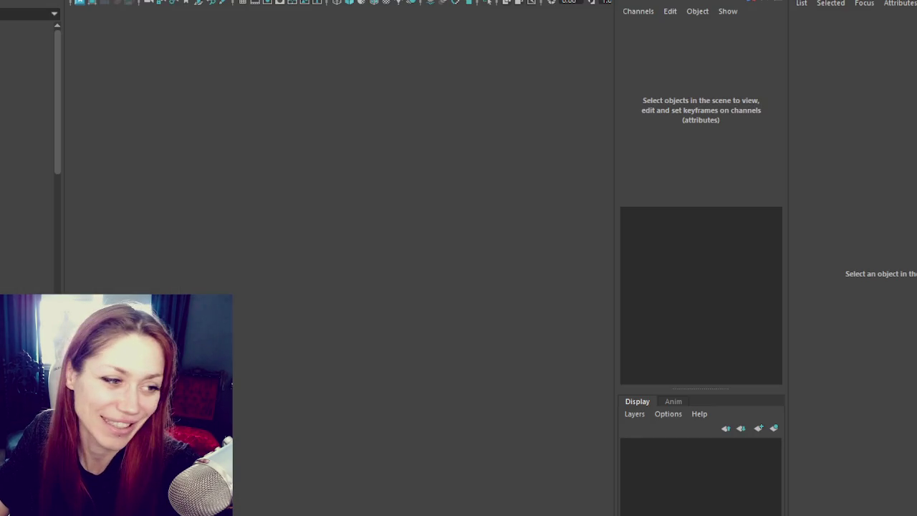
- Hide the high-poly stone sculpt, then show and select the low-poly fireplace mesh
key(f)
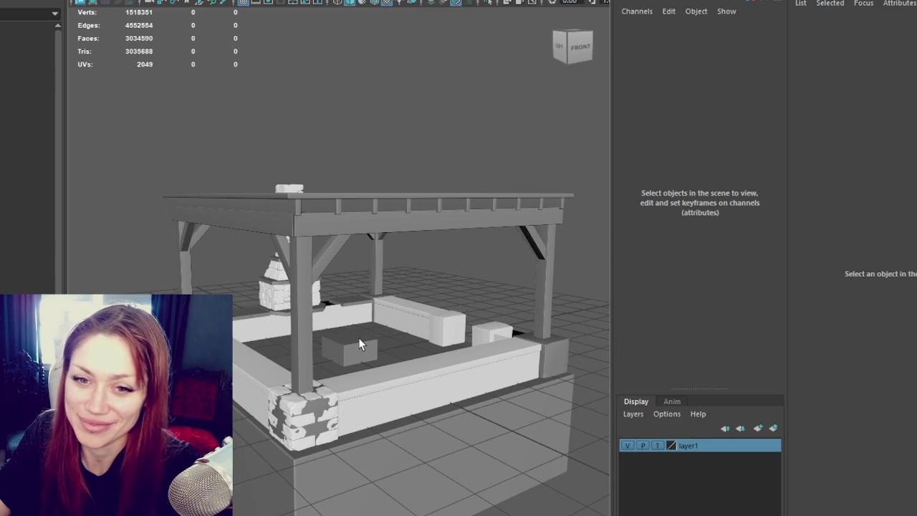
key([)
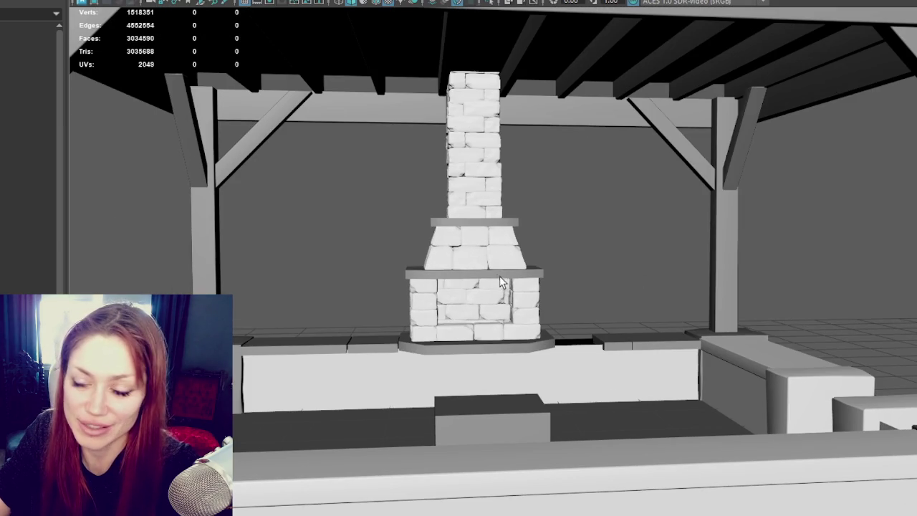
scroll(499, 281, up, 3)
scroll(500, 281, up, 3)
click(505, 320)
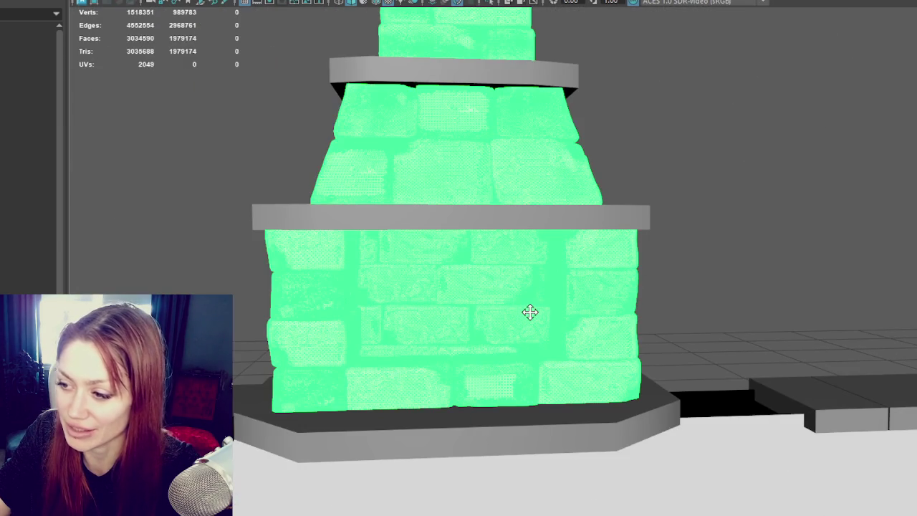
click(731, 247)
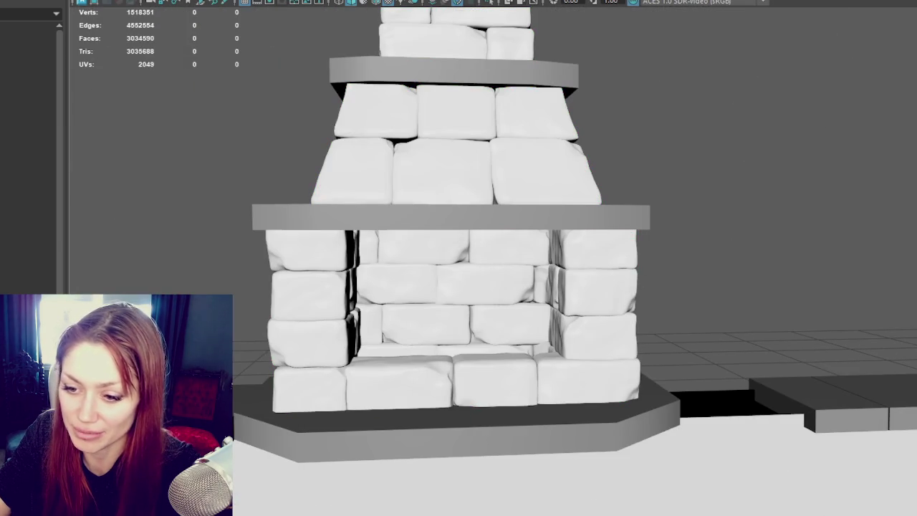
key(ctrl+shift+h)
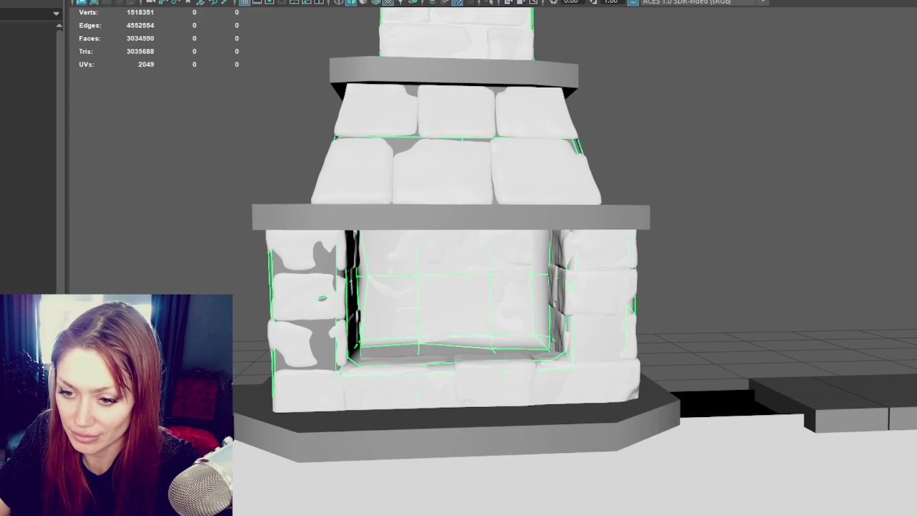
key(ctrl+h)
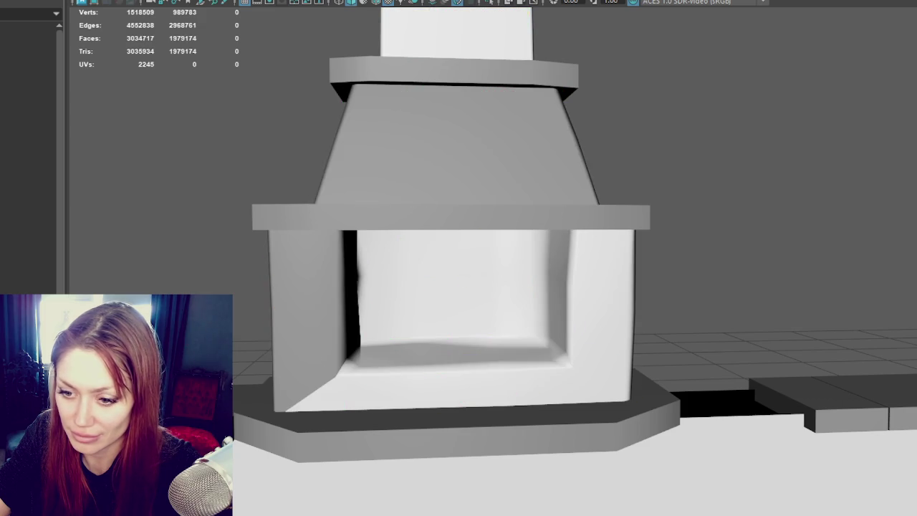
click(468, 345)
- Separate the low-poly fireplace mesh into pieces and frame the fireplace base
mouse_move(467, 344)
alt+mouse_down()
mouse_move(562, 370)
mouse_move(604, 362)
mouse_move(528, 378)
mouse_move(606, 371)
mouse_move(587, 362)
mouse_move(592, 354)
mouse_move(561, 358)
mouse_move(538, 340)
mouse_move(608, 351)
mouse_move(483, 317)
mouse_move(621, 331)
alt+mouse_up()
click(664, 205)
mouse_move(663, 205)
alt+mouse_down()
mouse_move(554, 242)
mouse_move(552, 272)
mouse_move(604, 279)
mouse_move(614, 475)
mouse_move(575, 241)
mouse_move(565, 262)
mouse_move(530, 283)
mouse_move(542, 321)
alt+mouse_up()
click(553, 244)
click(78, 0)
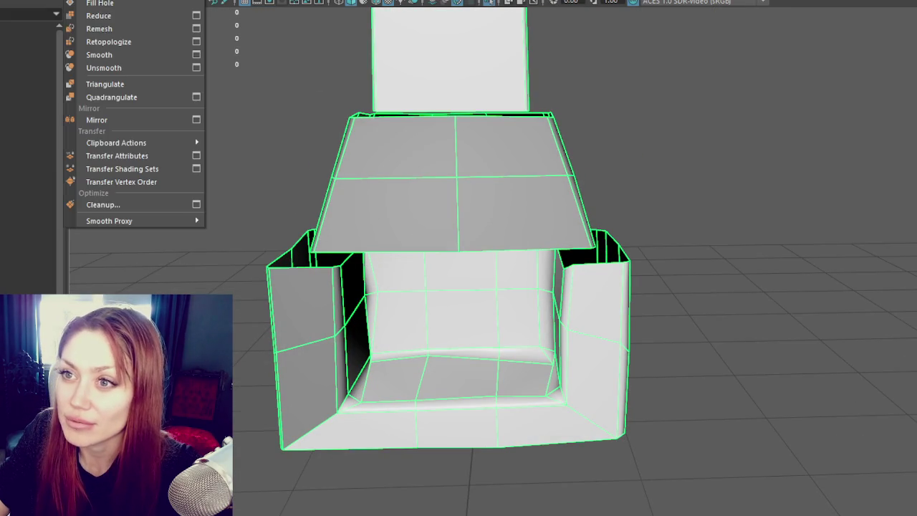
click(100, 0)
click(308, 205)
click(454, 370)
key(f)
- Insert an edge loop across the floor of the fireplace opening
mouse_move(565, 310)
alt+mouse_down()
mouse_move(521, 342)
mouse_move(401, 211)
mouse_move(681, 143)
mouse_move(602, 143)
mouse_move(607, 190)
alt+mouse_up()
shift+right_drag(608, 190, 708, 219)
mouse_move(733, 220)
alt+mouse_down()
mouse_move(498, 244)
mouse_move(610, 250)
alt+mouse_up()
click(501, 282)
mouse_move(539, 277)
alt+mouse_down()
mouse_move(525, 279)
mouse_move(549, 285)
alt+mouse_up()
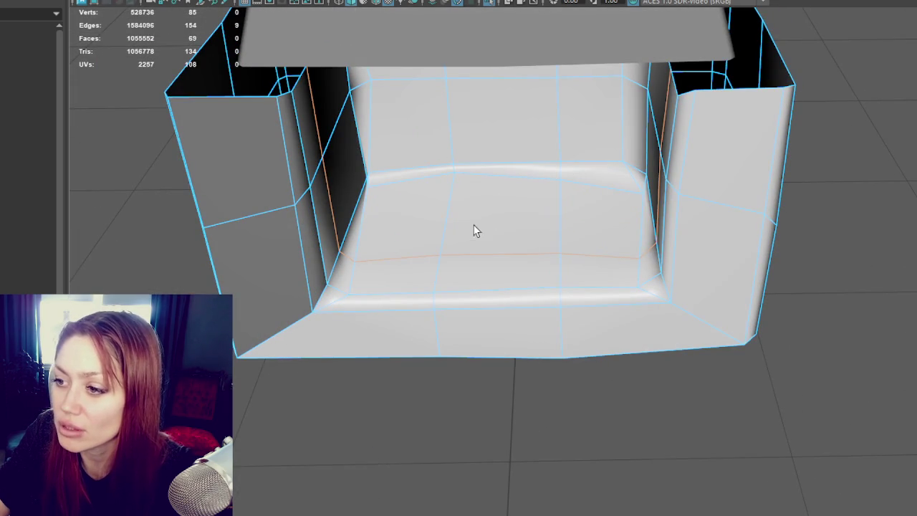
- Select the opening's floor faces, extrude them and push them lower
key(3)
key(1)
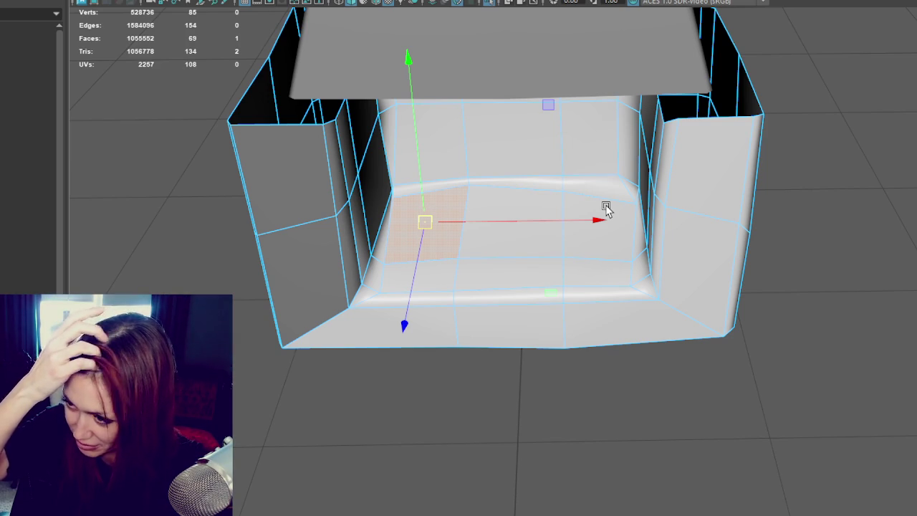
shift+click(584, 235)
scroll(583, 235, down, 3)
scroll(628, 207, up, 3)
mouse_move(628, 207)
alt+mouse_down()
mouse_move(705, 230)
mouse_move(688, 211)
mouse_move(664, 237)
mouse_move(747, 213)
mouse_move(626, 201)
mouse_move(643, 201)
mouse_move(572, 68)
alt+mouse_up()
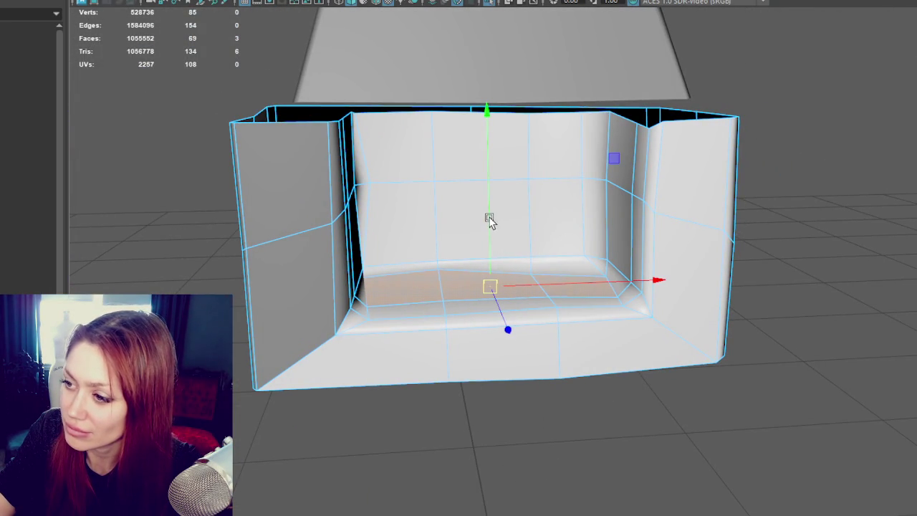
key(ctrl+e)
mouse_move(485, 233)
mouse_down()
mouse_move(485, 284)
mouse_move(505, 301)
mouse_up()
mouse_move(511, 192)
mouse_down()
mouse_move(505, 201)
mouse_move(566, 181)
mouse_up()
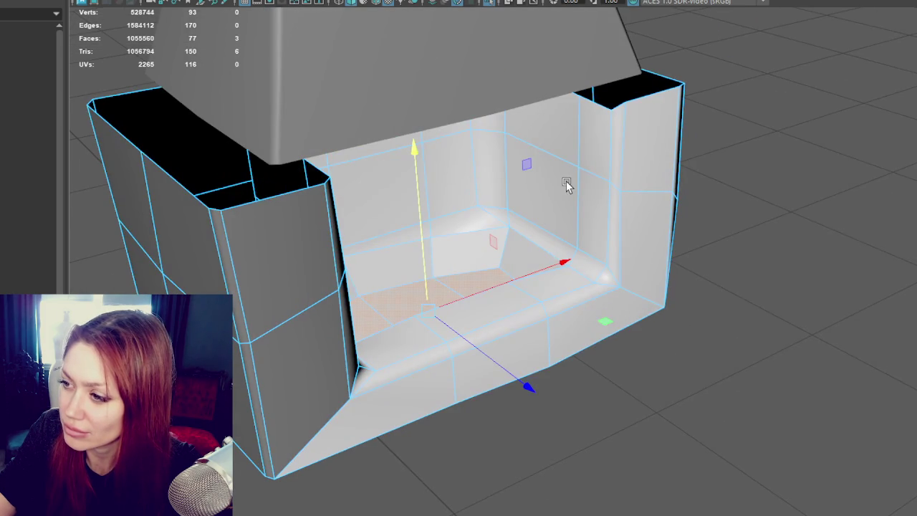
- Soften the edges of the fireplace base
shift+right_click(758, 118)
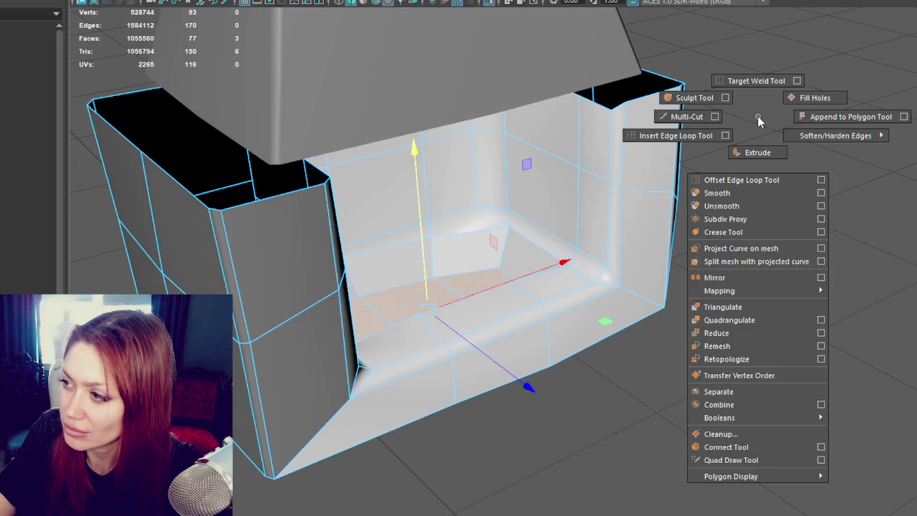
click(845, 143)
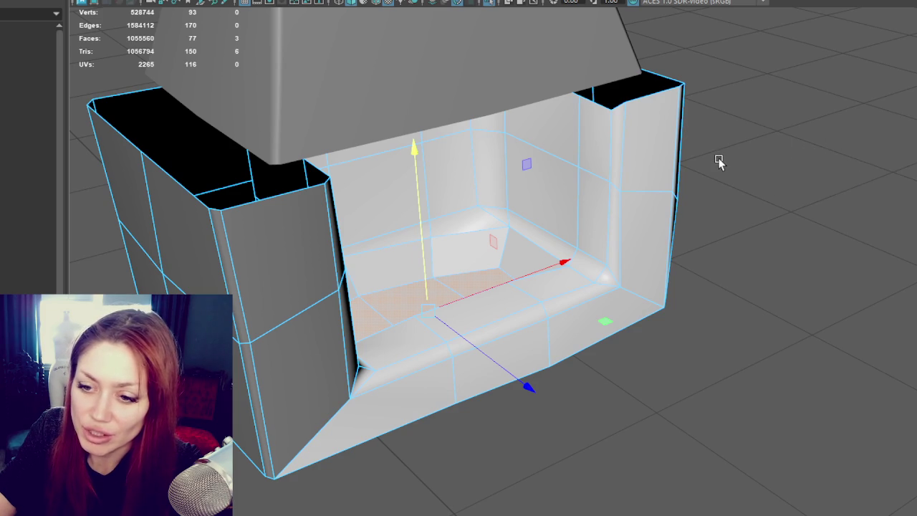
mouse_move(717, 160)
alt+mouse_down()
mouse_move(749, 225)
mouse_move(721, 194)
mouse_move(763, 242)
mouse_move(888, 211)
mouse_move(745, 212)
mouse_move(733, 253)
mouse_move(640, 239)
mouse_move(608, 217)
mouse_move(627, 217)
mouse_move(745, 334)
mouse_move(710, 226)
mouse_move(745, 229)
alt+mouse_up()
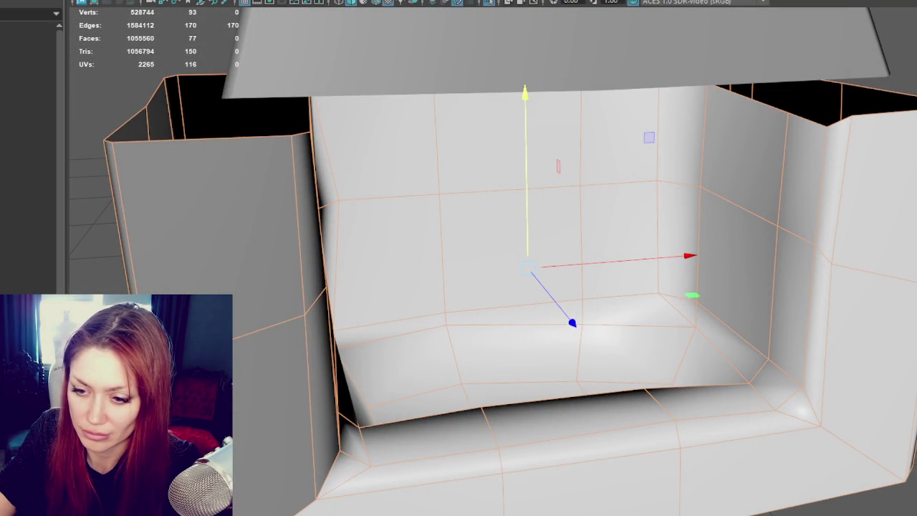
scroll(266, 324, down, 3)
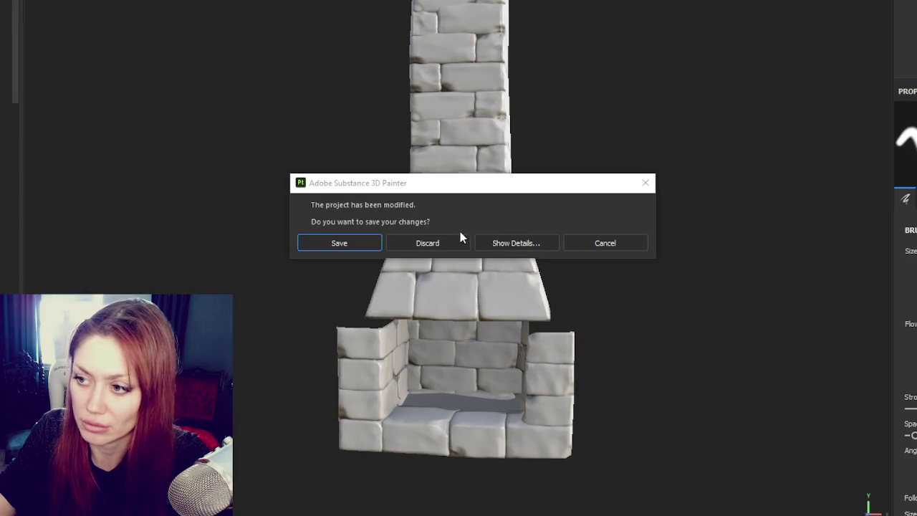
click(460, 237)
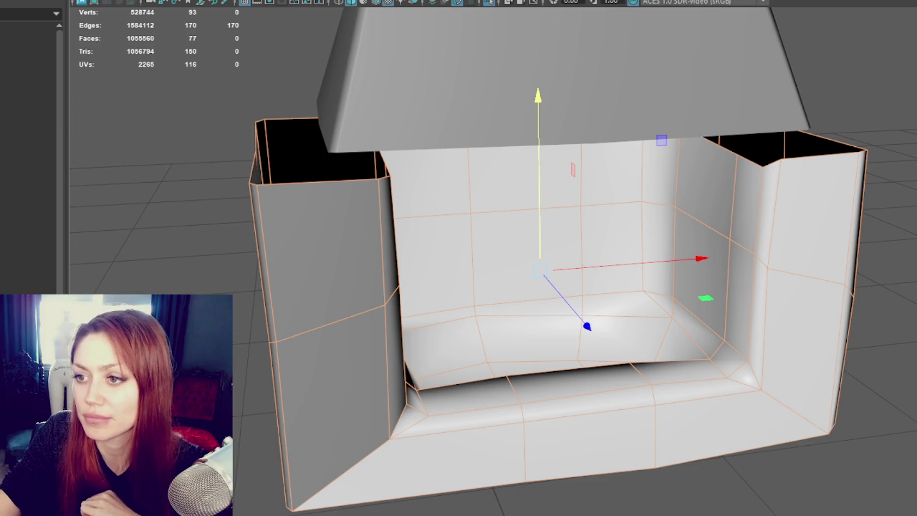
- Select the fireplace base and hood, then orbit to a front view of the fireplace
click(321, 211)
scroll(324, 216, down, 3)
scroll(351, 221, up, 2)
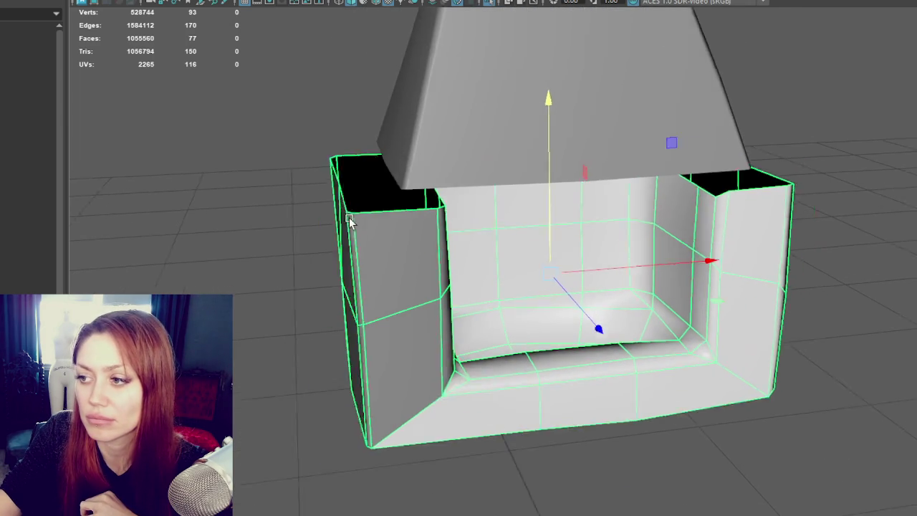
scroll(602, 193, down, 3)
click(602, 193)
click(884, 180)
mouse_move(884, 180)
alt+mouse_down()
mouse_move(817, 209)
mouse_move(853, 210)
alt+mouse_up()
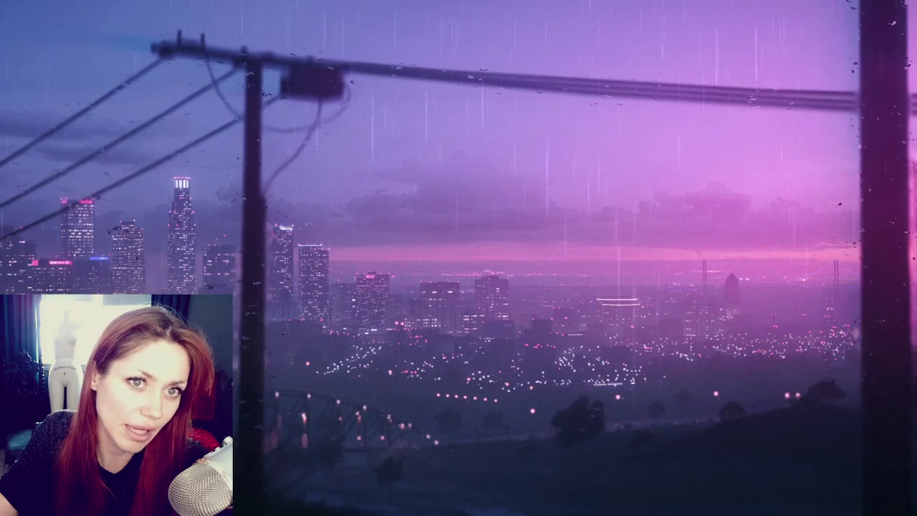
- Relaunch Maya from the Start menu and open the fireplace scene from recent files
key(super)
key(super)
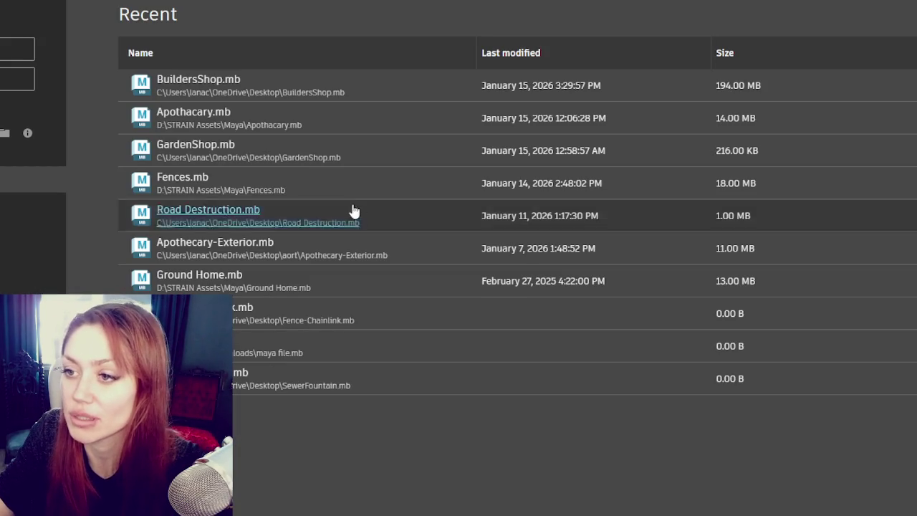
click(189, 81)
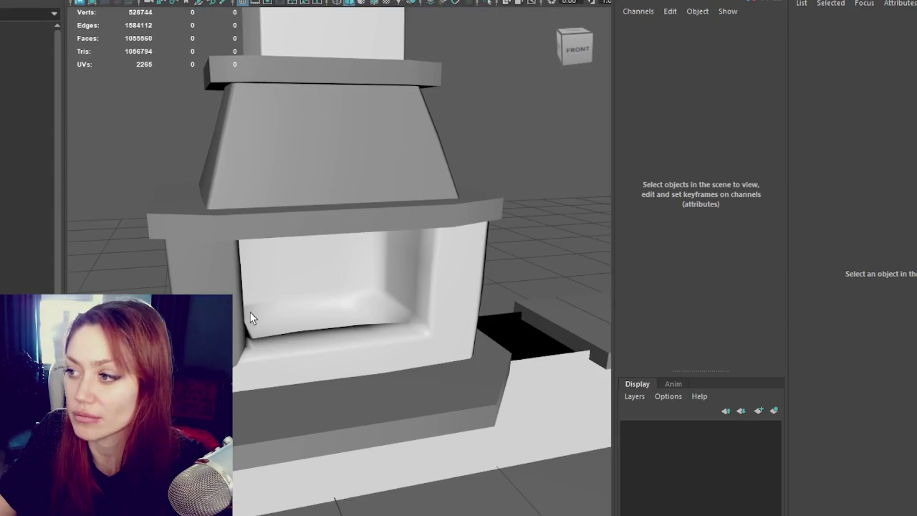
- Maximize the viewport, hide the low-poly fireplace base and bring back the high-poly stone sculpt
click(419, 303)
click(554, 233)
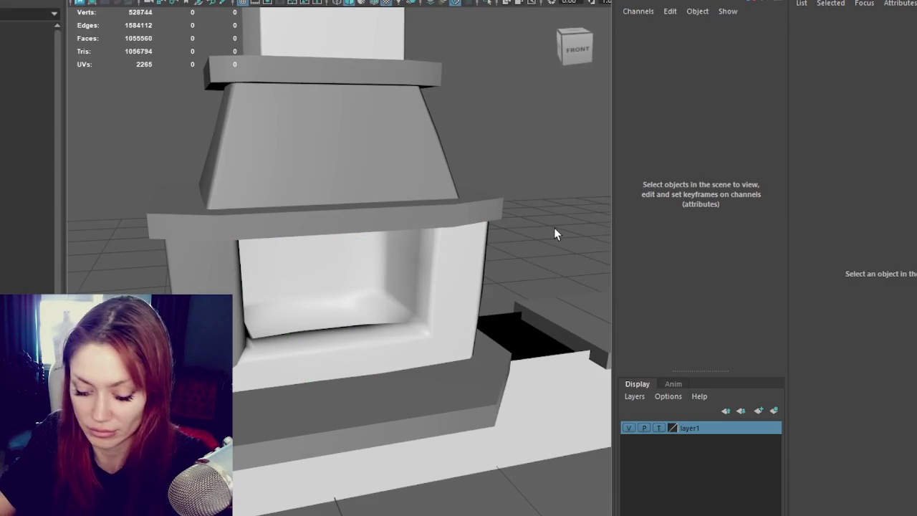
key(ctrl+space)
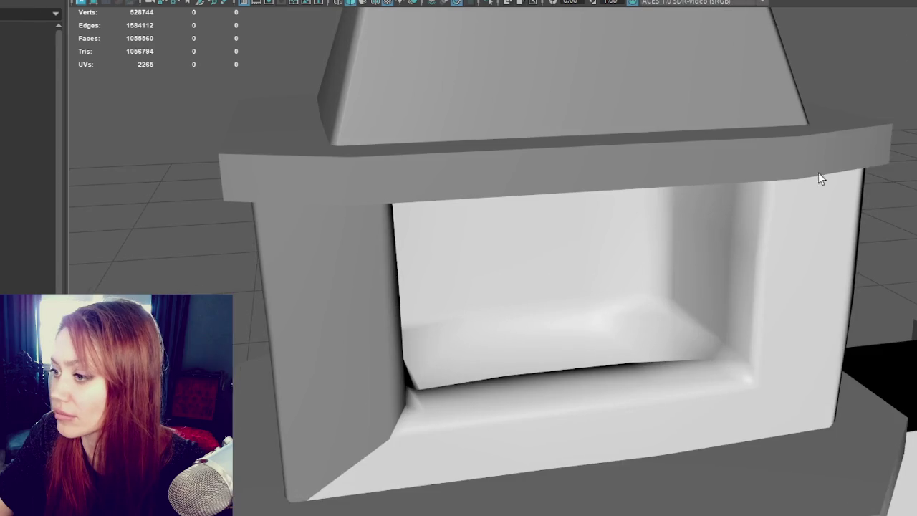
click(745, 237)
mouse_move(544, 234)
alt+mouse_down()
mouse_move(428, 322)
mouse_move(289, 322)
mouse_move(387, 308)
mouse_move(265, 326)
alt+mouse_up()
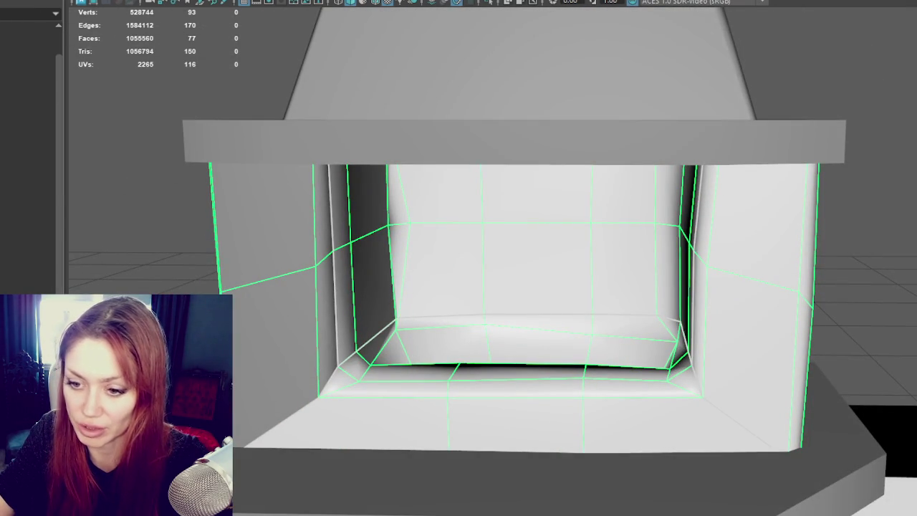
key(Delete)
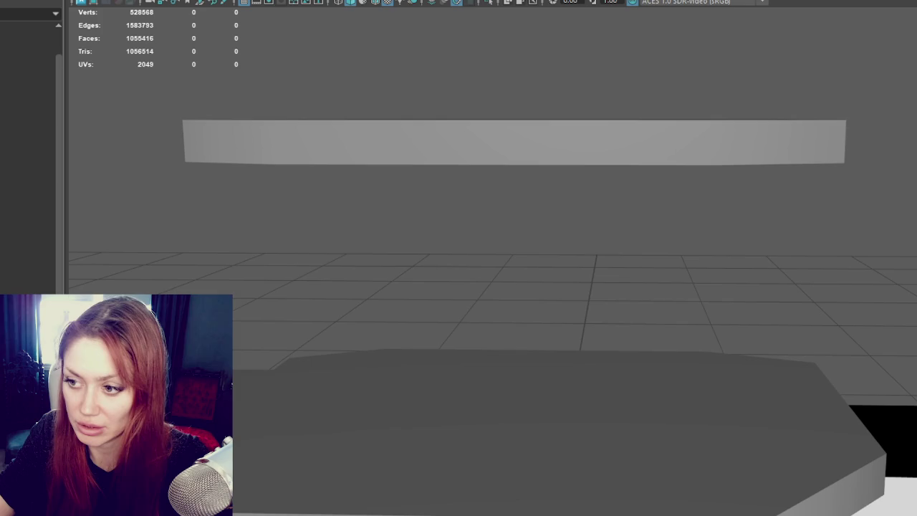
key(ctrl+z)
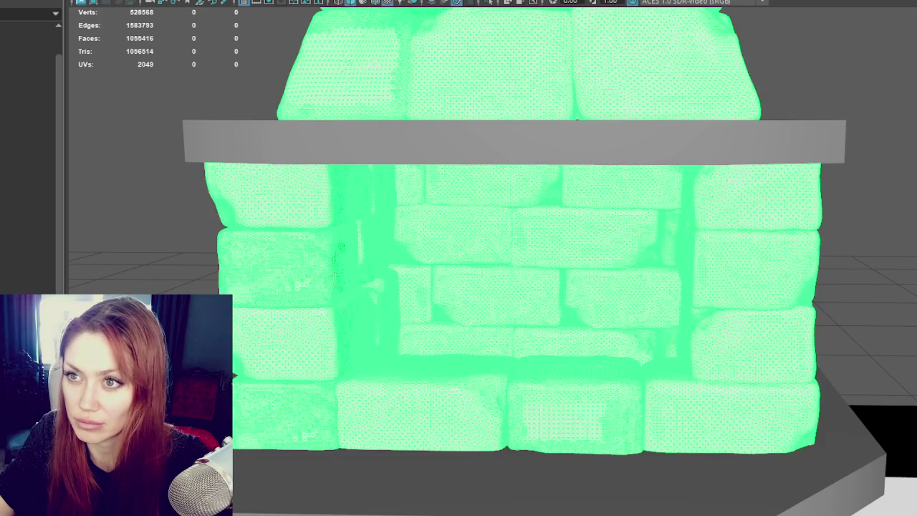
click(107, 2)
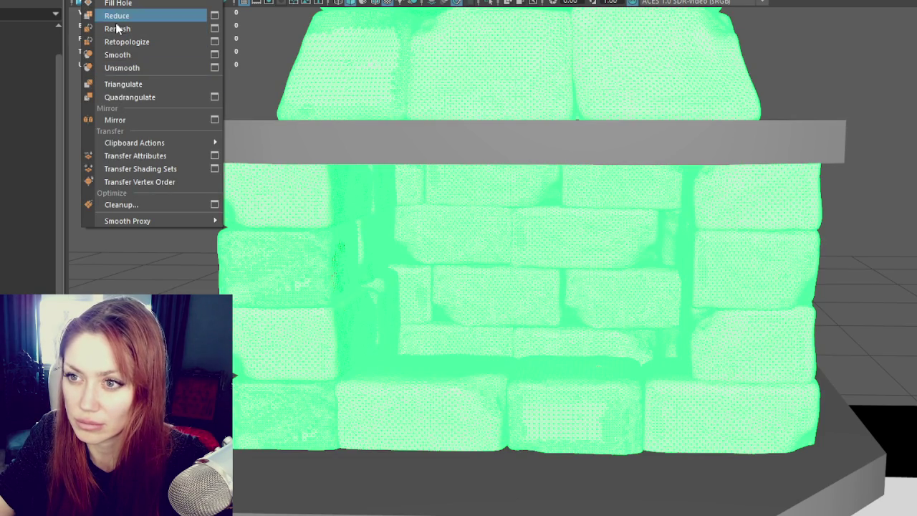
key(Escape)
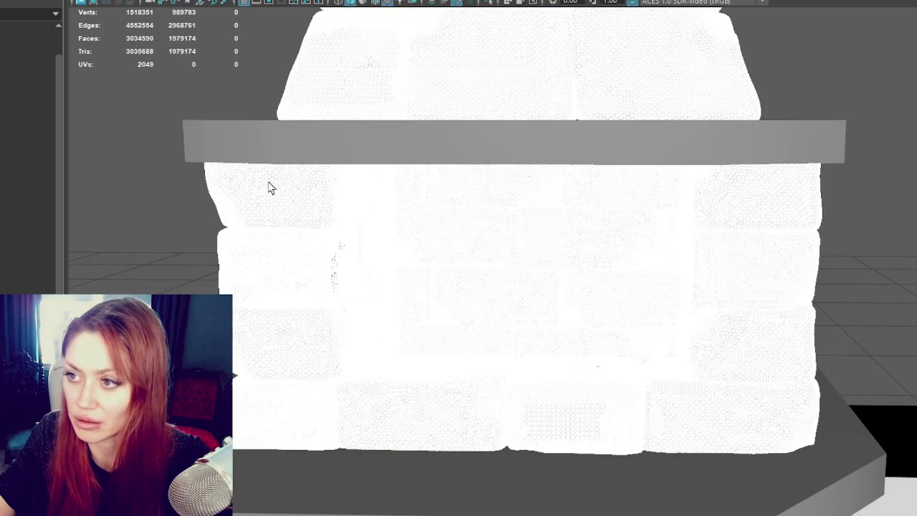
scroll(268, 188, down, 3)
- Isolate the sculpt's lower stone wall and raise a new polygon cube beside it
alt+drag(360, 236, 396, 222)
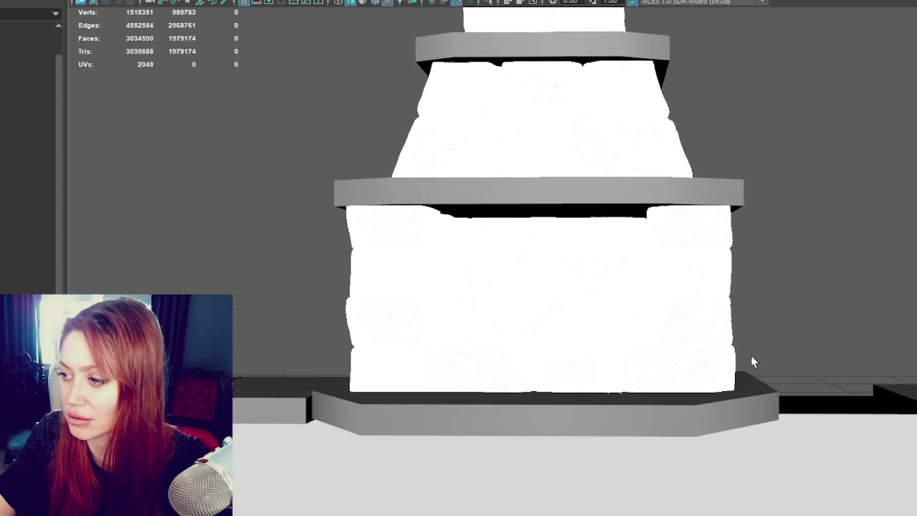
drag(594, 345, 752, 356)
key(4)
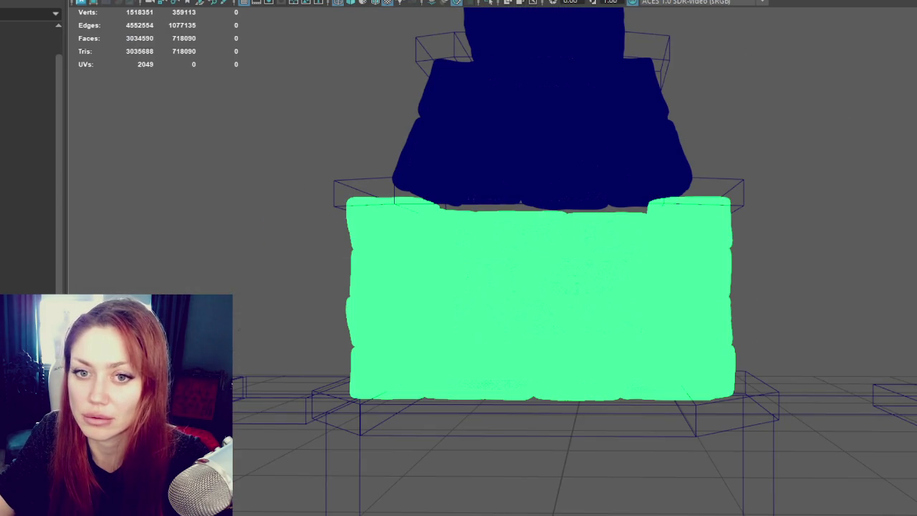
key(4)
key(5)
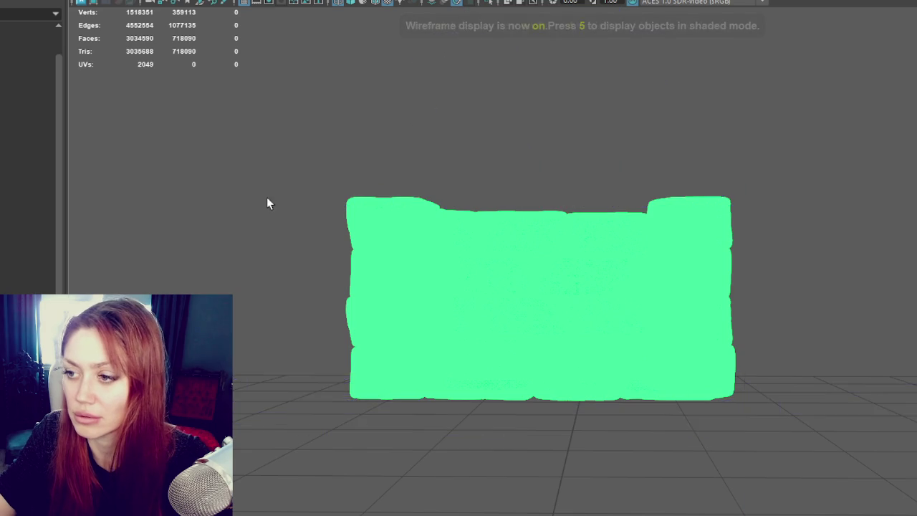
mouse_move(716, 255)
alt+mouse_down()
mouse_move(512, 251)
mouse_move(675, 273)
mouse_move(743, 256)
alt+mouse_up()
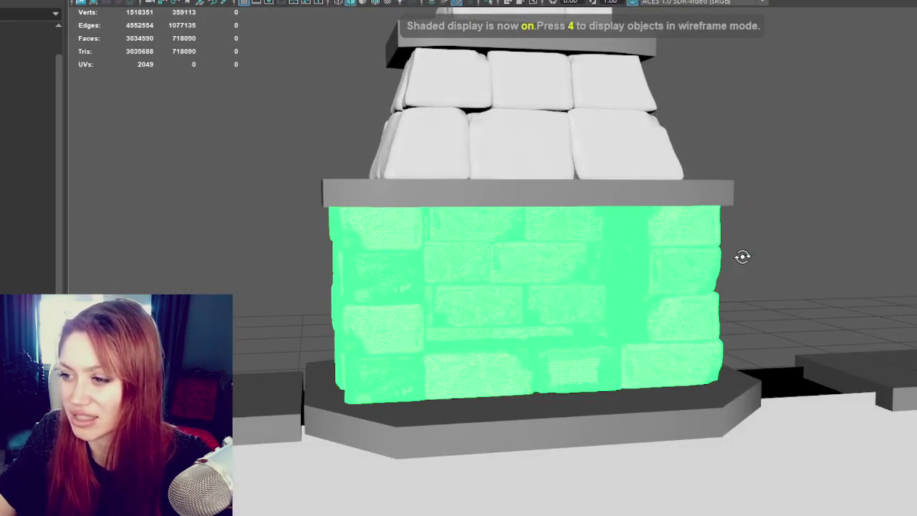
key(ctrl+1)
click(301, 129)
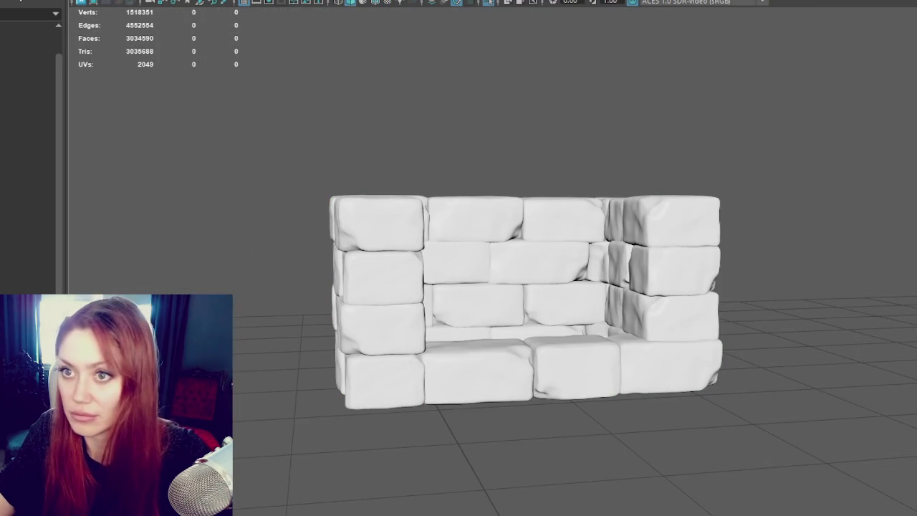
scroll(613, 362, down, 3)
drag(664, 482, 687, 278)
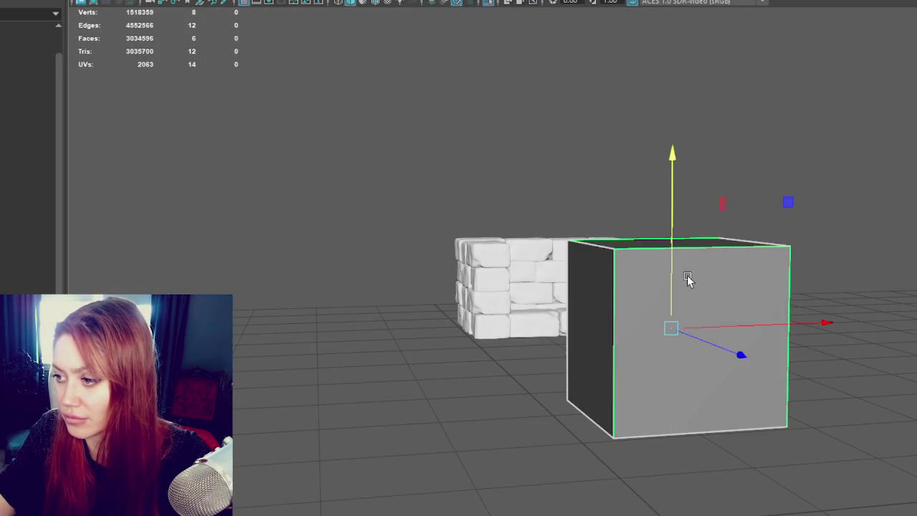
- Move the new cube back toward the wall and select one of its faces
drag(713, 352, 575, 281)
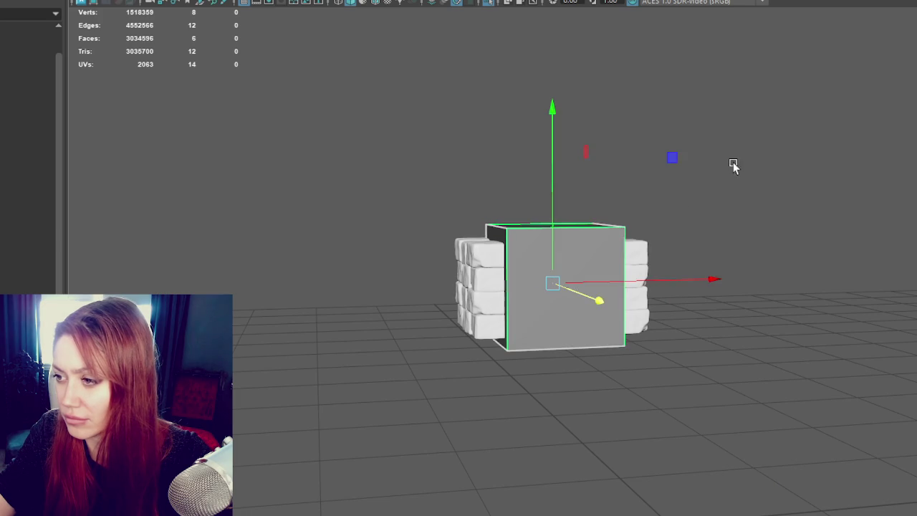
alt+drag(720, 176, 773, 191)
key(4)
right_click(790, 152)
right_drag(790, 152, 828, 129)
scroll(827, 128, up, 3)
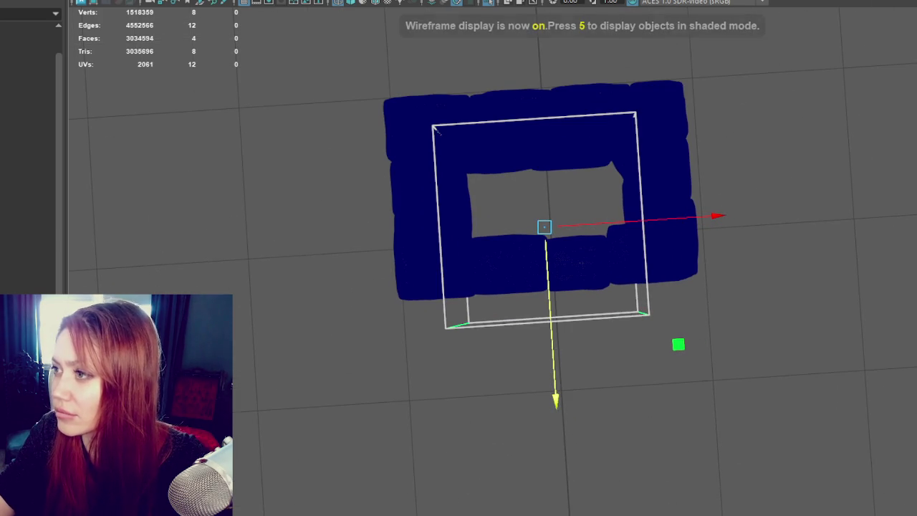
alt+drag(436, 129, 639, 260)
right_drag(827, 170, 827, 252)
click(621, 346)
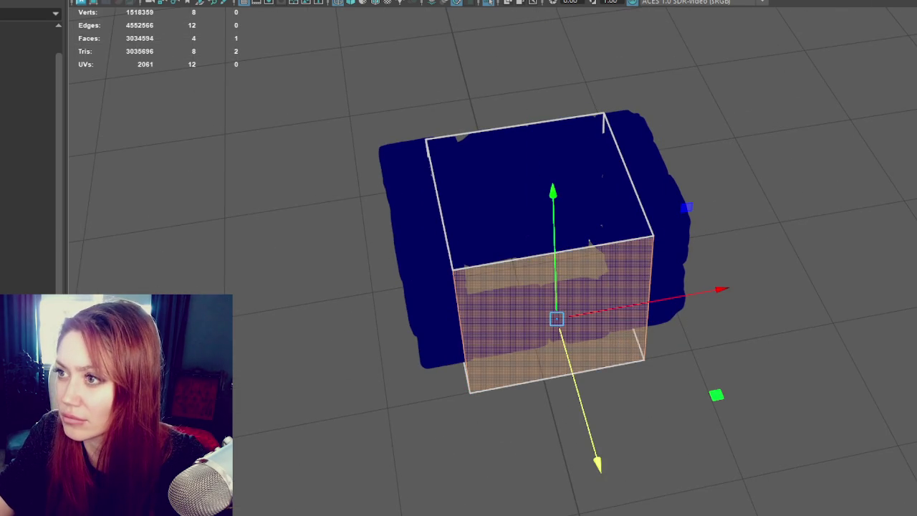
- Delete the box's front face and extrude its side edges inward into inner walls
drag(647, 310, 580, 325)
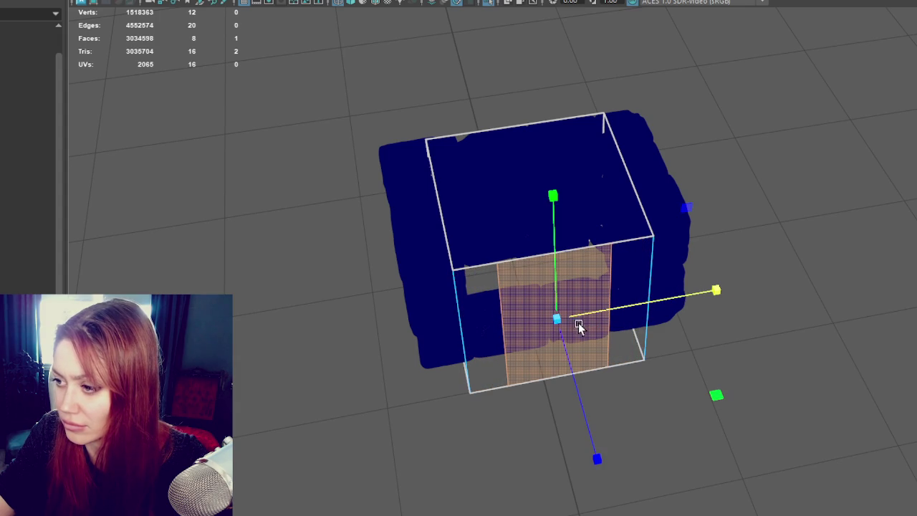
alt+drag(580, 324, 586, 288)
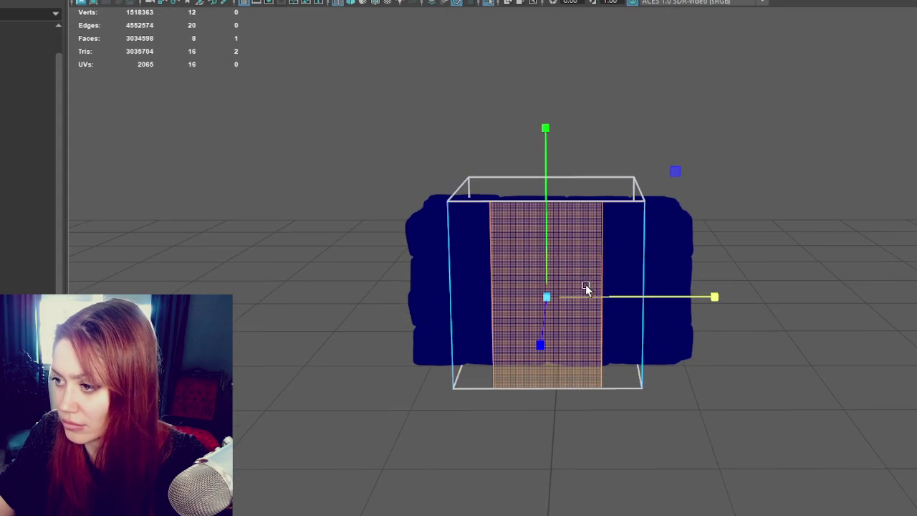
drag(548, 238, 558, 249)
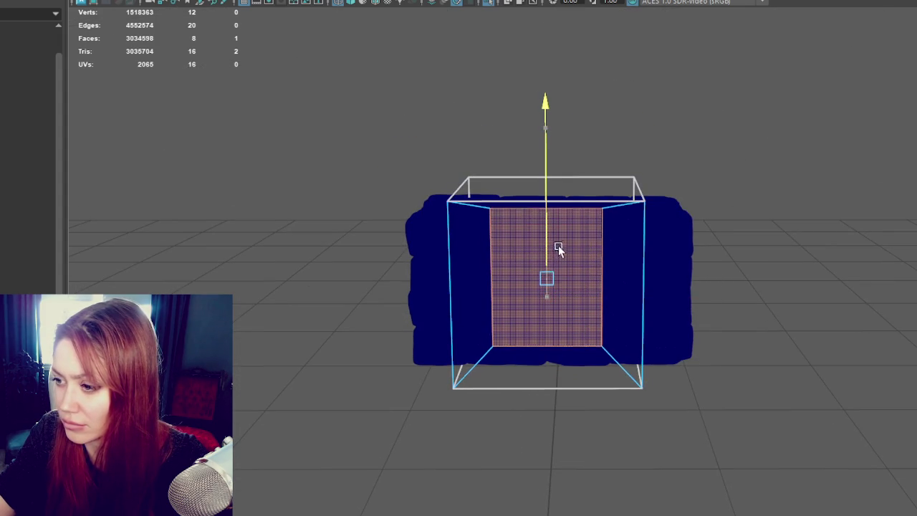
key(Delete)
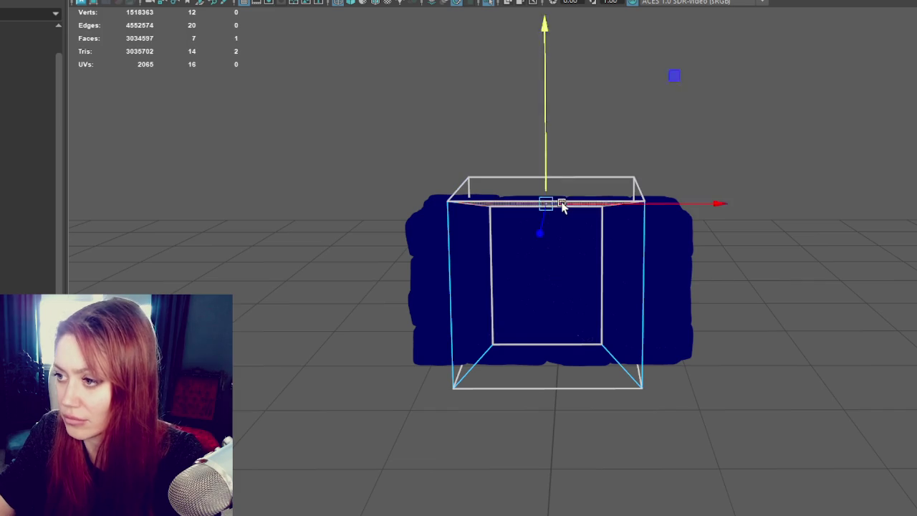
right_drag(691, 82, 692, 30)
shift+click(485, 273)
alt+drag(524, 346, 722, 363)
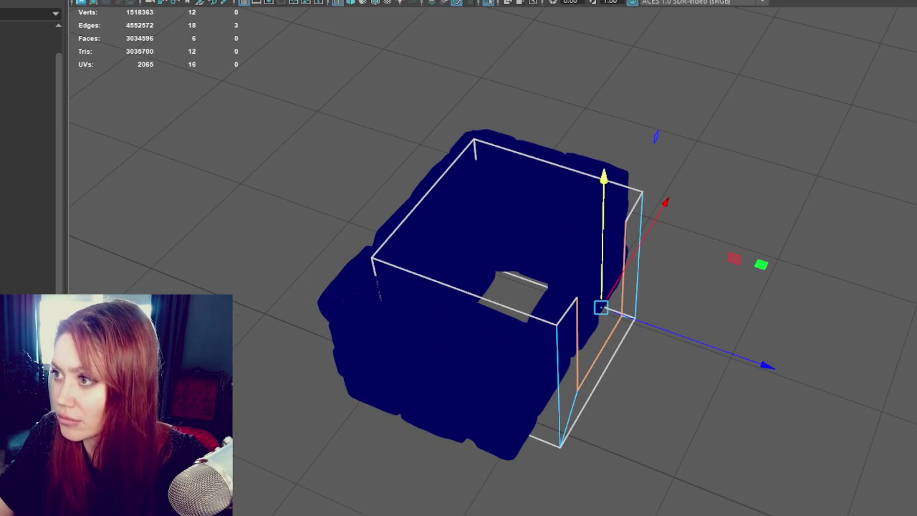
key(ctrl+e)
mouse_move(696, 338)
mouse_down()
mouse_move(645, 336)
mouse_move(684, 303)
mouse_move(753, 292)
mouse_move(618, 309)
mouse_move(551, 294)
mouse_up()
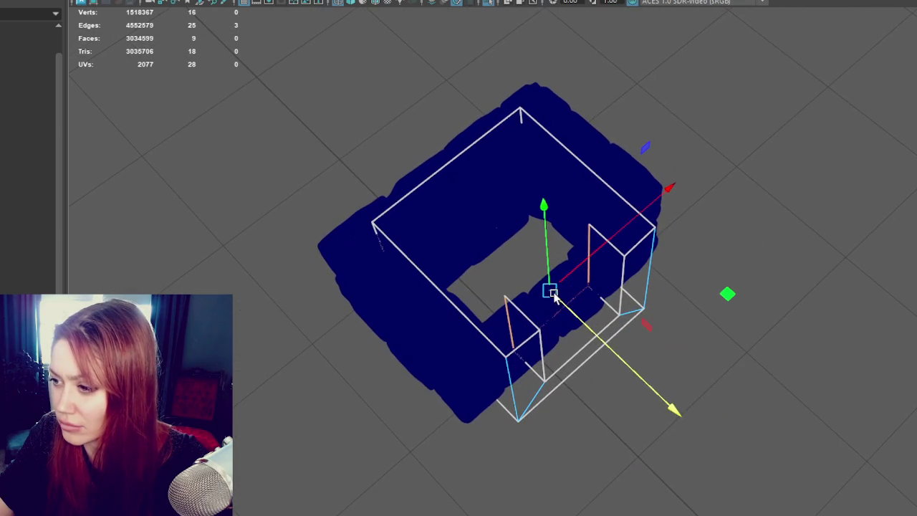
mouse_move(612, 351)
mouse_down()
mouse_move(532, 281)
mouse_move(505, 239)
mouse_up()
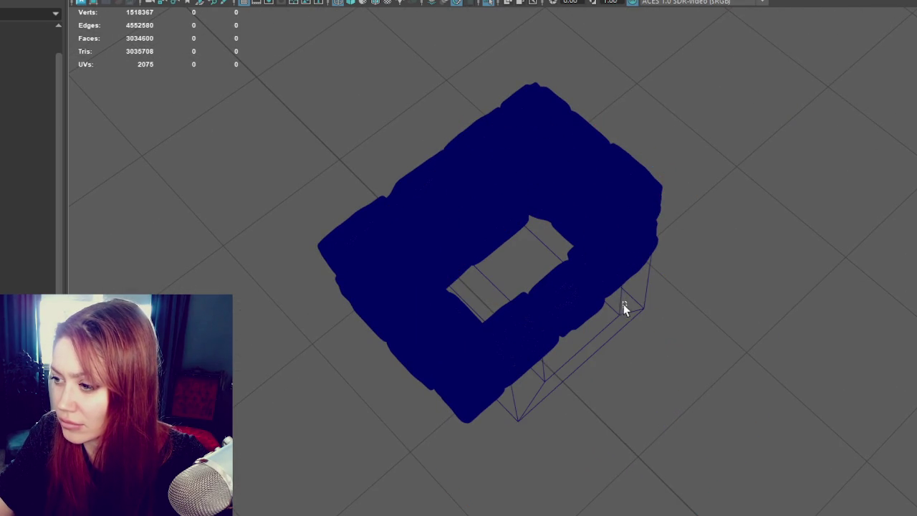
- Select the components on the box's left side and switch to textured shading
click(624, 303)
alt+drag(624, 303, 702, 301)
mouse_move(698, 135)
alt+mouse_down()
mouse_move(722, 131)
mouse_move(688, 143)
alt+mouse_up()
drag(552, 134, 518, 200)
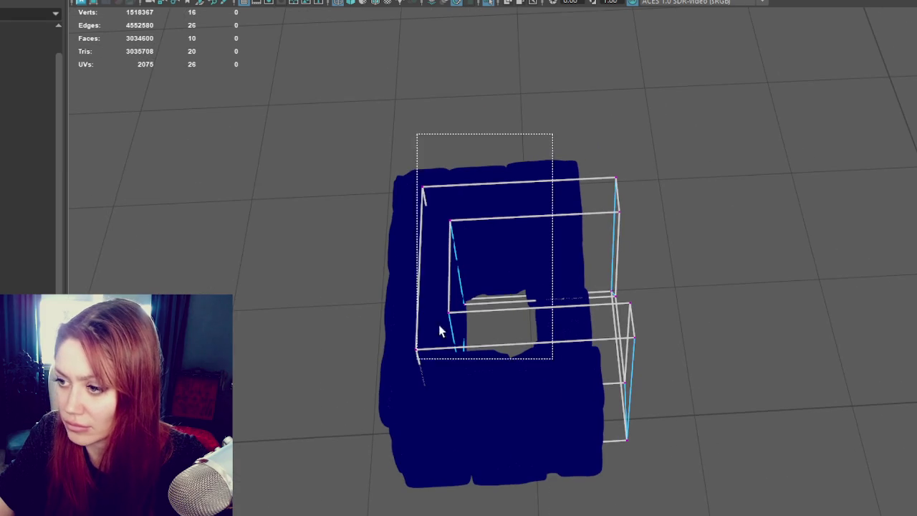
mouse_move(494, 313)
alt+mouse_down()
mouse_move(472, 319)
mouse_move(508, 283)
alt+mouse_up()
key(6)
mouse_move(492, 316)
alt+mouse_down()
mouse_move(411, 356)
mouse_move(472, 287)
alt+mouse_up()
- Push the far inner wall to the stones and the left wall out over the brick wall
right_drag(794, 180, 794, 212)
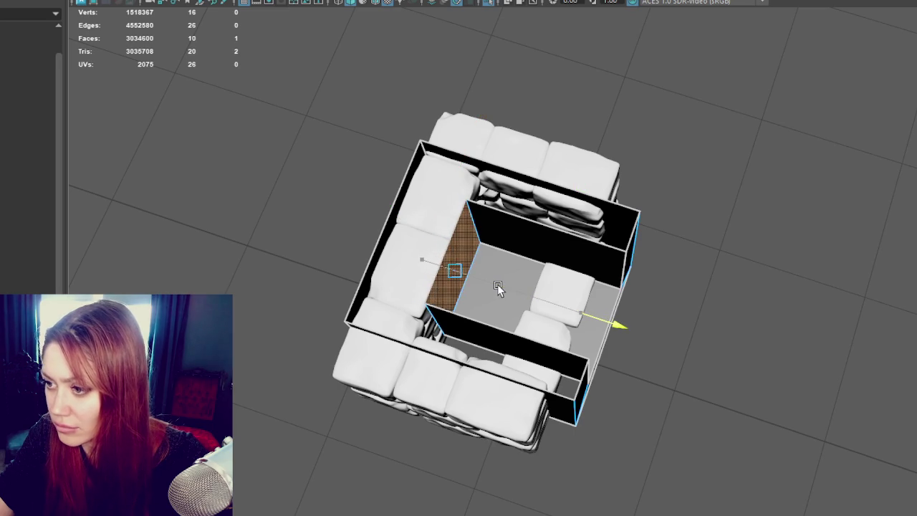
click(510, 239)
drag(562, 217, 586, 193)
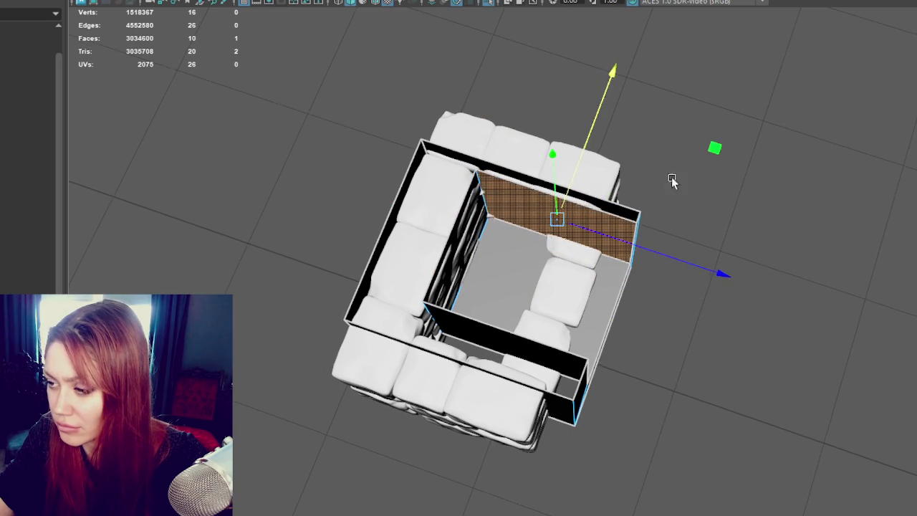
alt+drag(671, 180, 440, 118)
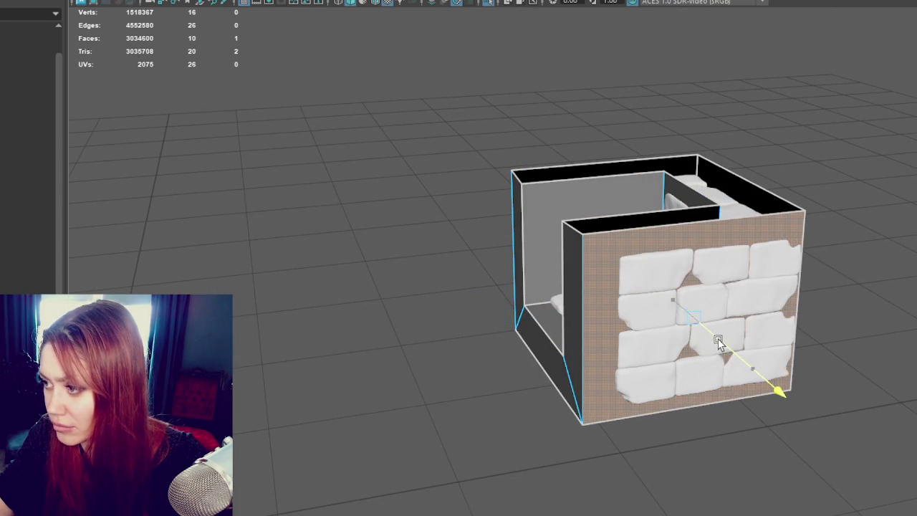
mouse_move(716, 344)
alt+mouse_down()
mouse_move(727, 344)
mouse_move(594, 241)
alt+mouse_up()
click(637, 197)
alt+drag(666, 194, 559, 187)
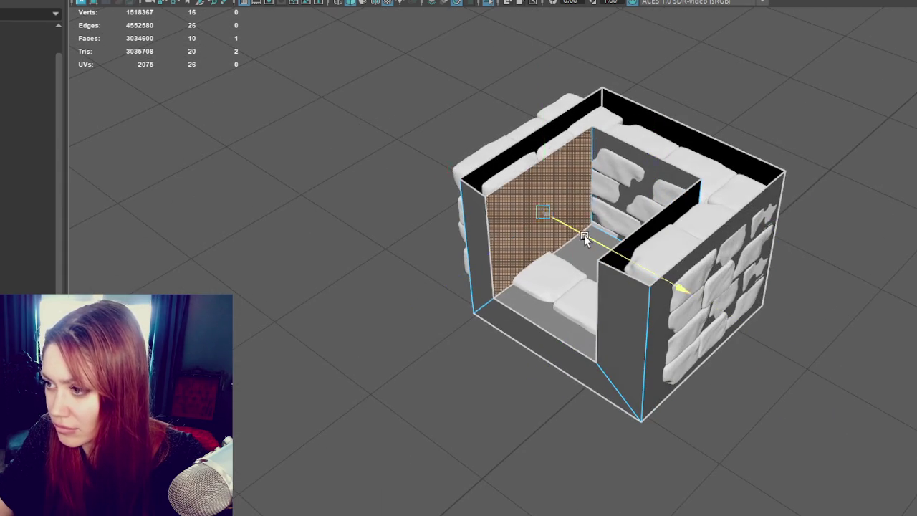
alt+drag(566, 226, 442, 240)
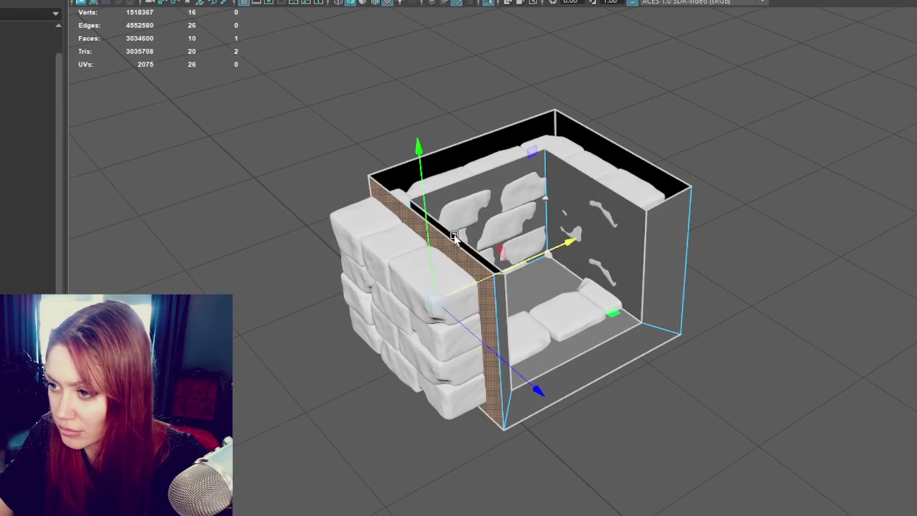
drag(487, 344, 440, 292)
- Nudge the floor face, then move the floor, right and front-left faces back against the stones
click(585, 369)
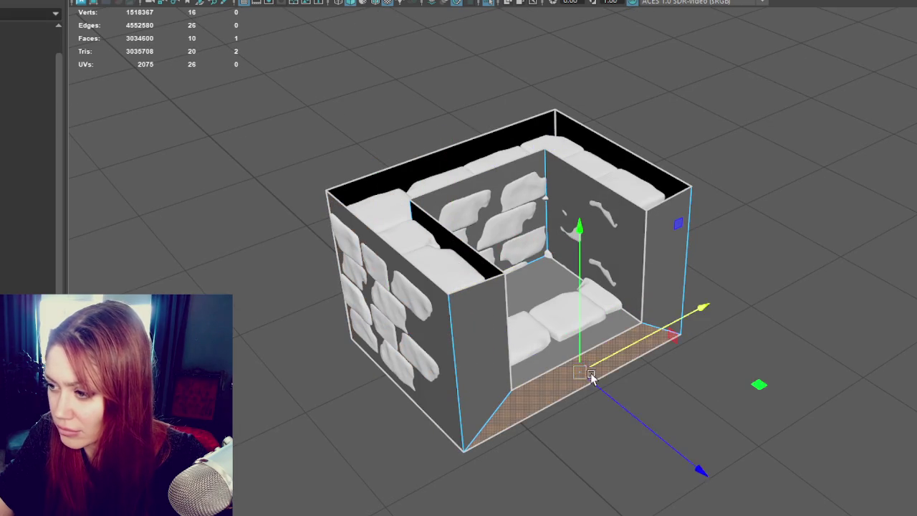
drag(590, 380, 585, 376)
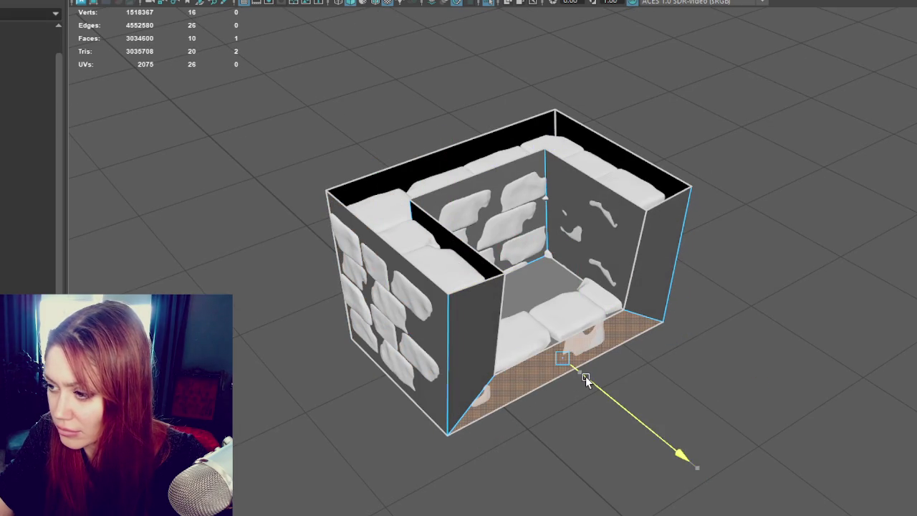
shift+click(663, 278)
shift+click(492, 356)
mouse_move(655, 382)
mouse_down()
mouse_move(615, 338)
mouse_move(554, 372)
mouse_move(541, 345)
mouse_move(502, 319)
mouse_move(450, 307)
mouse_up()
- Cut a new edge across the front of the fireplace opening
key(4)
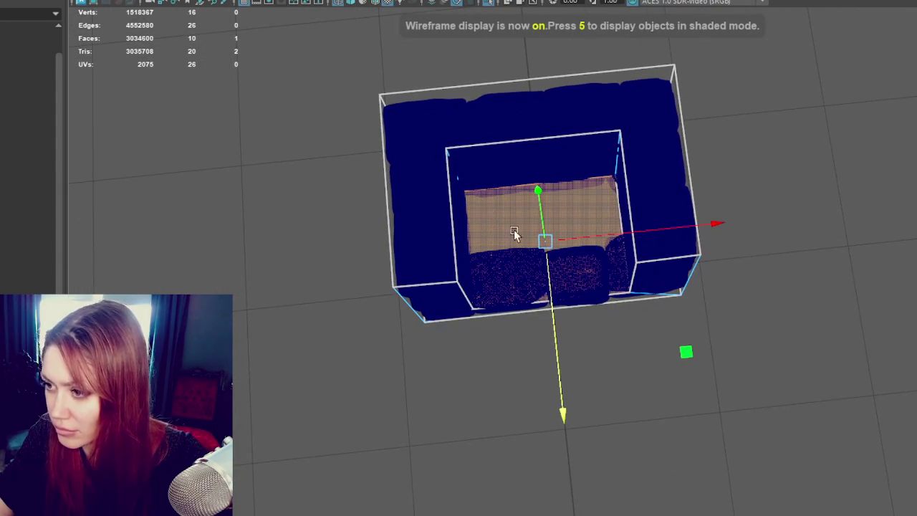
mouse_move(798, 173)
alt+mouse_down()
mouse_move(786, 113)
mouse_move(661, 102)
mouse_move(791, 94)
mouse_move(794, 115)
mouse_move(630, 279)
mouse_move(655, 258)
alt+mouse_up()
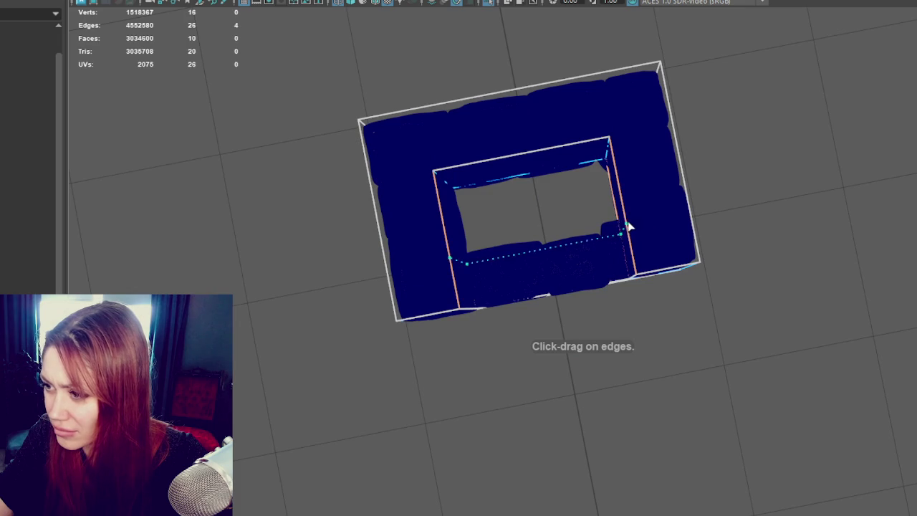
key(Return)
mouse_move(774, 205)
alt+mouse_down()
mouse_move(692, 133)
mouse_move(844, 142)
mouse_move(781, 147)
alt+mouse_up()
key(5)
- Extrude the opening's floor face and lower it into a sunken hearth
right_drag(732, 112, 751, 147)
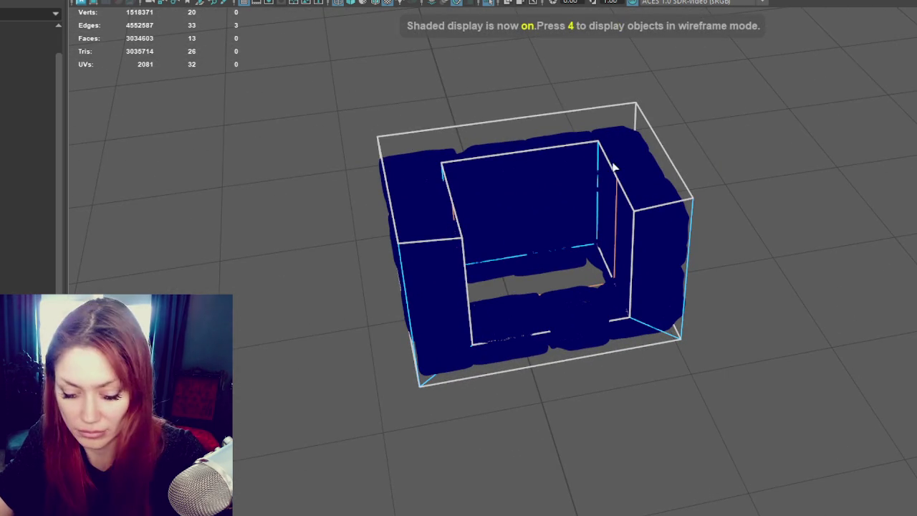
key(6)
scroll(535, 159, up, 2)
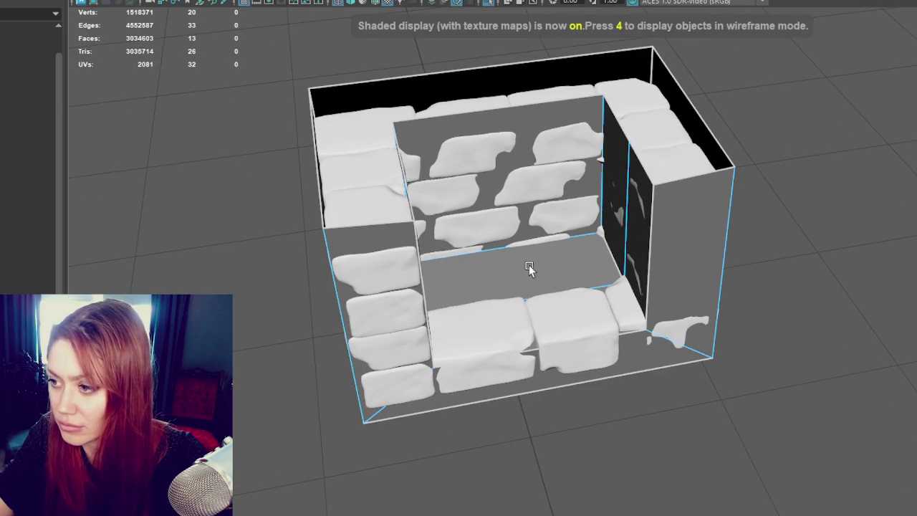
click(528, 267)
alt+drag(528, 267, 528, 283)
key(ctrl+e)
key(w)
drag(461, 241, 465, 278)
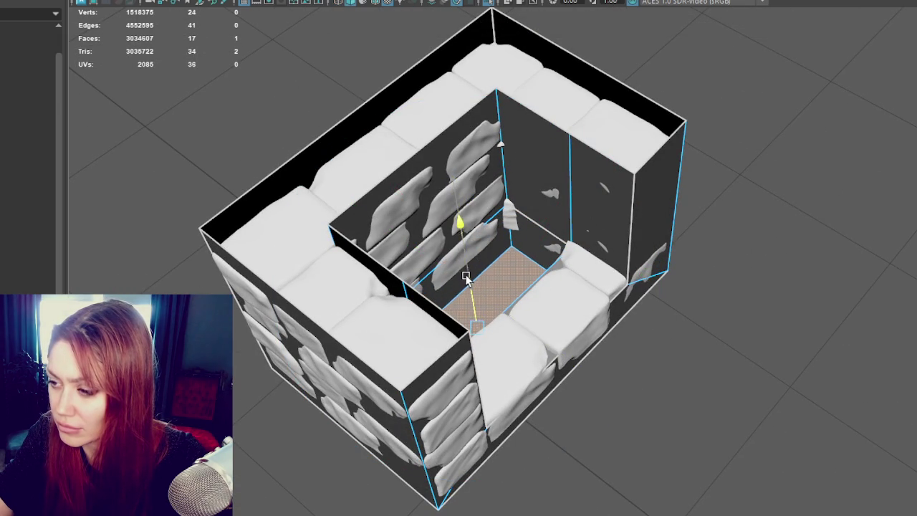
mouse_move(466, 259)
alt+mouse_down()
mouse_move(522, 256)
mouse_move(506, 232)
mouse_move(542, 207)
mouse_move(508, 219)
mouse_move(475, 215)
mouse_move(566, 210)
mouse_move(513, 210)
mouse_move(561, 205)
mouse_move(575, 172)
mouse_move(684, 160)
mouse_move(636, 190)
mouse_move(483, 198)
mouse_move(725, 186)
mouse_move(876, 197)
mouse_move(731, 189)
mouse_move(692, 162)
mouse_move(637, 180)
mouse_move(676, 203)
mouse_move(675, 240)
mouse_move(702, 190)
alt+mouse_up()
scroll(636, 190, up, 3)
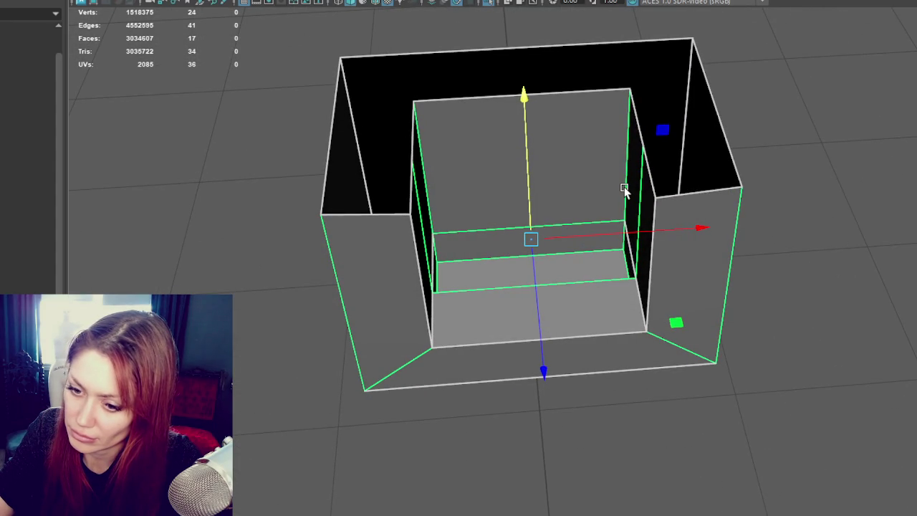
key(Escape)
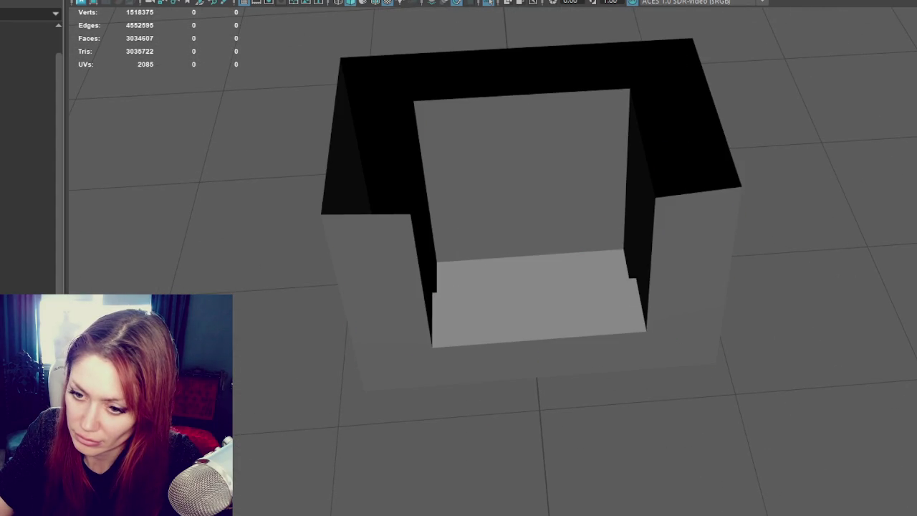
- Delete the box, then undo to restore it
click(351, 198)
key(Delete)
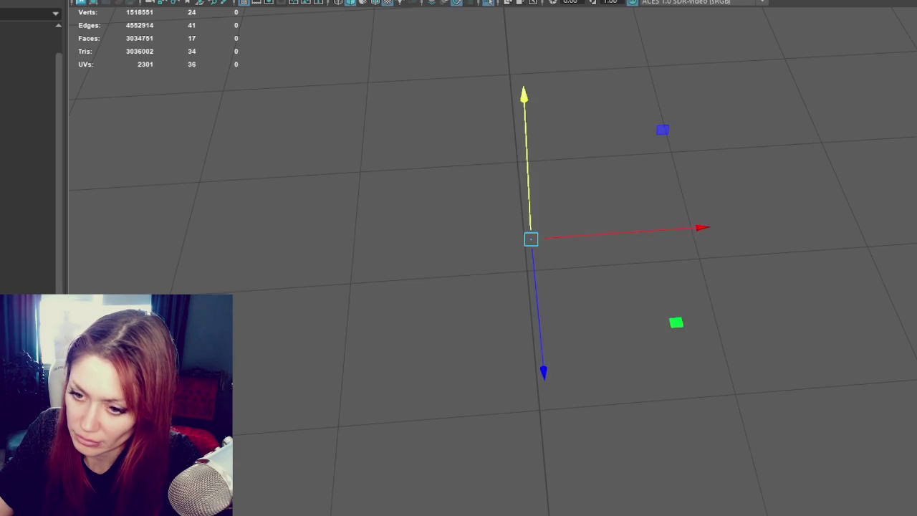
key(ctrl+z)
key(ctrl+z)
mouse_move(647, 299)
alt+mouse_down()
mouse_move(626, 254)
mouse_move(586, 273)
mouse_move(725, 289)
mouse_move(709, 309)
mouse_move(636, 269)
mouse_move(655, 262)
mouse_move(644, 315)
alt+mouse_up()
mouse_move(504, 322)
alt+mouse_down()
mouse_move(538, 303)
mouse_move(563, 360)
mouse_move(556, 337)
mouse_move(495, 333)
mouse_move(690, 379)
mouse_move(638, 350)
mouse_move(583, 342)
mouse_move(614, 348)
mouse_move(640, 338)
mouse_move(615, 331)
alt+mouse_up()
- Assign a new material to the fireplace base mesh
right_drag(892, 140, 874, 471)
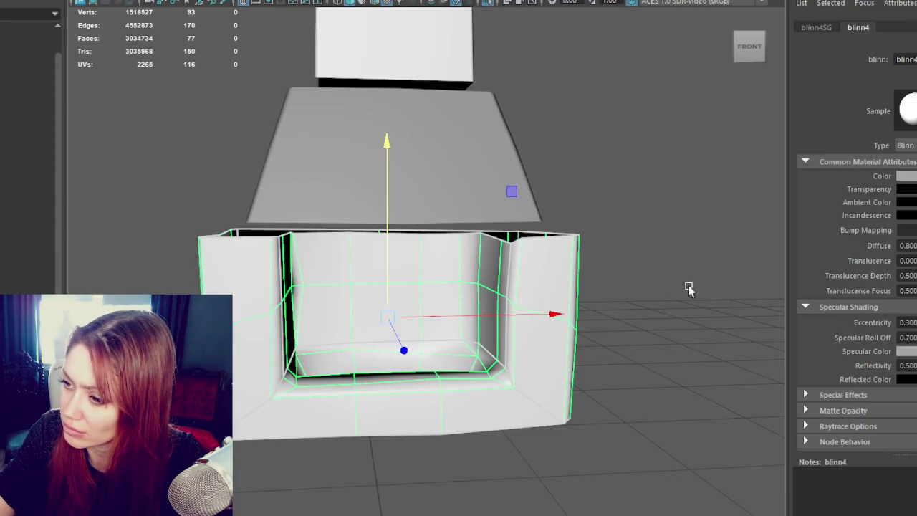
click(691, 289)
scroll(487, 287, up, 2)
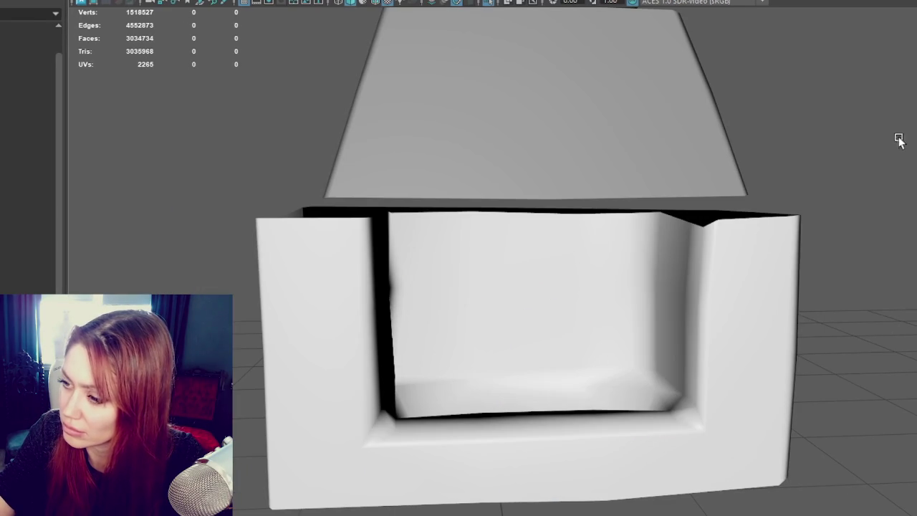
click(739, 291)
mouse_move(750, 293)
alt+mouse_down()
mouse_move(712, 301)
mouse_move(827, 327)
alt+mouse_up()
right_drag(495, 351, 461, 377)
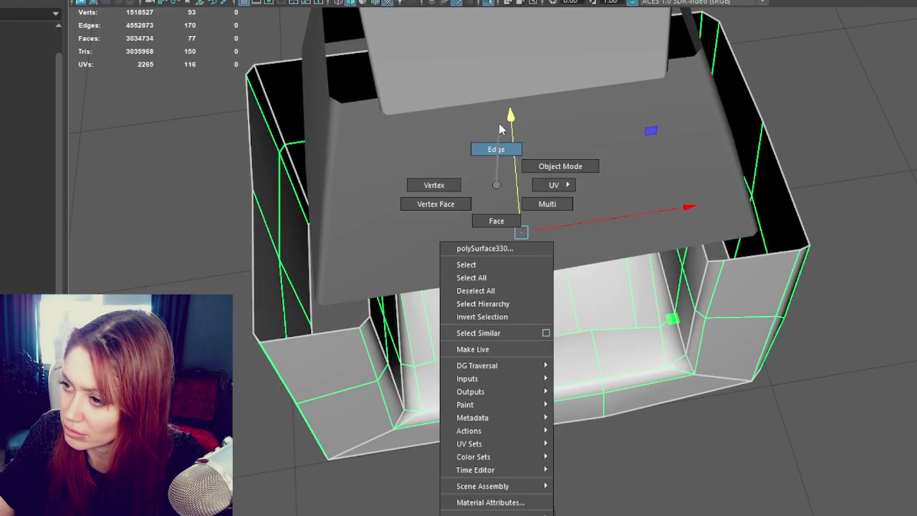
- Delete the inner faces left over the low-poly fireplace floor hole
mouse_move(686, 331)
alt+mouse_down()
mouse_move(783, 297)
mouse_move(784, 186)
mouse_move(753, 190)
mouse_move(783, 222)
alt+mouse_up()
key(ctrl+b)
key(ctrl+z)
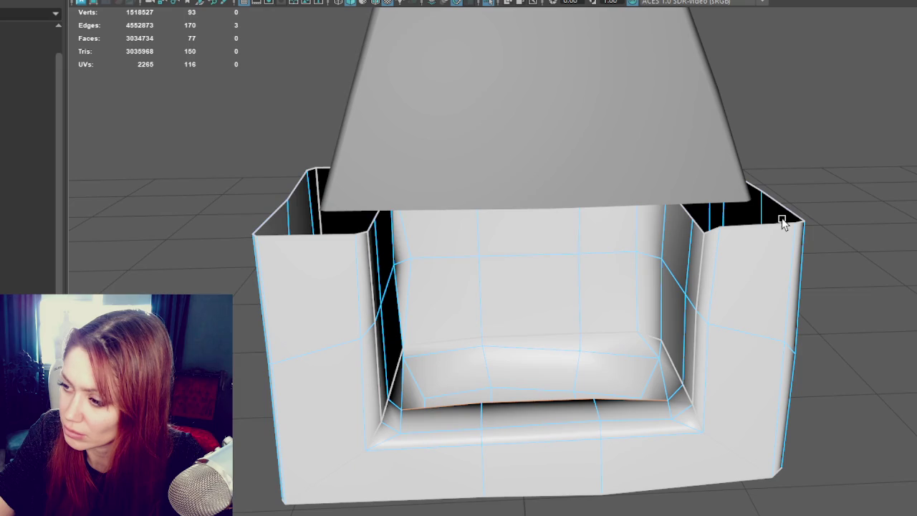
alt+drag(716, 237, 612, 314)
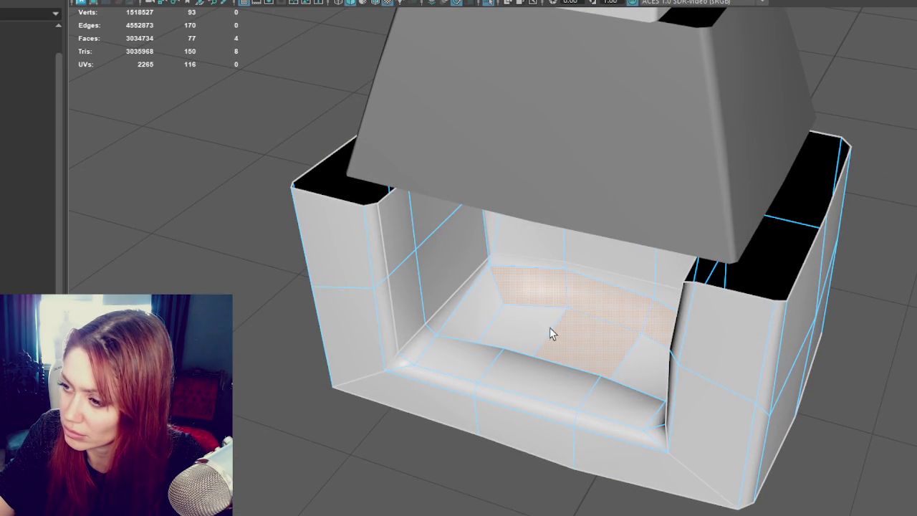
mouse_move(643, 360)
alt+mouse_down()
mouse_move(745, 205)
mouse_move(649, 321)
alt+mouse_up()
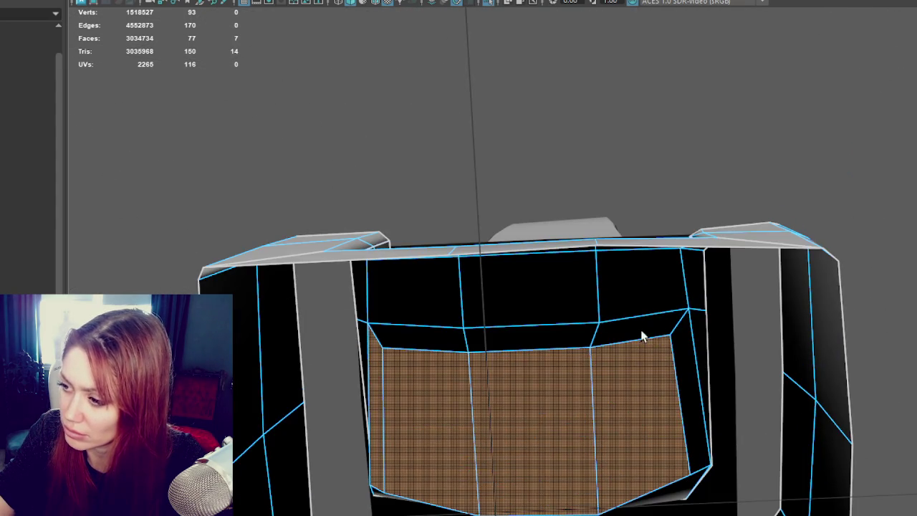
mouse_move(652, 379)
alt+mouse_down()
mouse_move(677, 330)
mouse_move(727, 304)
mouse_move(676, 265)
mouse_move(733, 420)
mouse_move(616, 426)
mouse_move(604, 409)
alt+mouse_up()
key(Delete)
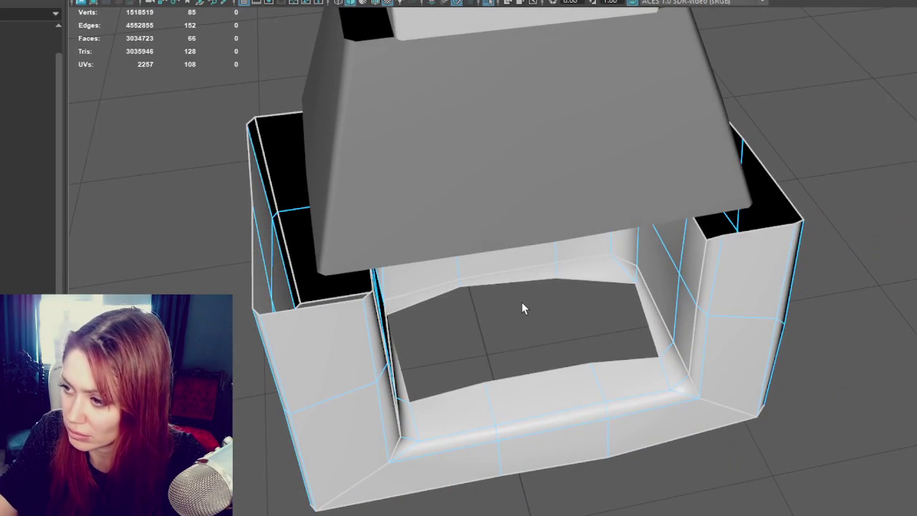
- Bridge opposite rim edges of the floor hole, repeating the bridge to fill more
right_drag(544, 185, 558, 146)
click(595, 277)
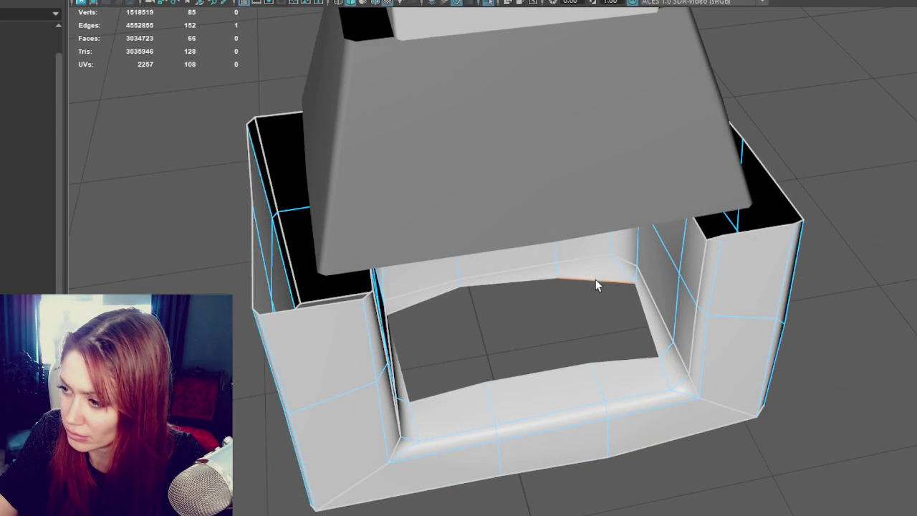
shift+click(634, 364)
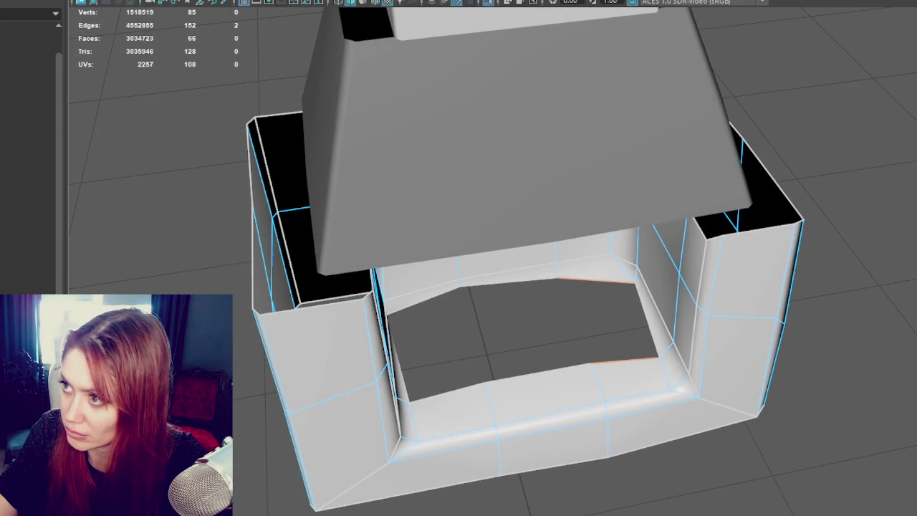
shift+right_drag(607, 113, 532, 283)
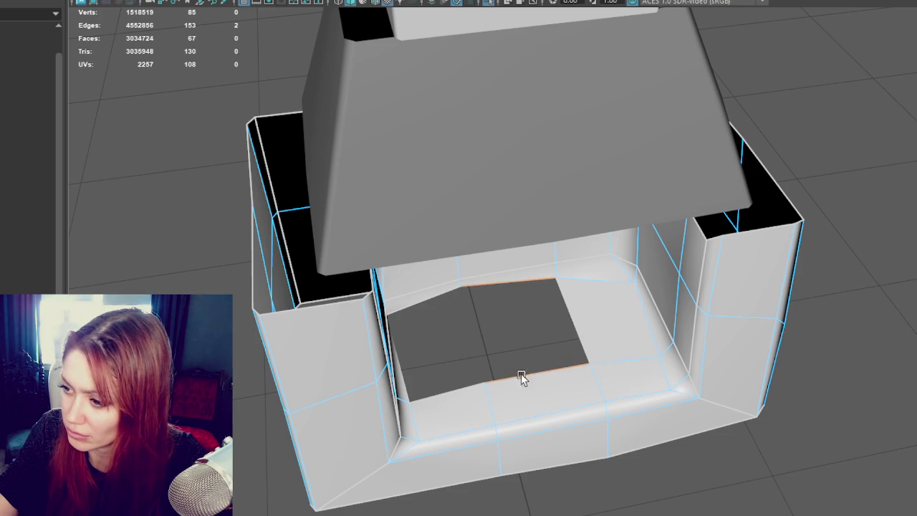
key(g)
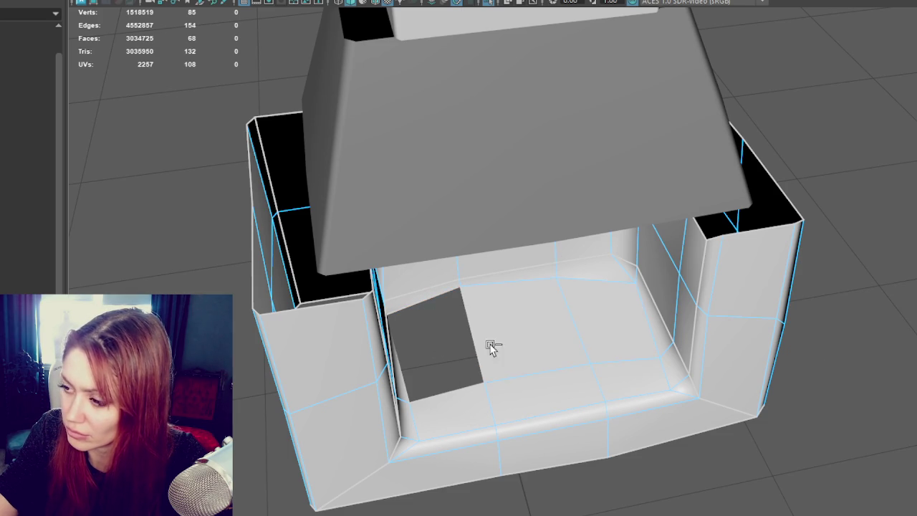
- Hide the low-poly fireplace mesh and clear the selection
click(216, 170)
click(306, 368)
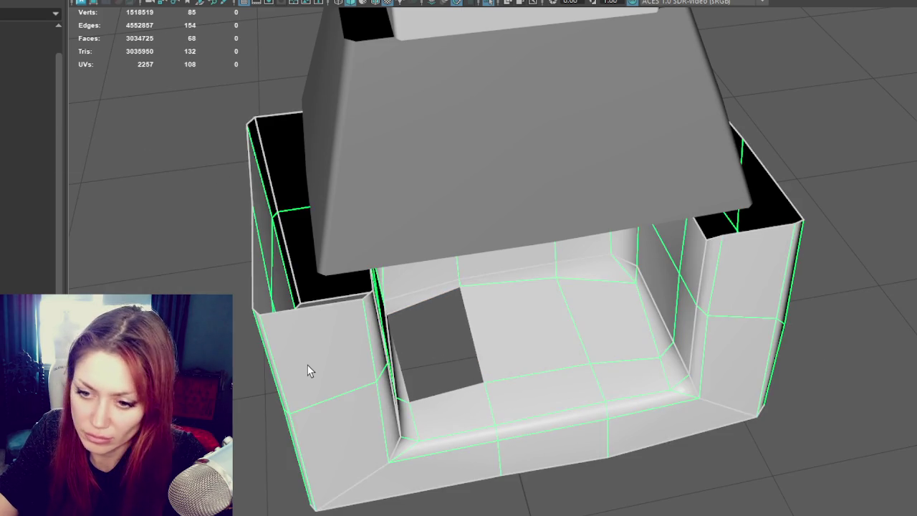
key(ctrl+h)
click(429, 330)
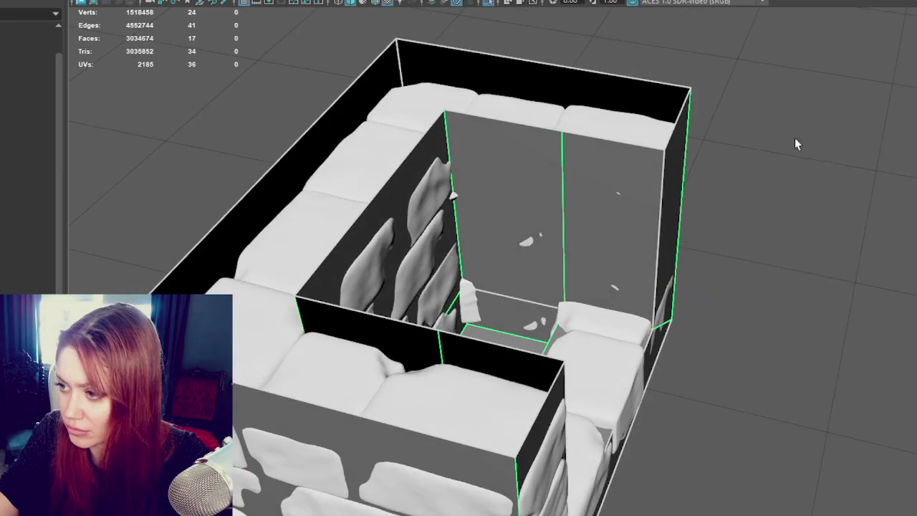
- Inspect the shell's back wall, top strip, floor and inner side walls in face mode
key(F11)
click(583, 203)
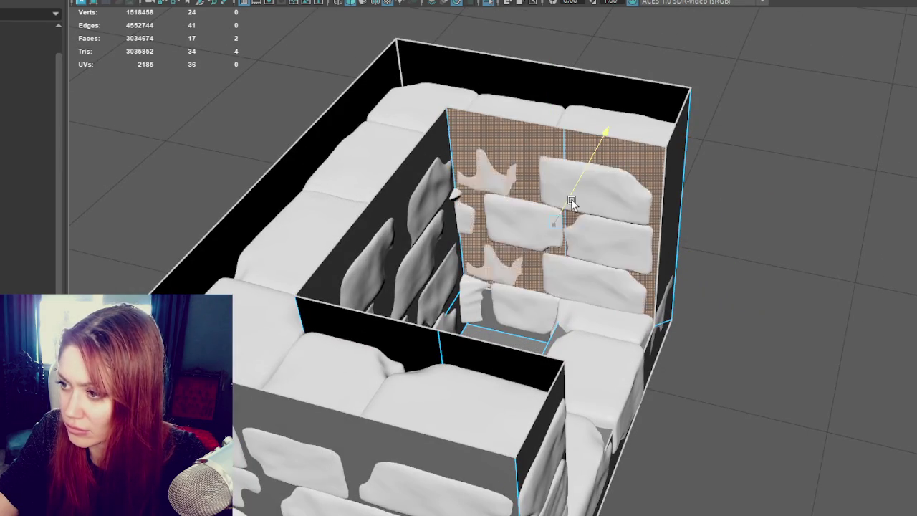
alt+drag(570, 199, 530, 287)
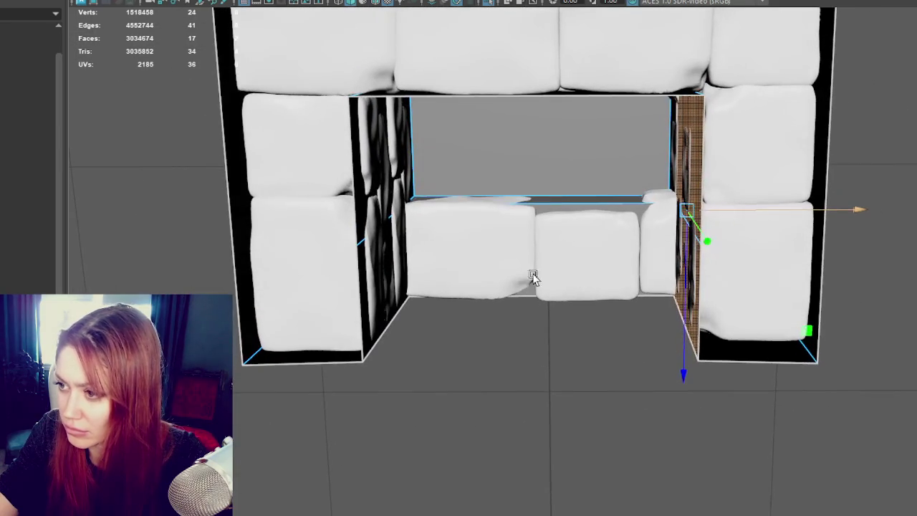
click(563, 203)
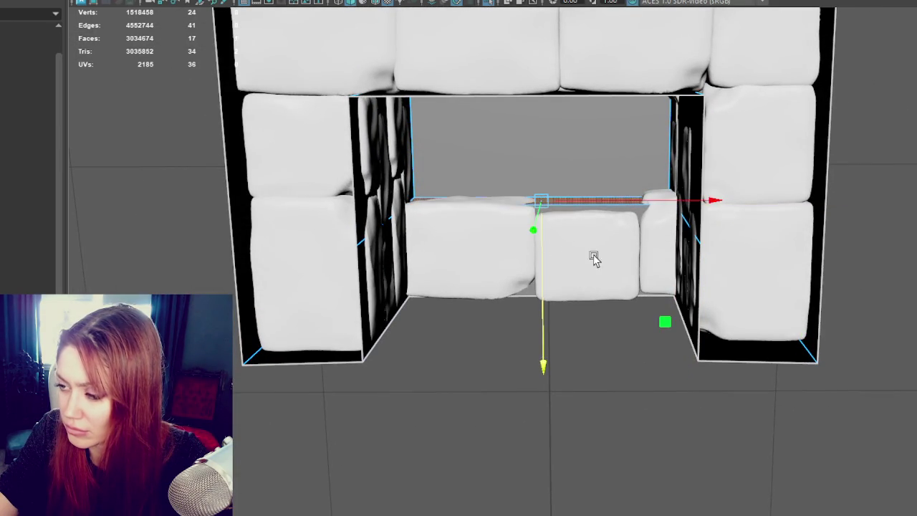
alt+drag(563, 248, 567, 327)
click(541, 346)
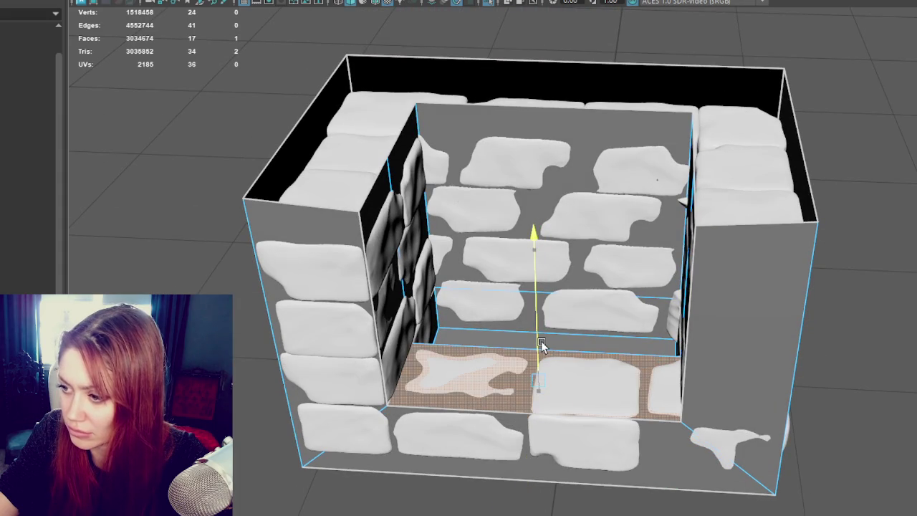
click(412, 280)
shift+click(428, 315)
alt+drag(479, 289, 612, 283)
click(620, 290)
shift+click(698, 259)
shift+click(693, 252)
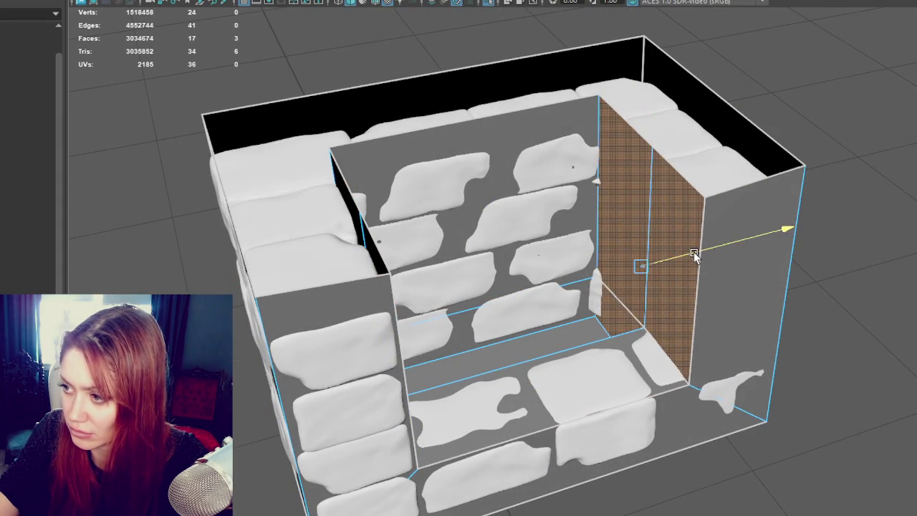
alt+drag(693, 252, 880, 272)
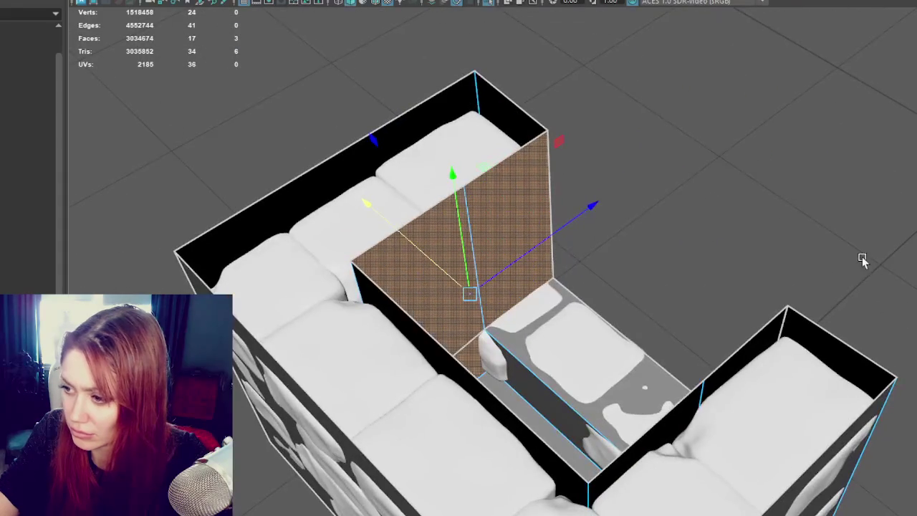
- Pick two floor edges, switch to wireframe, and marquee-select the whole low-poly shell
key(F10)
click(542, 379)
shift+click(487, 363)
mouse_move(487, 363)
alt+mouse_down()
mouse_move(716, 358)
mouse_move(616, 260)
alt+mouse_up()
key(4)
mouse_move(571, 222)
alt+mouse_down()
mouse_move(545, 233)
mouse_move(508, 277)
alt+mouse_up()
drag(272, 139, 814, 485)
- Frame the selected shell and orbit around it to check its fit against the sculpt
key(f)
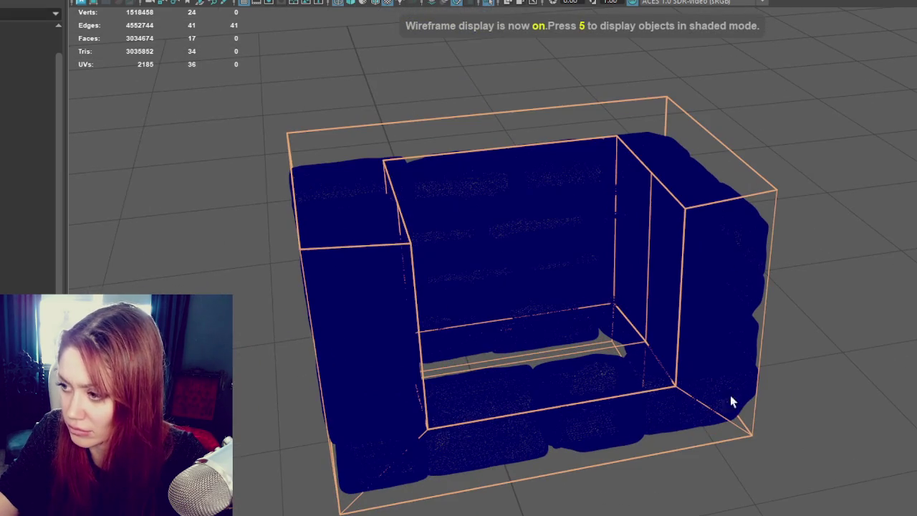
mouse_move(401, 456)
alt+mouse_down()
mouse_move(659, 423)
mouse_move(738, 435)
mouse_move(733, 422)
mouse_move(706, 426)
mouse_move(569, 328)
alt+mouse_up()
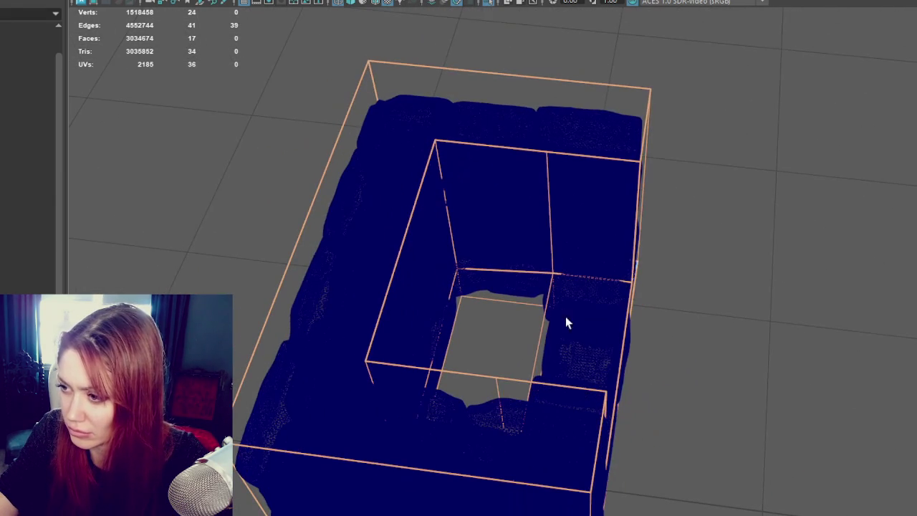
mouse_move(587, 280)
alt+mouse_down()
mouse_move(673, 286)
mouse_move(661, 297)
mouse_move(684, 300)
mouse_move(508, 292)
alt+mouse_up()
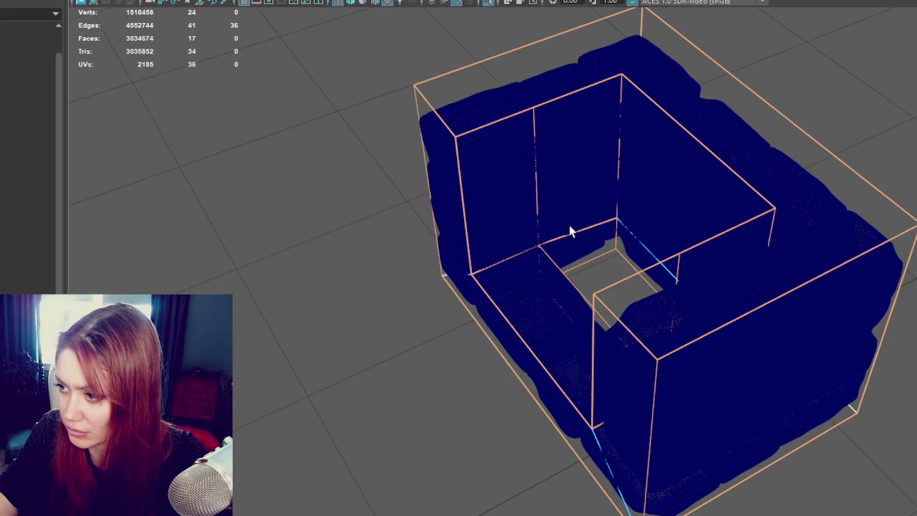
mouse_move(683, 266)
alt+mouse_down()
mouse_move(664, 250)
mouse_move(679, 250)
alt+mouse_up()
mouse_move(556, 218)
alt+mouse_down()
mouse_move(595, 268)
mouse_move(669, 327)
mouse_move(556, 307)
mouse_move(510, 339)
mouse_move(344, 348)
mouse_move(325, 362)
mouse_move(293, 362)
mouse_move(634, 323)
mouse_move(607, 313)
alt+mouse_up()
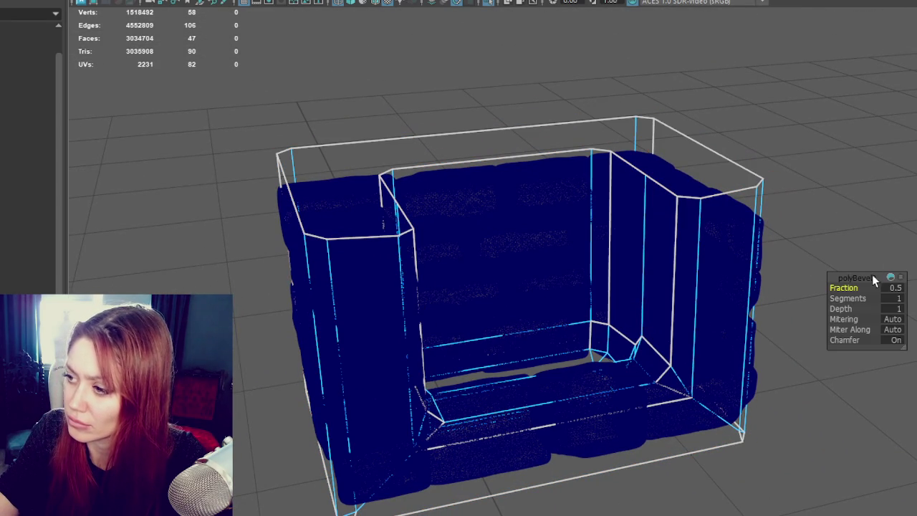
- Reduce the bevel fraction to 0.4 and remove the surplus corner vertices
drag(850, 288, 846, 288)
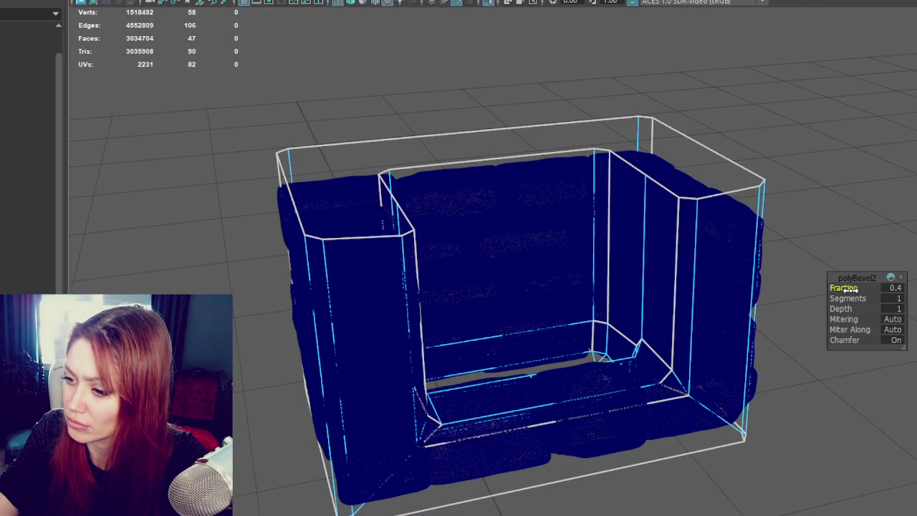
mouse_move(831, 215)
alt+mouse_down()
mouse_move(791, 210)
mouse_move(640, 426)
mouse_move(681, 379)
alt+mouse_up()
right_drag(882, 184, 726, 140)
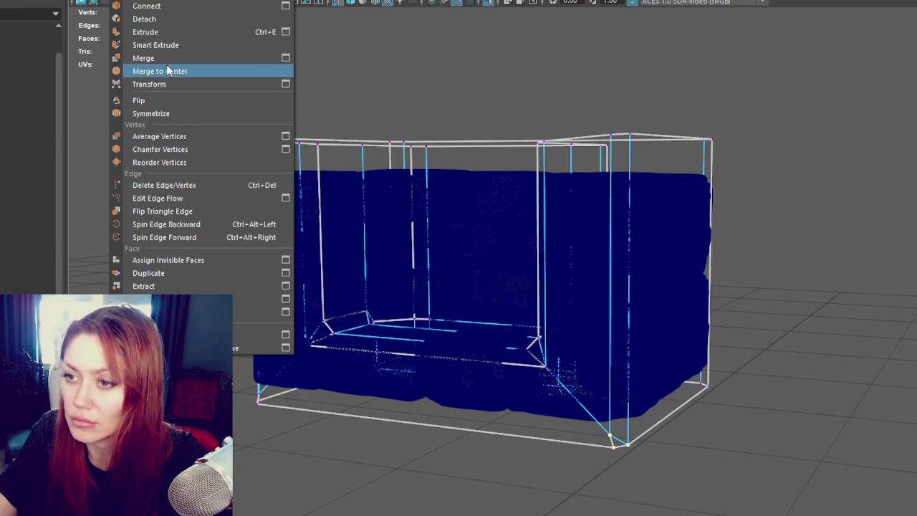
click(176, 71)
key(ctrl+z)
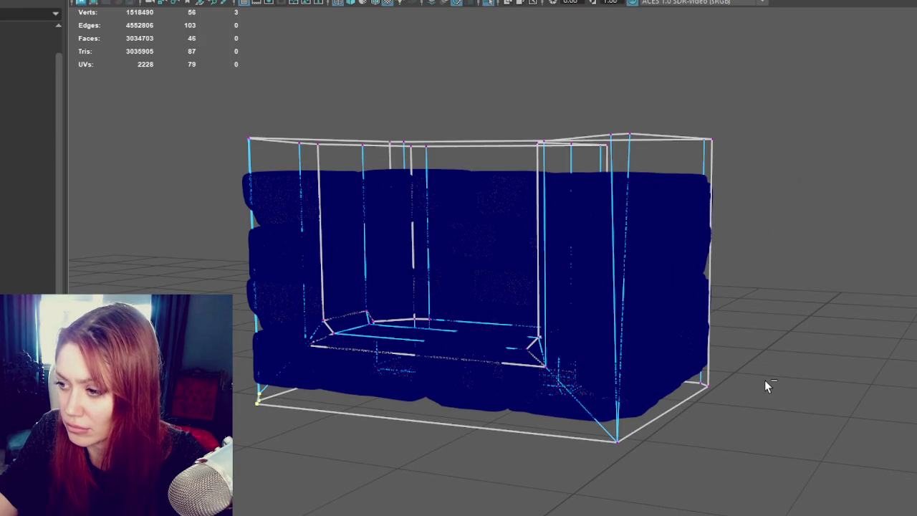
key(g)
alt+drag(347, 462, 399, 452)
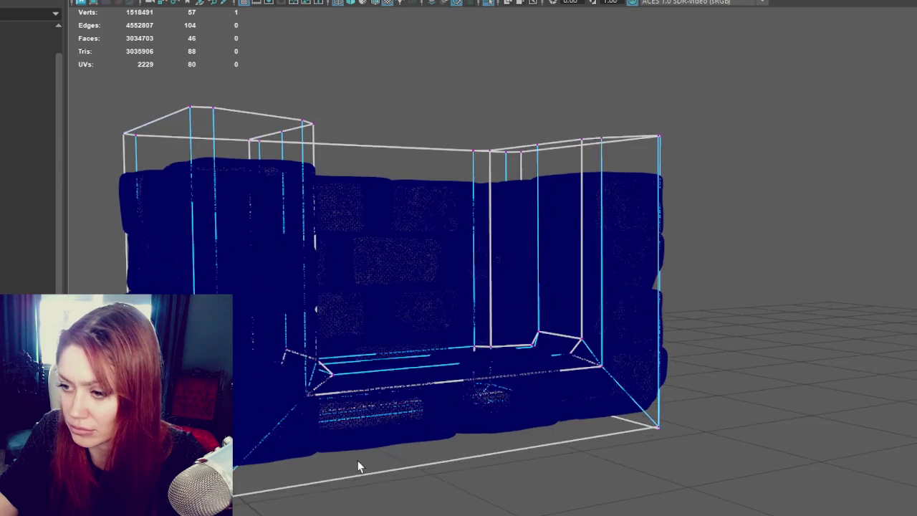
key(g)
alt+drag(332, 471, 559, 364)
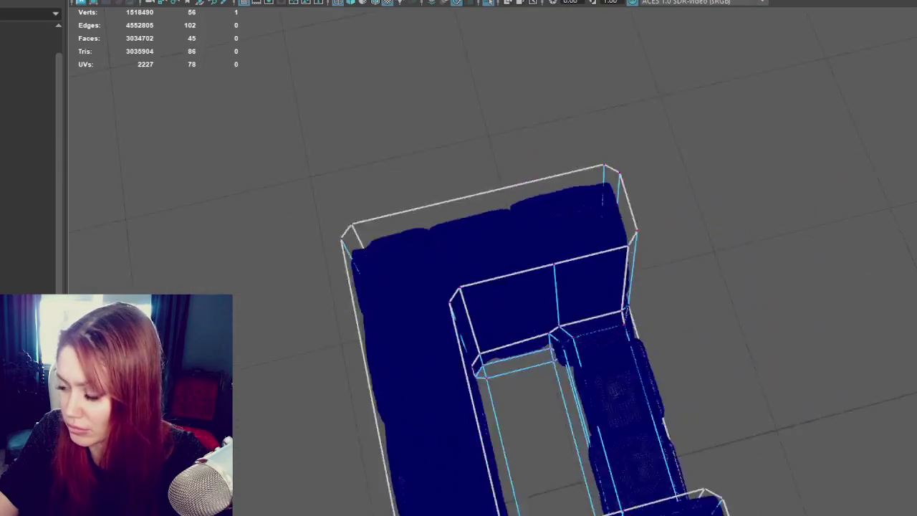
alt+drag(368, 502, 352, 450)
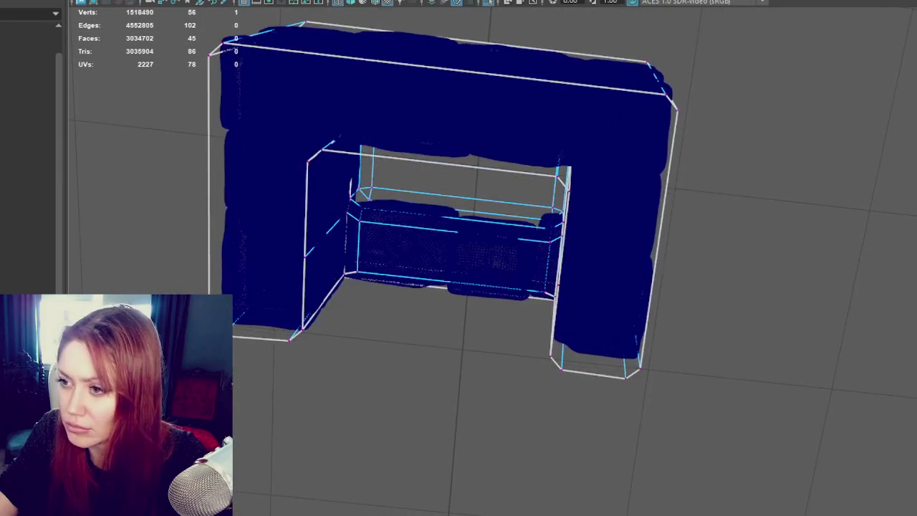
- In wireframe, select the shell's top row of vertices and nudge them slightly upward
click(774, 125)
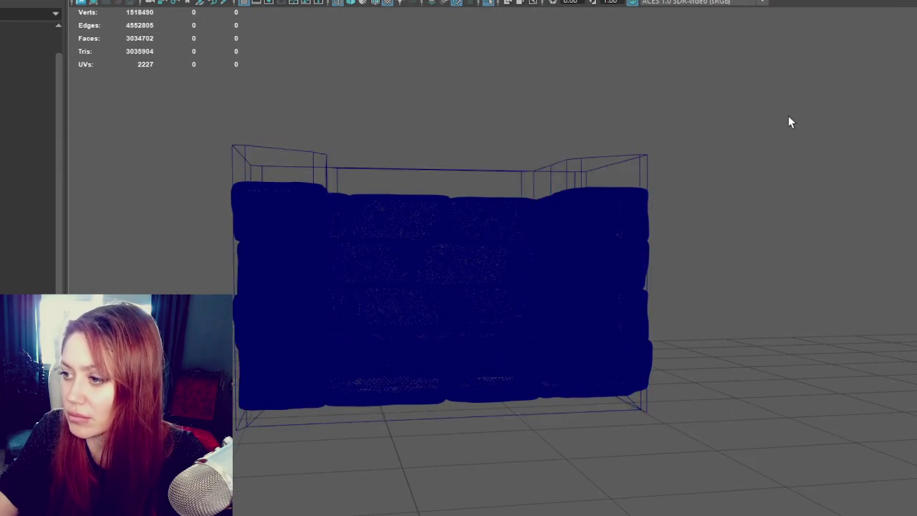
click(587, 172)
key(4)
right_drag(704, 98, 641, 99)
drag(722, 96, 364, 207)
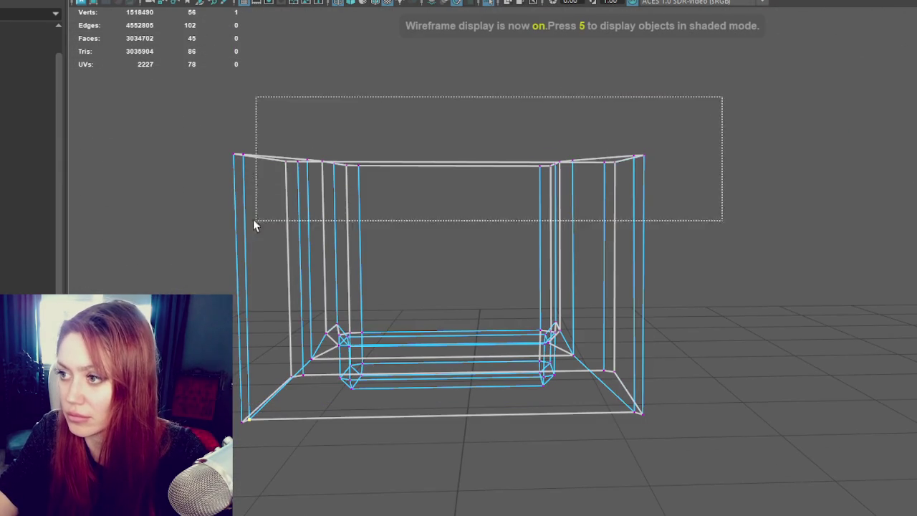
mouse_move(443, 193)
alt+mouse_down()
mouse_move(660, 412)
mouse_move(237, 495)
alt+mouse_up()
drag(459, 399, 446, 386)
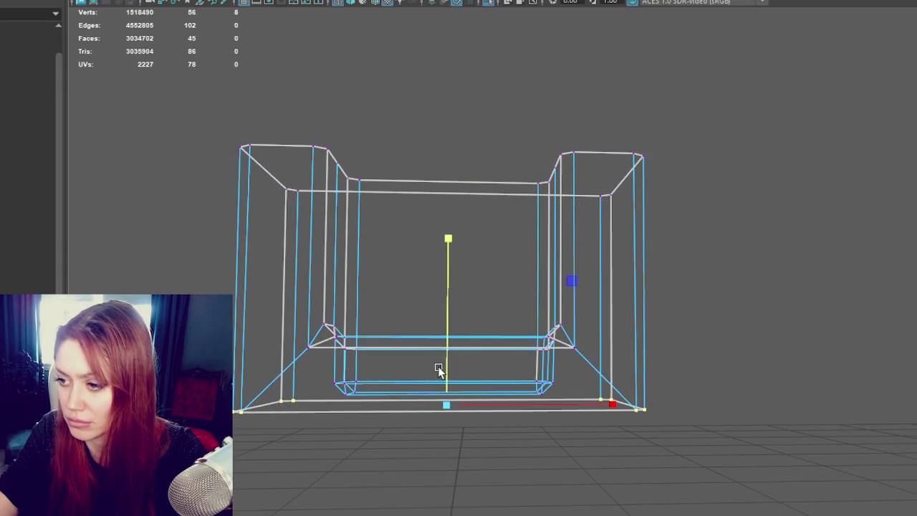
- Return the shell to shaded display and back to object selection mode
key(5)
alt+drag(445, 363, 538, 360)
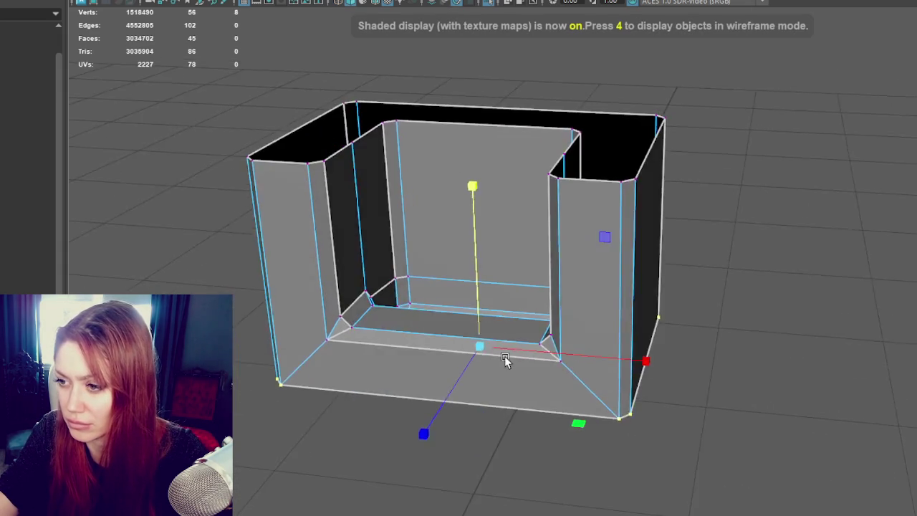
right_click(664, 176)
click(728, 152)
mouse_move(727, 153)
alt+mouse_down()
mouse_move(692, 147)
mouse_move(602, 268)
alt+mouse_up()
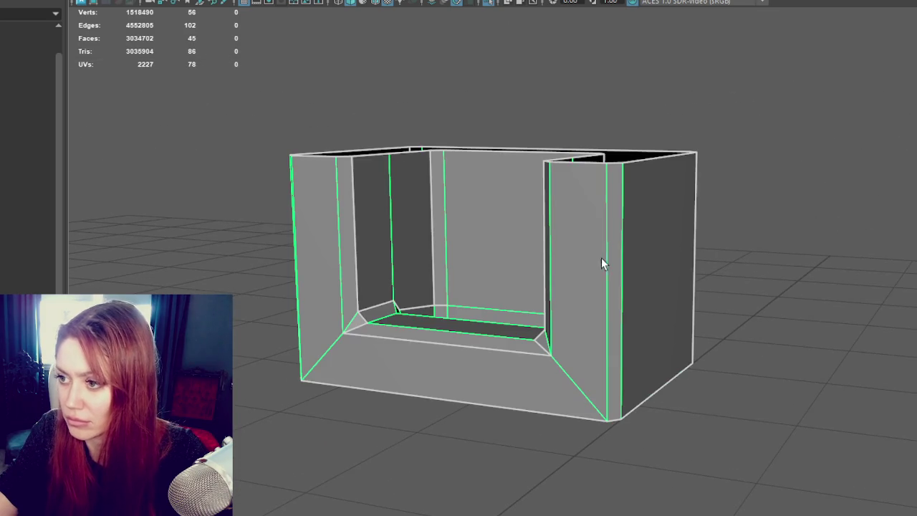
- Insert edge loops around the shell's walls and across a side face
shift+right_drag(604, 208, 604, 223)
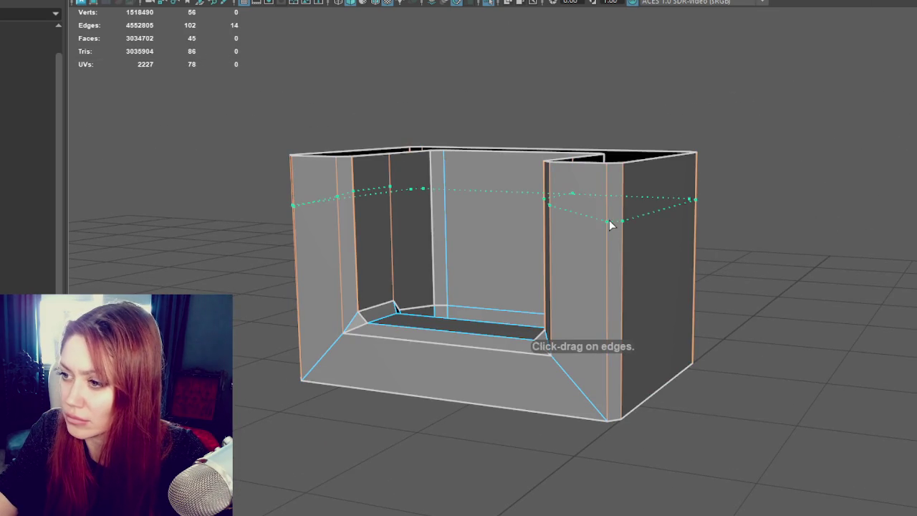
click(615, 294)
mouse_move(614, 294)
alt+mouse_down()
mouse_move(454, 363)
mouse_move(445, 352)
mouse_move(685, 266)
mouse_move(584, 231)
alt+mouse_up()
click(486, 345)
scroll(585, 231, up, 3)
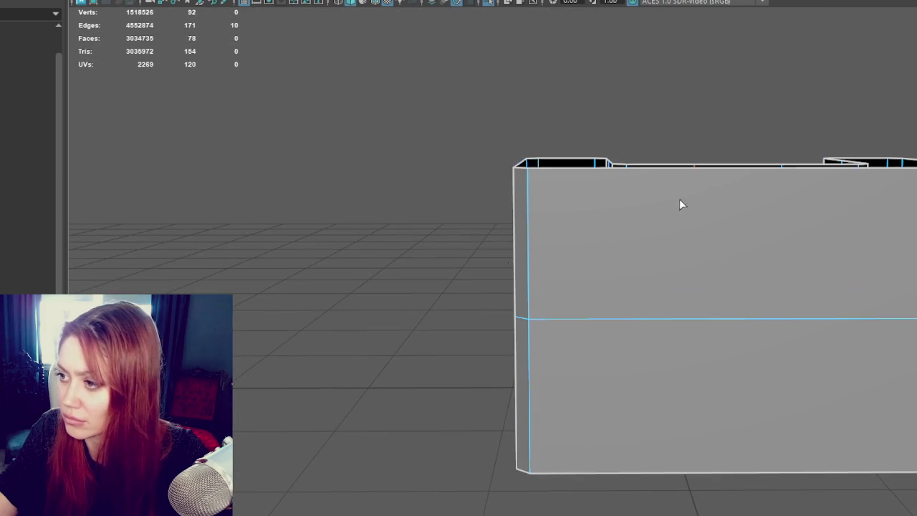
click(751, 175)
alt+drag(751, 176, 608, 203)
- Add edge loops across the front and opposite side, then show the whole fireplace scene
scroll(609, 203, down, 3)
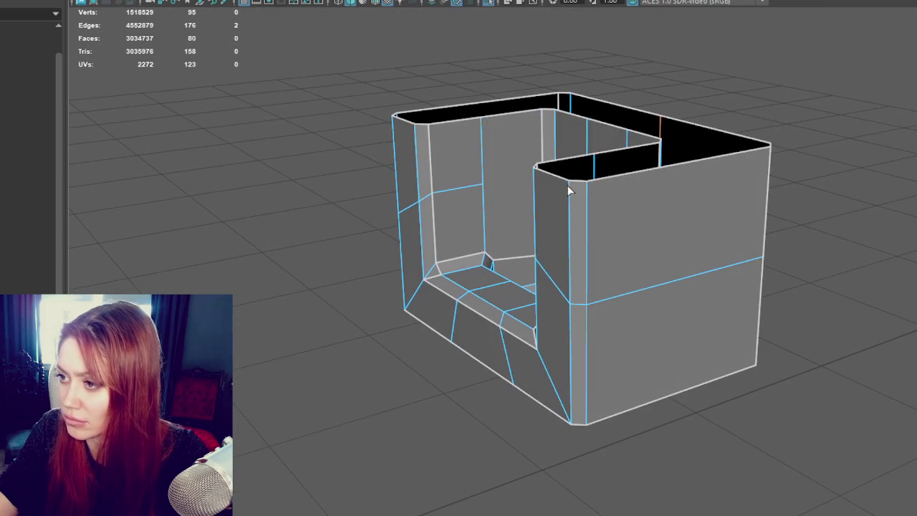
click(671, 170)
mouse_move(670, 171)
alt+mouse_down()
mouse_move(726, 179)
mouse_move(252, 242)
alt+mouse_up()
click(315, 253)
mouse_move(315, 252)
alt+mouse_down()
mouse_move(649, 232)
mouse_move(555, 232)
alt+mouse_up()
key(w)
key(F8)
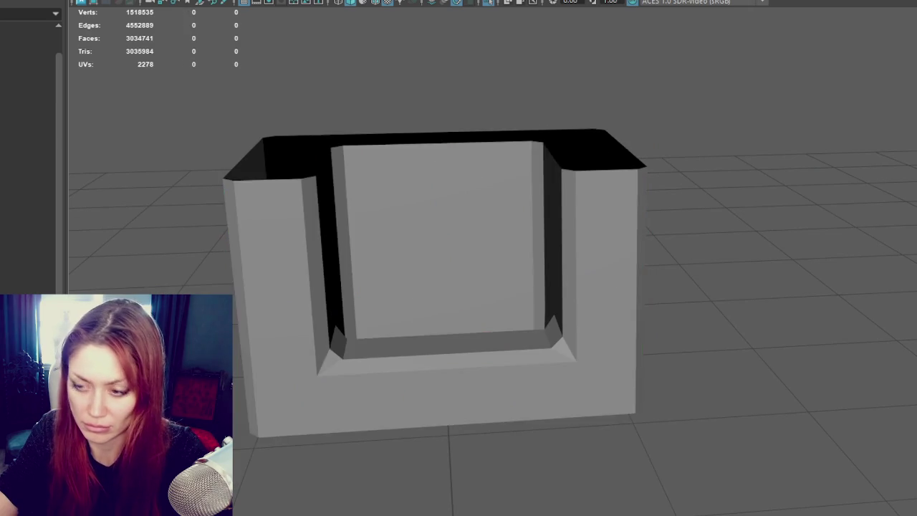
key(ctrl+1)
- Wrap the stone sculpt to the inner wall mesh with Deform > Wrap
click(418, 244)
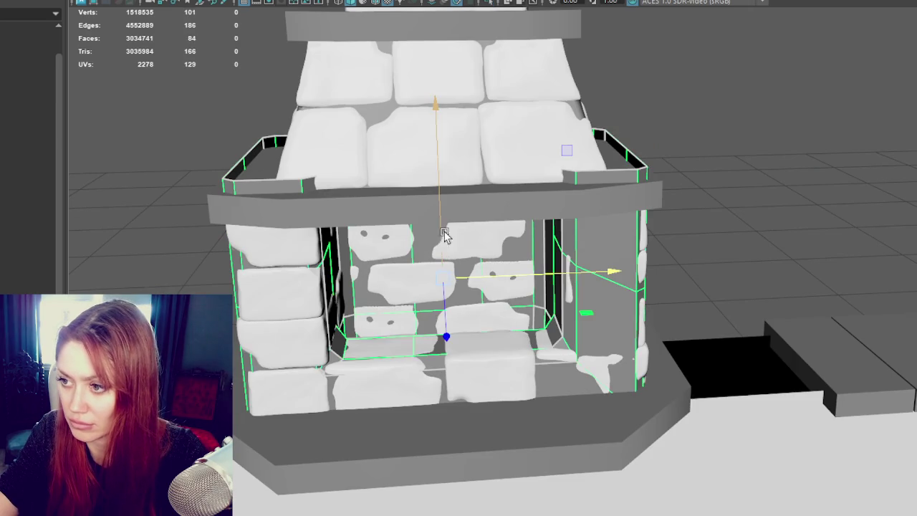
shift+click(501, 244)
click(604, 244)
key(ctrl+d)
key(ctrl+z)
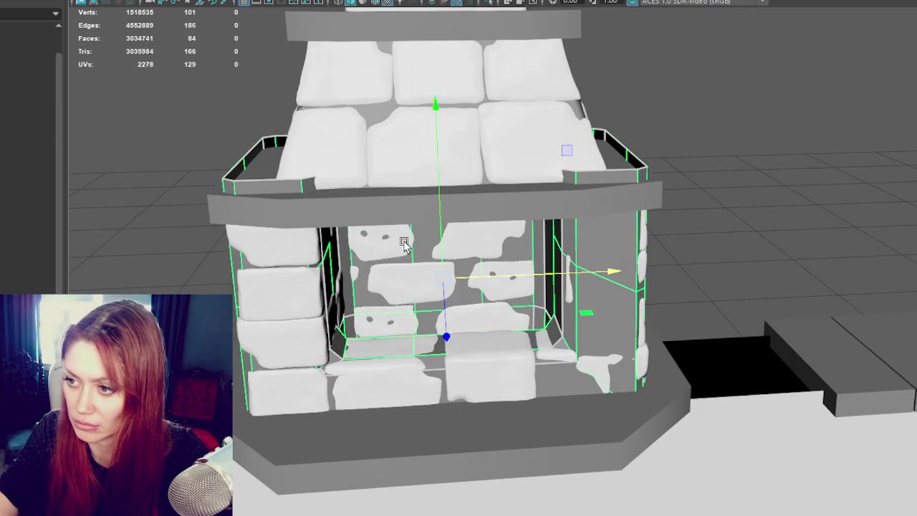
shift+click(402, 243)
click(344, 0)
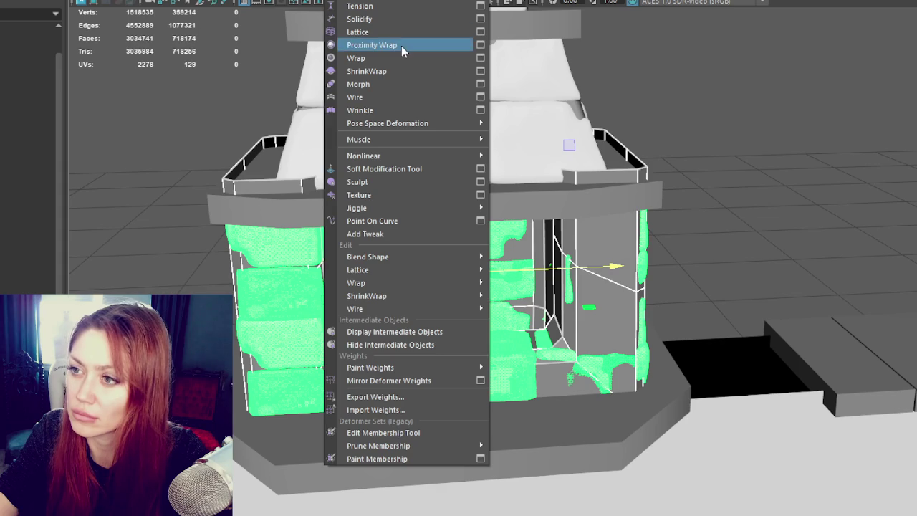
click(399, 63)
- Isolate the inner wall mesh and soften all its edges
right_click(636, 99)
click(596, 336)
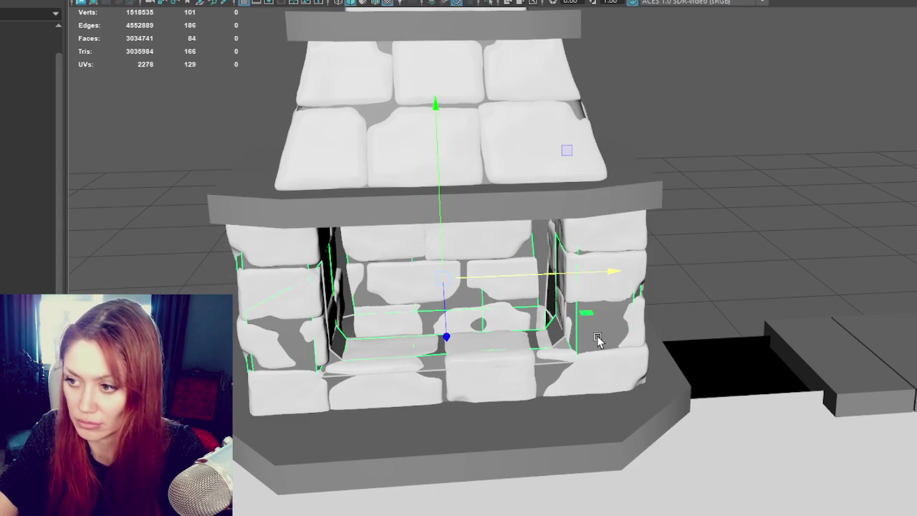
key(ctrl+1)
shift+right_drag(682, 126, 853, 143)
alt+drag(710, 148, 763, 93)
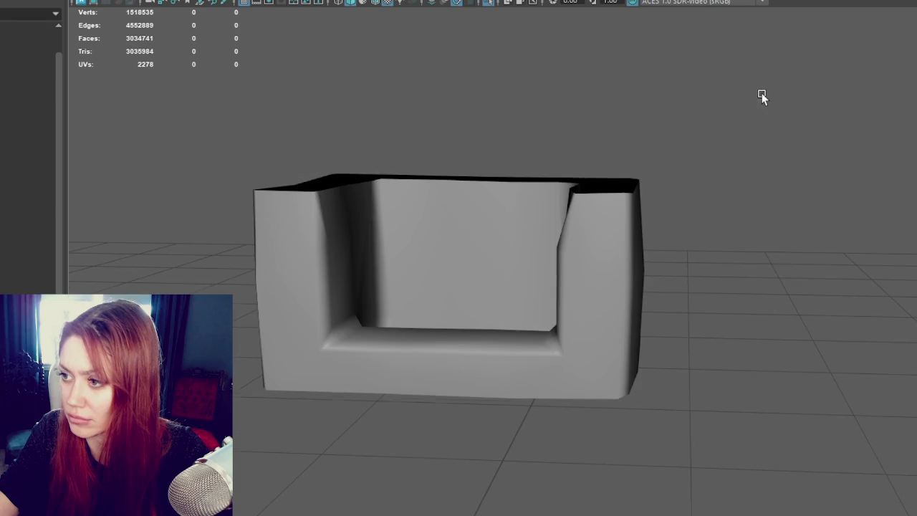
key(F8)
- Raise the wall's top row of vertices slightly and shift the bottom vertices
key(F9)
drag(707, 119, 199, 219)
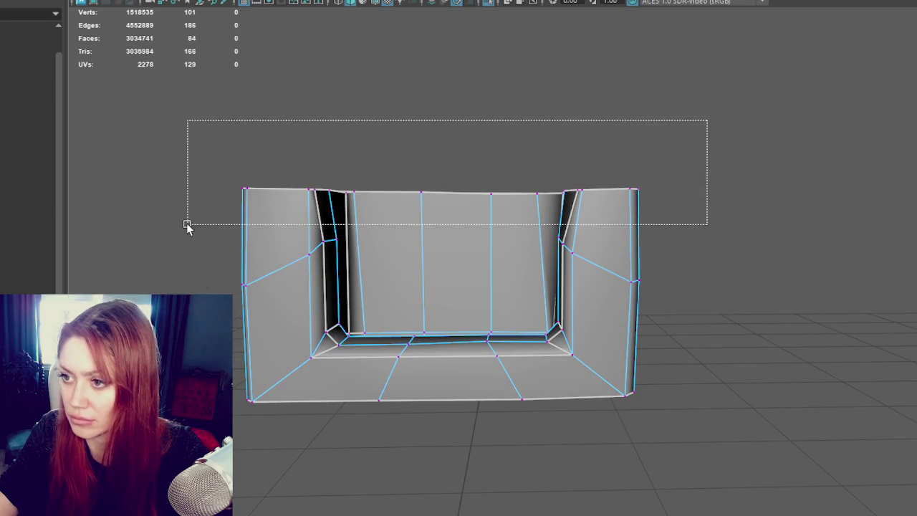
drag(450, 156, 450, 152)
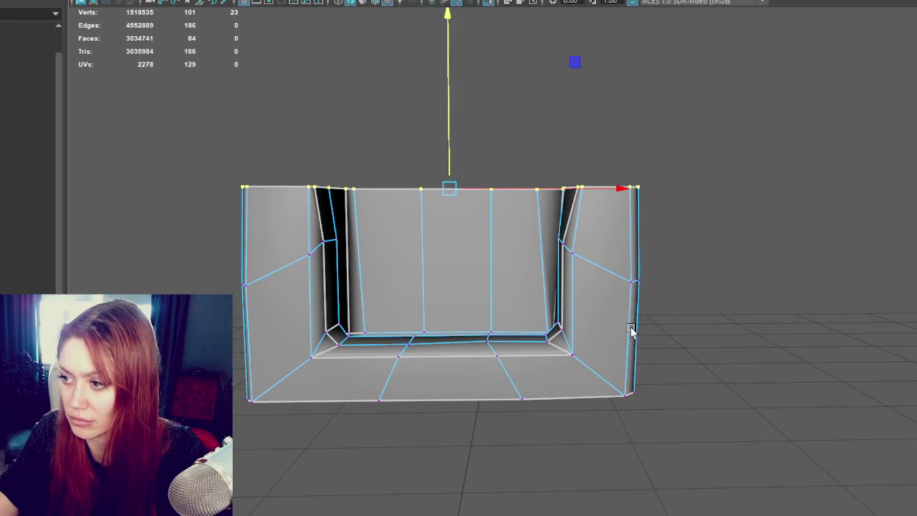
click(708, 348)
alt+drag(692, 370, 704, 374)
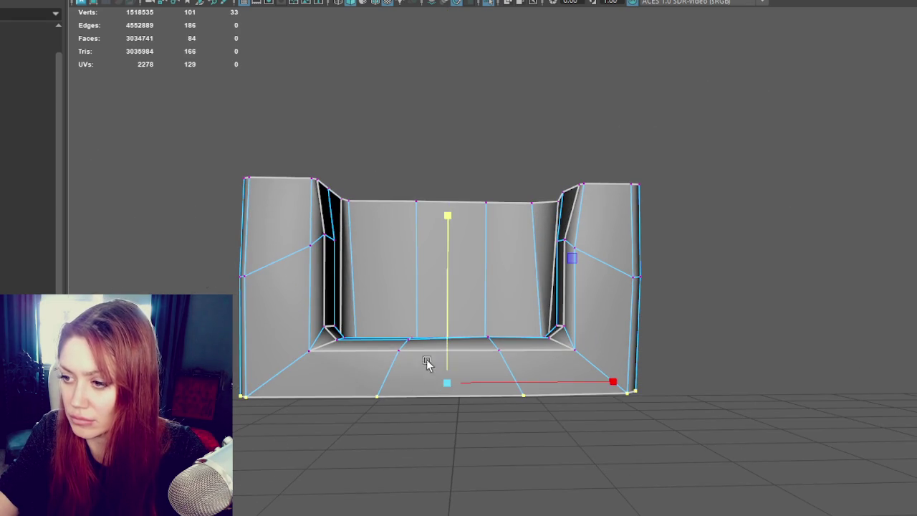
key(4)
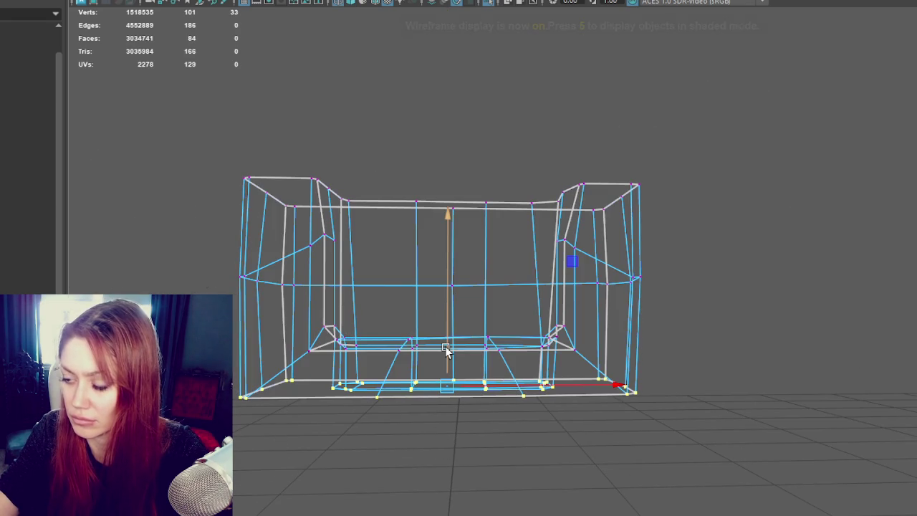
mouse_move(446, 349)
mouse_down()
mouse_move(448, 358)
mouse_move(581, 365)
mouse_move(575, 371)
mouse_up()
- Lower the wall's bottom edge with the Move tool and return to shaded display
key(q)
right_drag(776, 179, 773, 151)
click(534, 390)
key(w)
drag(446, 346, 449, 354)
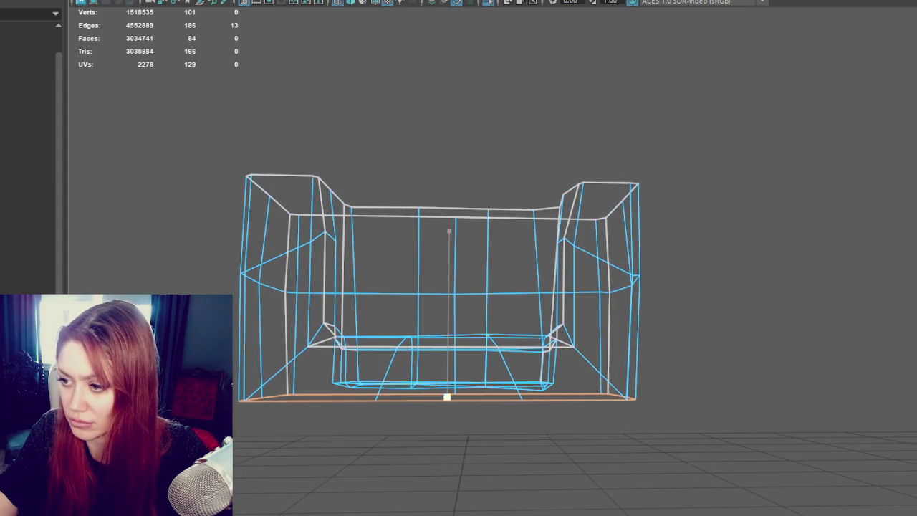
key(5)
alt+drag(641, 189, 703, 162)
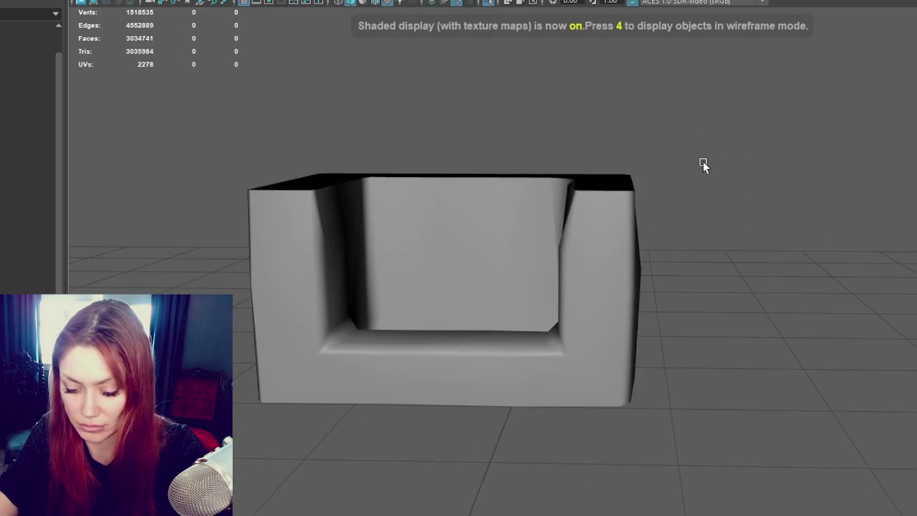
- Show the full fireplace scene again and select the lower fireplace sculpt
key(ctrl+1)
click(594, 317)
mouse_move(579, 283)
alt+mouse_down()
mouse_move(636, 310)
mouse_move(630, 242)
mouse_move(688, 262)
alt+mouse_up()
- Isolate the lower fireplace sculpt, duplicate it and move the copy off to the right
click(607, 334)
key(ctrl+1)
click(782, 148)
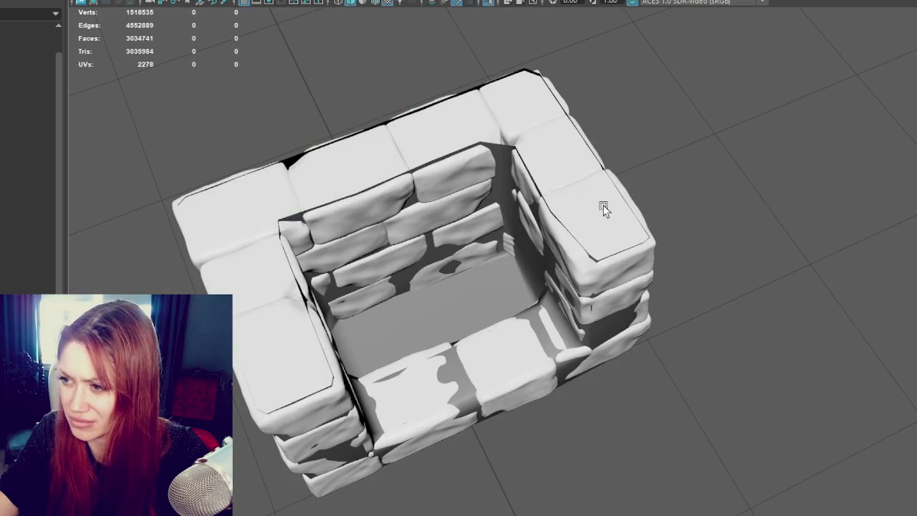
click(604, 208)
key(ctrl+1)
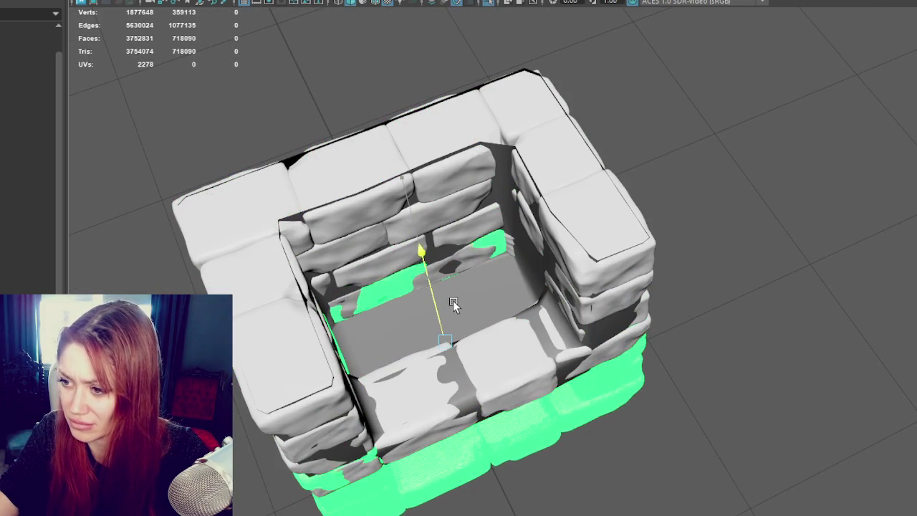
drag(495, 327, 865, 166)
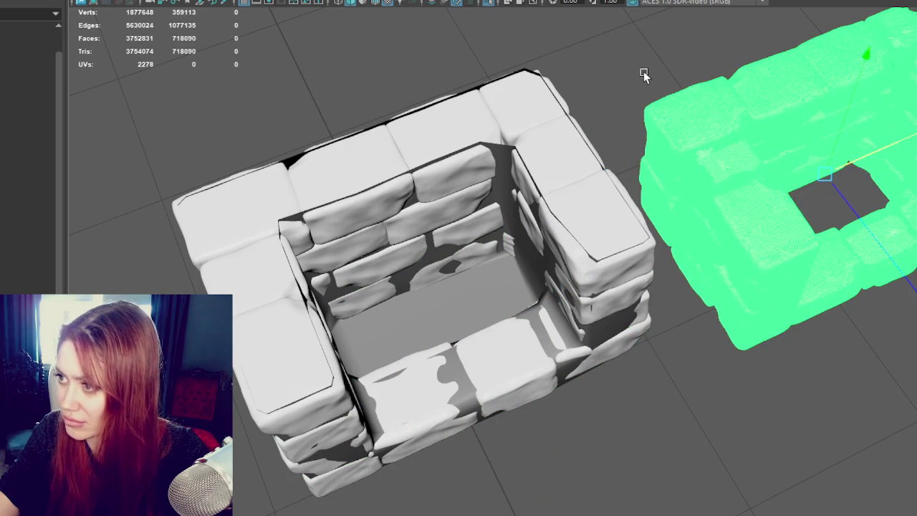
- Delete all of the copy except one floor stone, move it back into the floor and frame it
alt+drag(740, 161, 788, 167)
drag(910, 139, 662, 441)
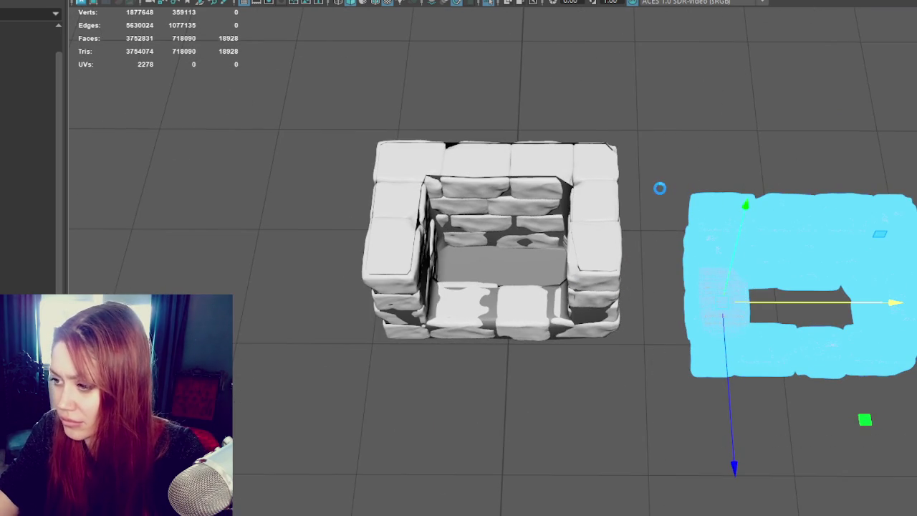
key(Delete)
mouse_move(720, 145)
mouse_down()
mouse_move(782, 304)
mouse_move(624, 305)
mouse_up()
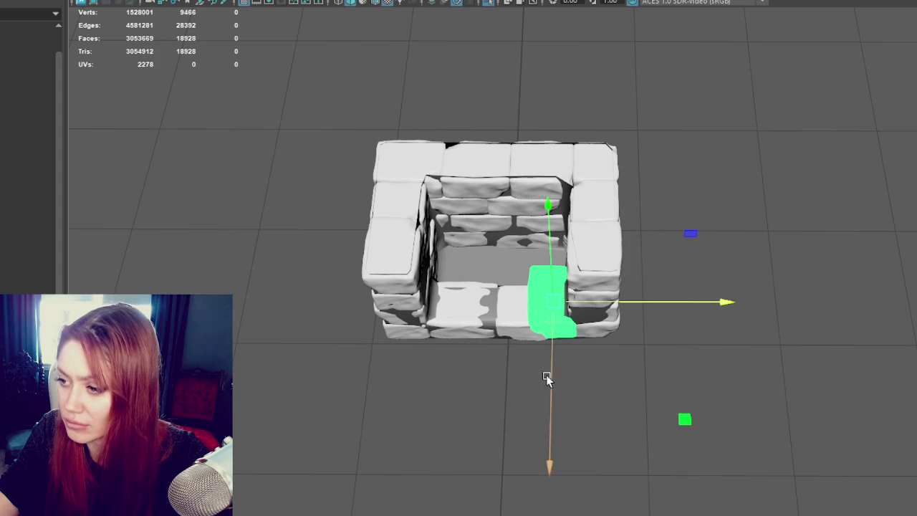
alt+drag(542, 379, 556, 348)
key(f)
mouse_move(497, 352)
alt+mouse_down()
mouse_move(620, 329)
mouse_move(579, 231)
mouse_move(578, 296)
mouse_move(679, 331)
mouse_move(635, 265)
alt+mouse_up()
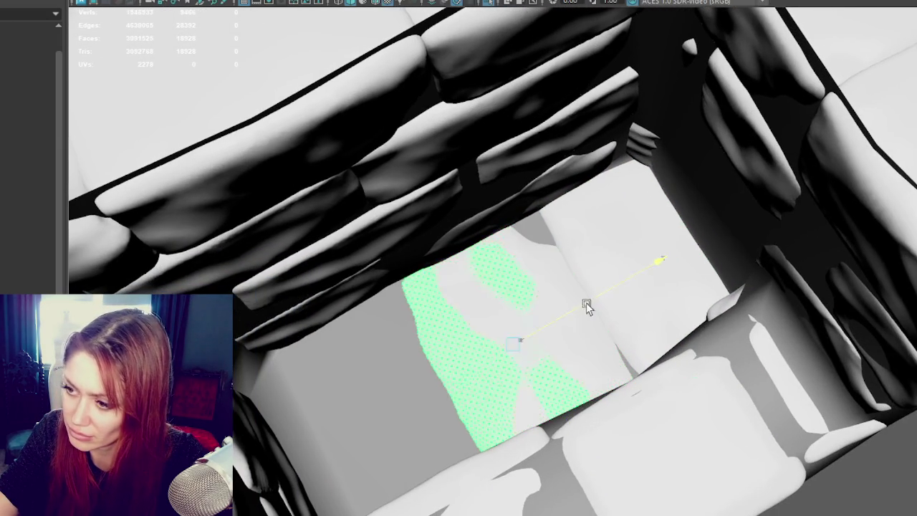
- Rotate the centre floor stone around two axes, then rotate the left floor stone
mouse_move(586, 307)
mouse_down()
mouse_move(476, 382)
mouse_move(549, 404)
mouse_up()
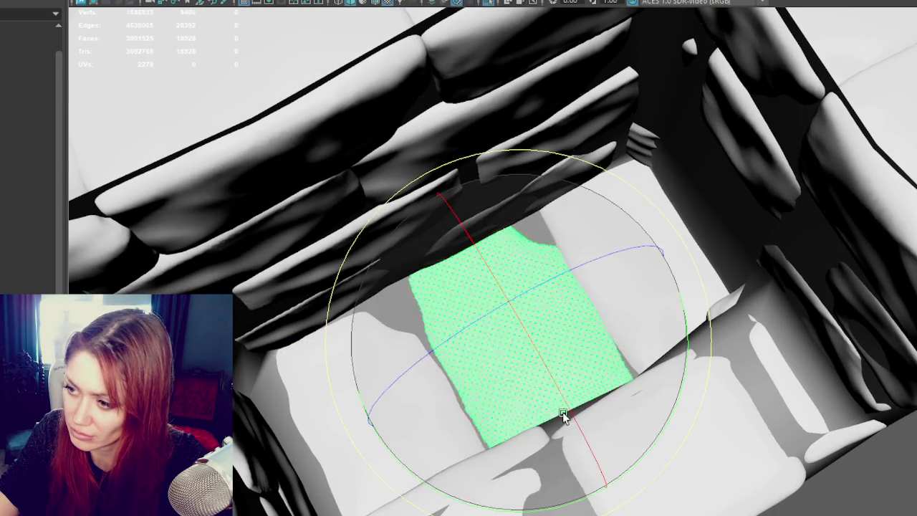
mouse_move(655, 435)
mouse_down()
mouse_move(563, 496)
mouse_move(504, 467)
mouse_up()
mouse_move(584, 288)
mouse_down()
mouse_move(627, 252)
mouse_move(485, 321)
mouse_up()
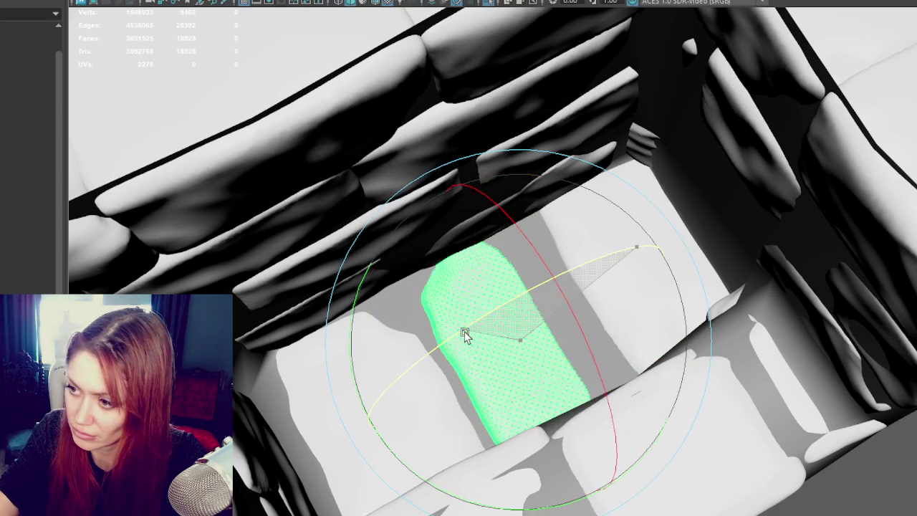
click(382, 370)
mouse_move(382, 371)
mouse_down()
mouse_move(473, 363)
mouse_move(397, 383)
mouse_move(514, 364)
mouse_move(568, 338)
mouse_up()
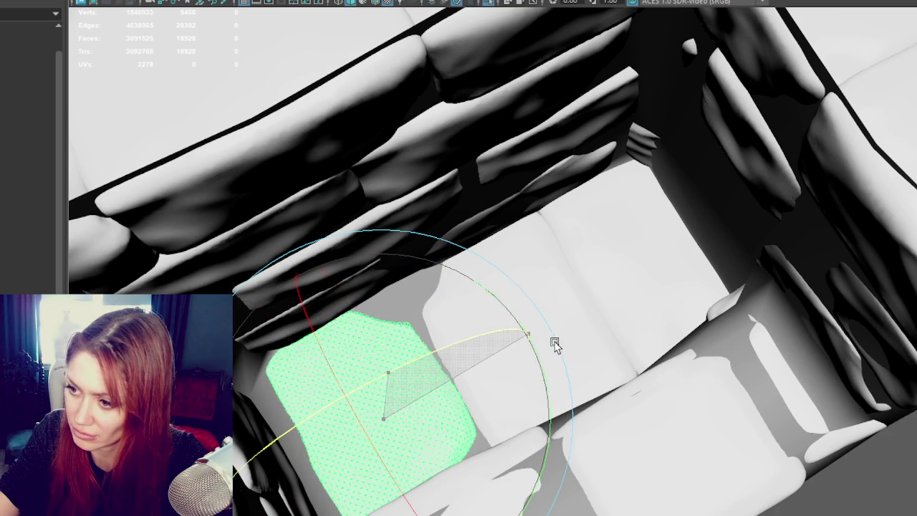
- Switch to the Move tool and pick individual floor stones again in face mode
click(610, 293)
key(w)
click(553, 320)
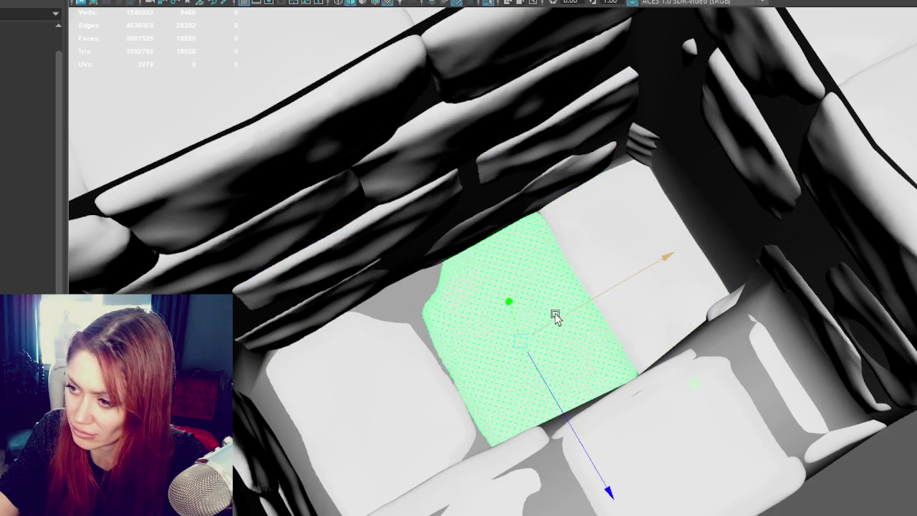
key(F8)
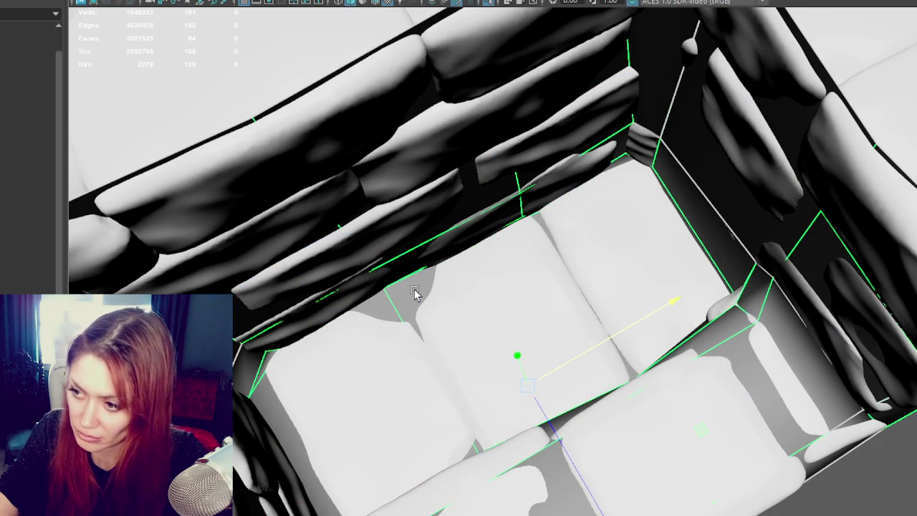
key(F11)
scroll(430, 323, up, 3)
click(425, 357)
click(471, 313)
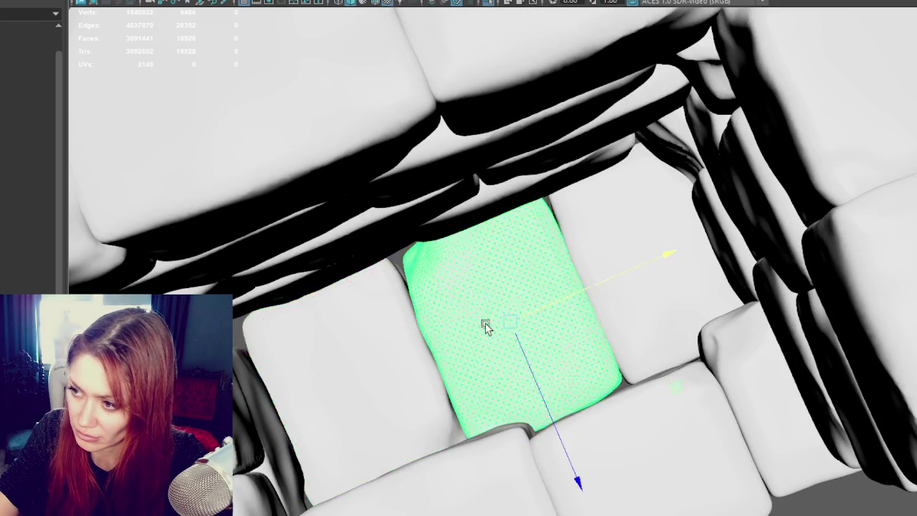
- Nudge one floor stone slightly left and slide another right into the next floor slot
alt+drag(471, 313, 493, 324)
click(612, 286)
click(558, 308)
click(648, 284)
click(539, 297)
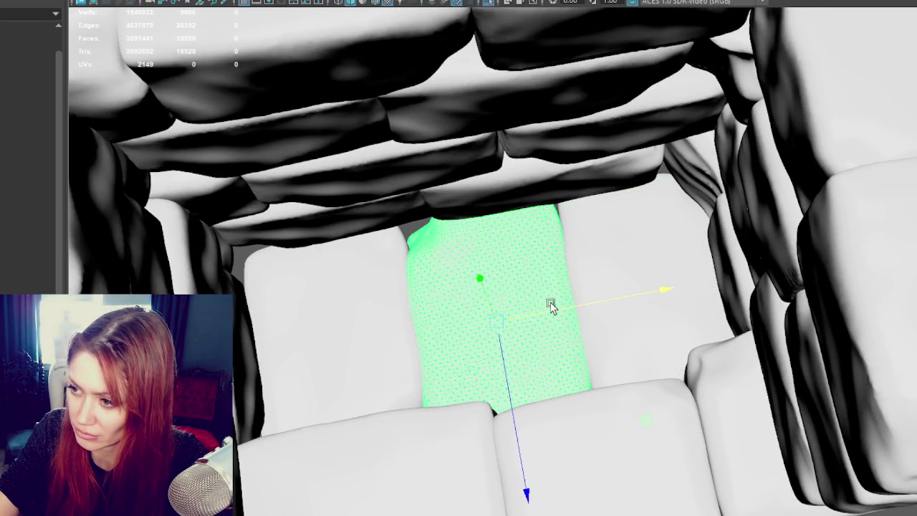
click(709, 288)
click(400, 302)
mouse_move(420, 316)
mouse_down()
mouse_move(417, 338)
mouse_move(466, 313)
mouse_move(516, 360)
mouse_move(501, 369)
mouse_move(502, 385)
mouse_up()
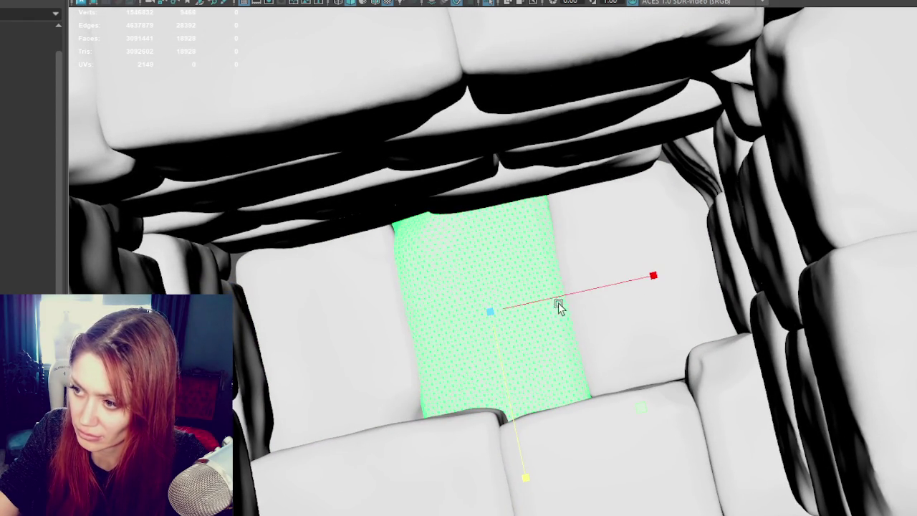
mouse_move(538, 303)
mouse_down()
mouse_move(613, 309)
mouse_move(375, 363)
mouse_move(350, 385)
mouse_move(584, 369)
mouse_up()
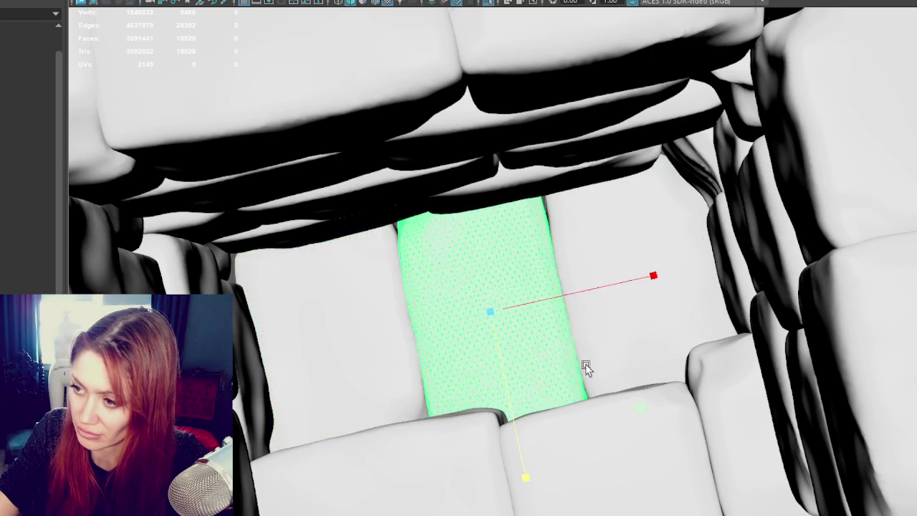
- From a front view of the wall, box-select all the wall stones
scroll(581, 351, down, 5)
alt+drag(578, 323, 565, 216)
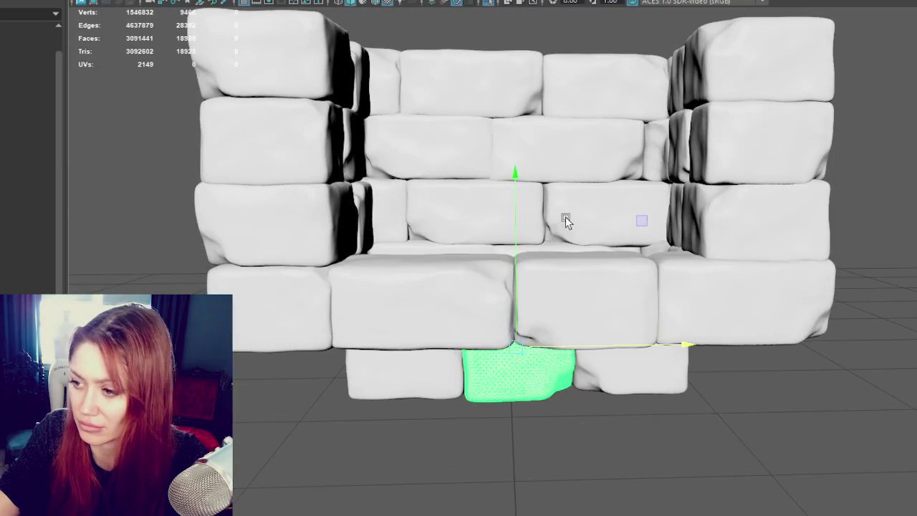
drag(184, 75, 417, 235)
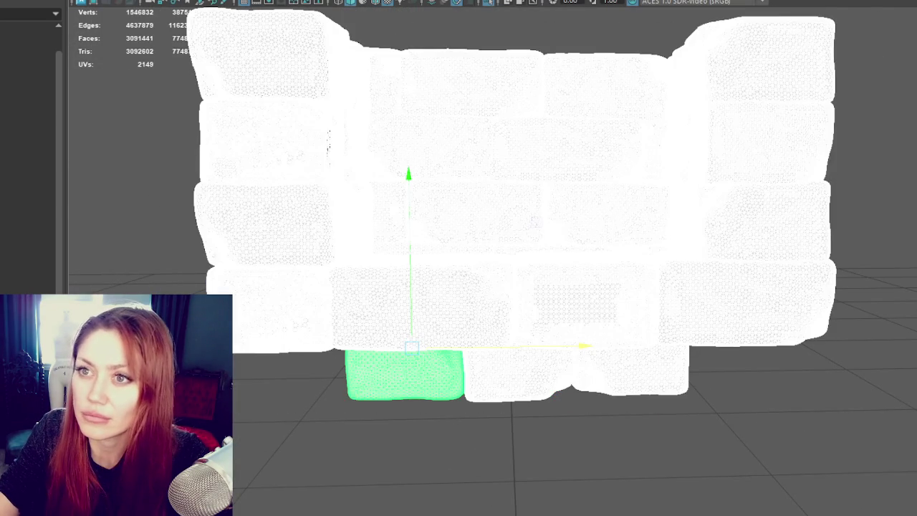
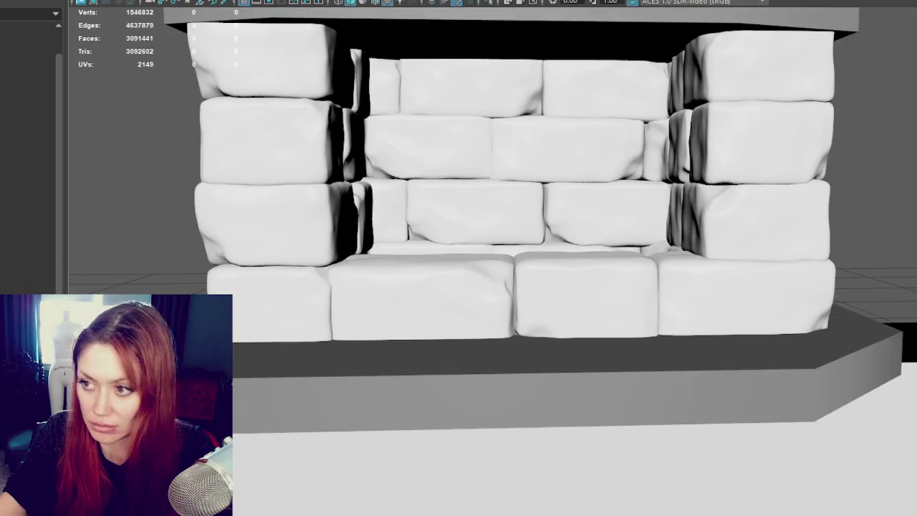
- Nudge the grey low-poly fireplace box slightly left with the Move tool
scroll(461, 263, up, 2)
scroll(460, 262, up, 2)
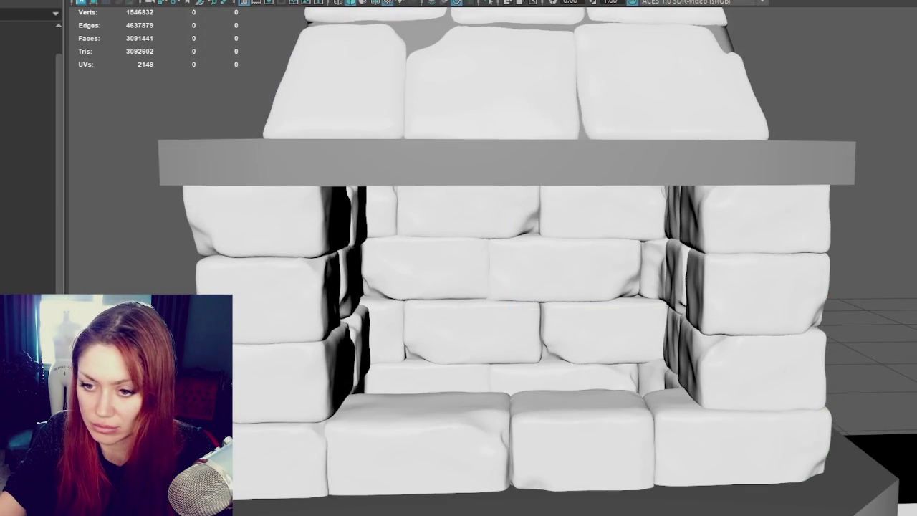
key(w)
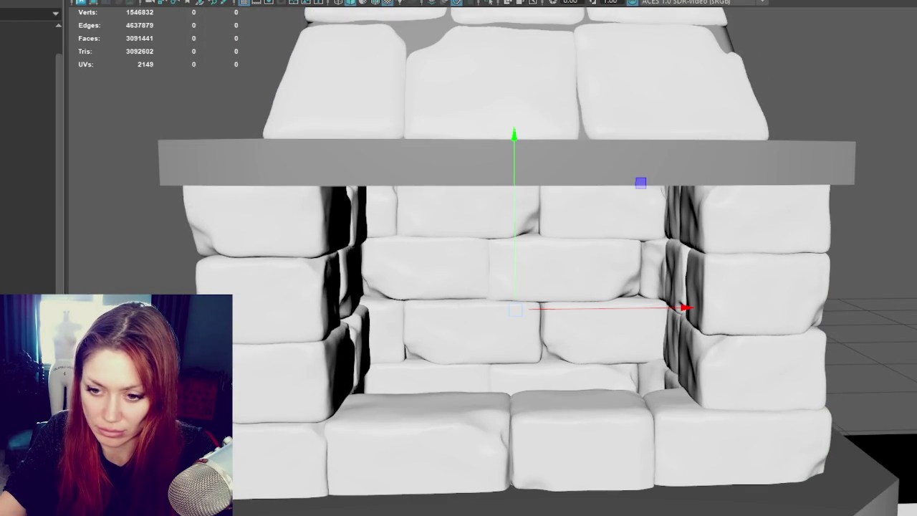
drag(684, 308, 681, 326)
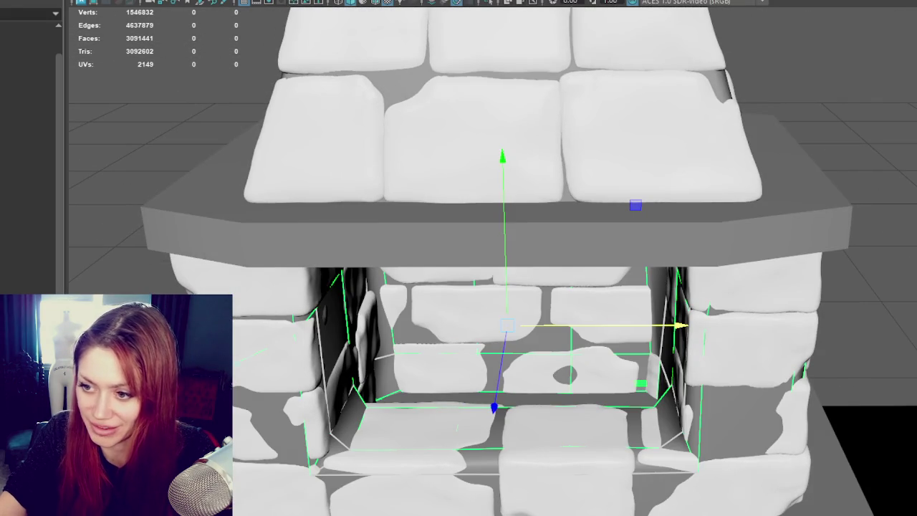
- Switch to wireframe view and hide the dense high-poly fireplace mesh with Ctrl+H
key(4)
mouse_move(676, 322)
alt+mouse_down()
mouse_move(638, 282)
mouse_move(655, 267)
mouse_move(675, 308)
mouse_move(642, 304)
mouse_move(666, 303)
mouse_move(656, 300)
alt+mouse_up()
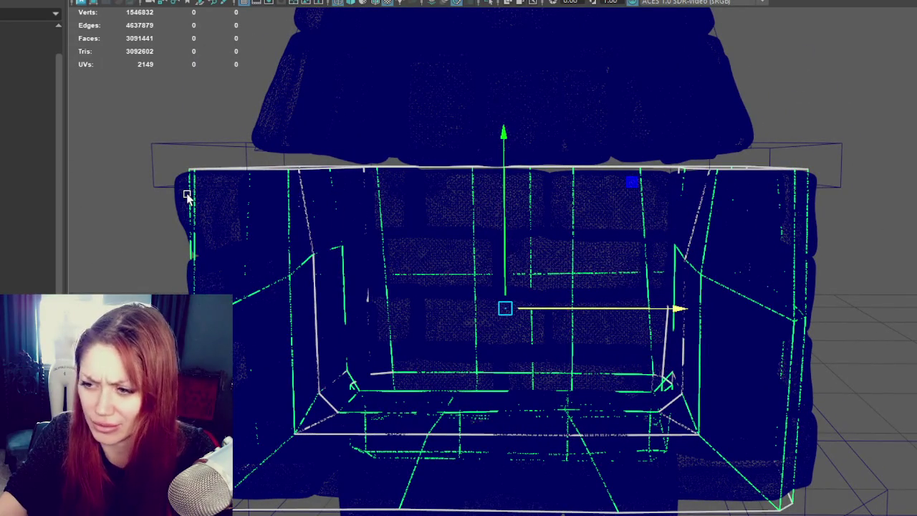
key(Up)
key(Right)
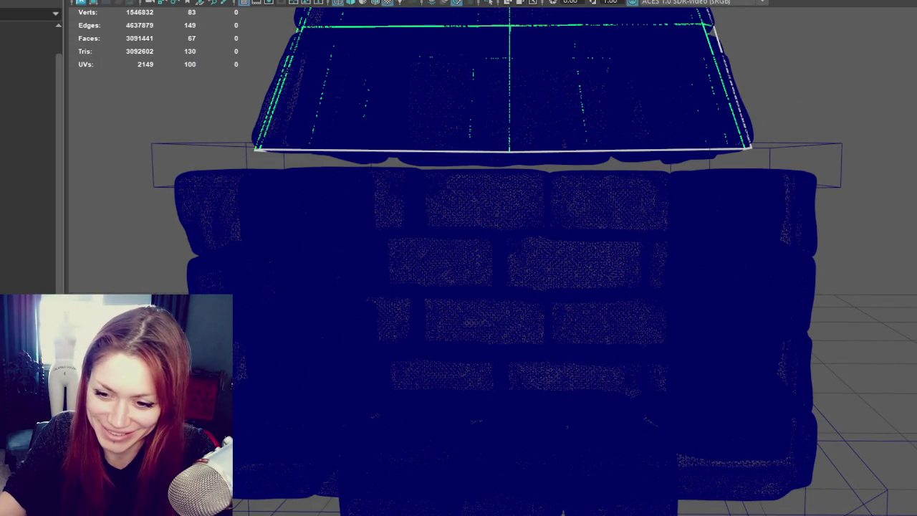
key(Right)
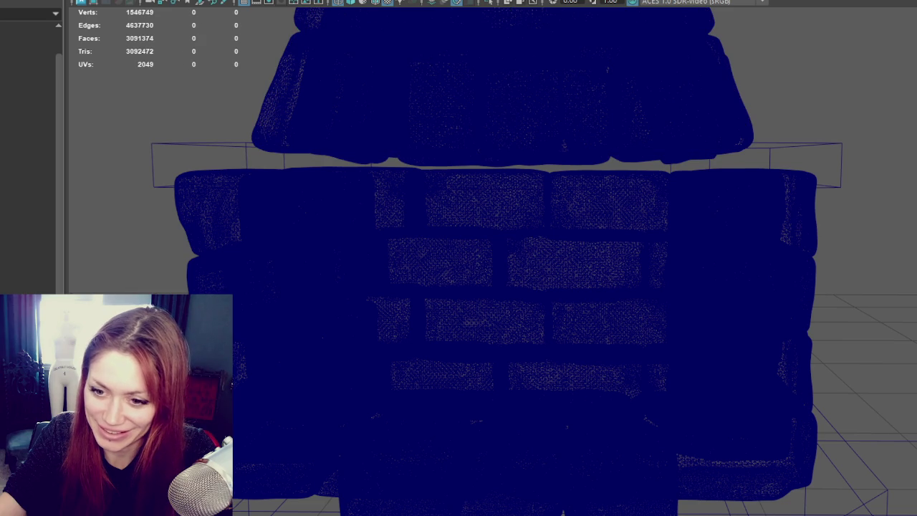
key(ctrl+h)
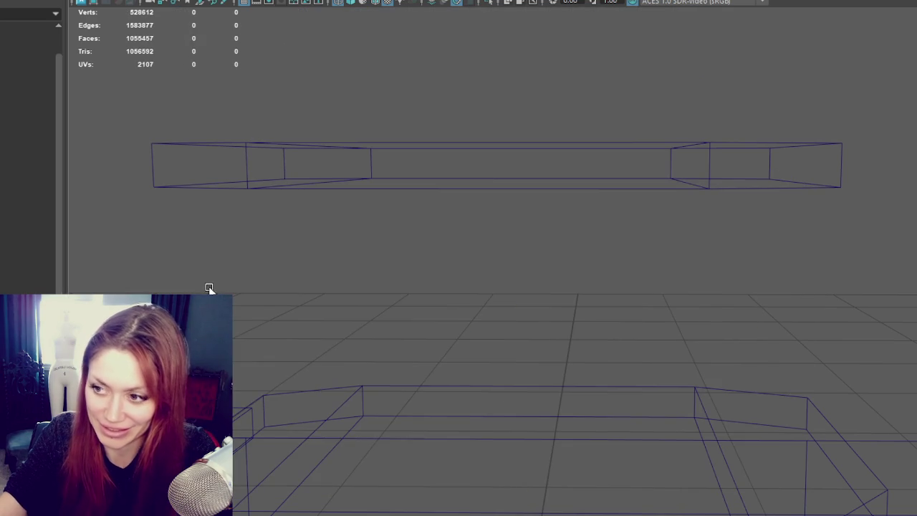
- Reveal the hidden low-poly fireplace body and tapered chimney piece with Shift+H
scroll(244, 314, down, 3)
scroll(289, 240, down, 3)
scroll(288, 240, up, 3)
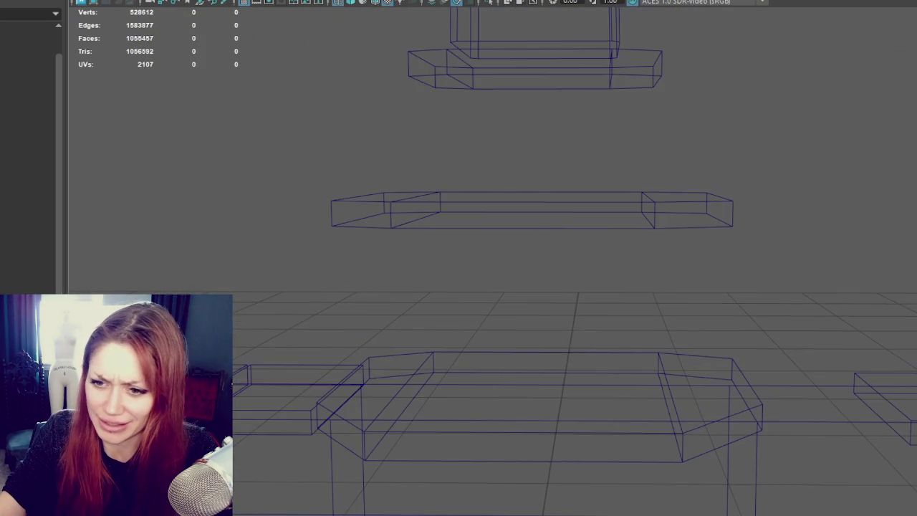
click(537, 301)
key(shift+h)
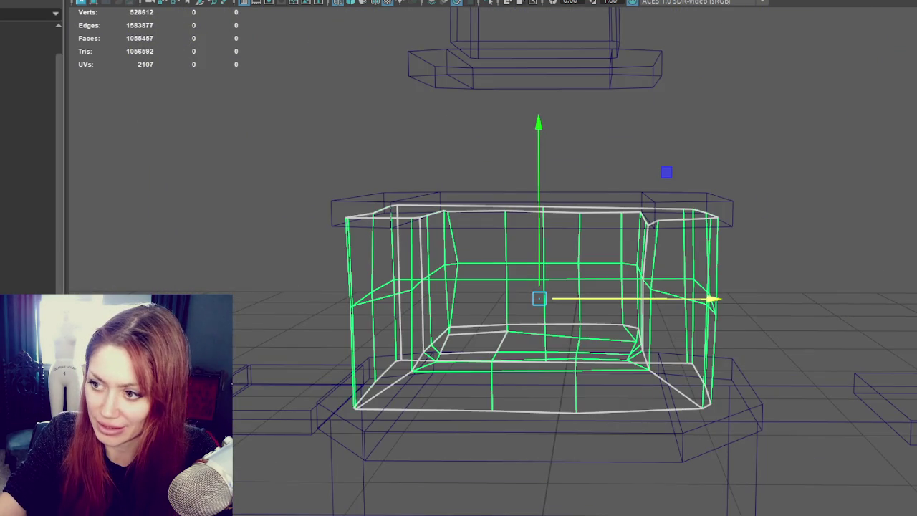
key(ctrl+h)
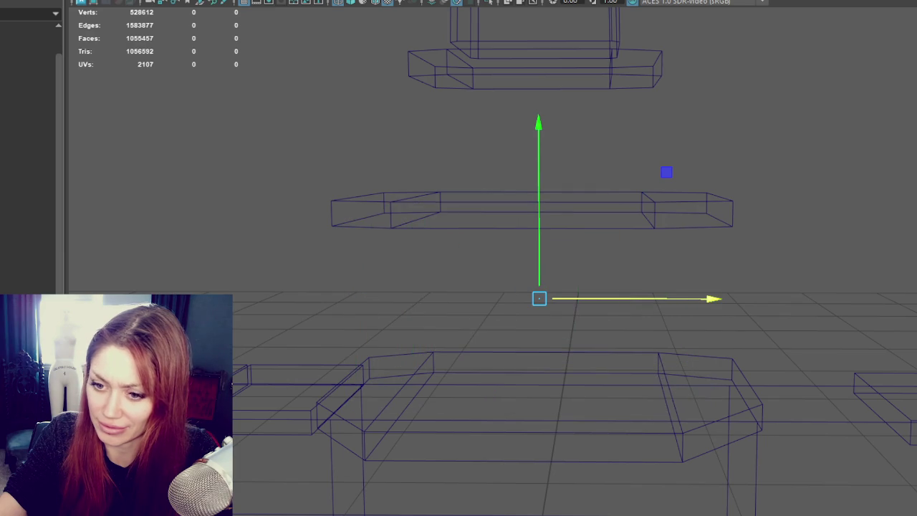
key(shift+h)
key(ctrl+z)
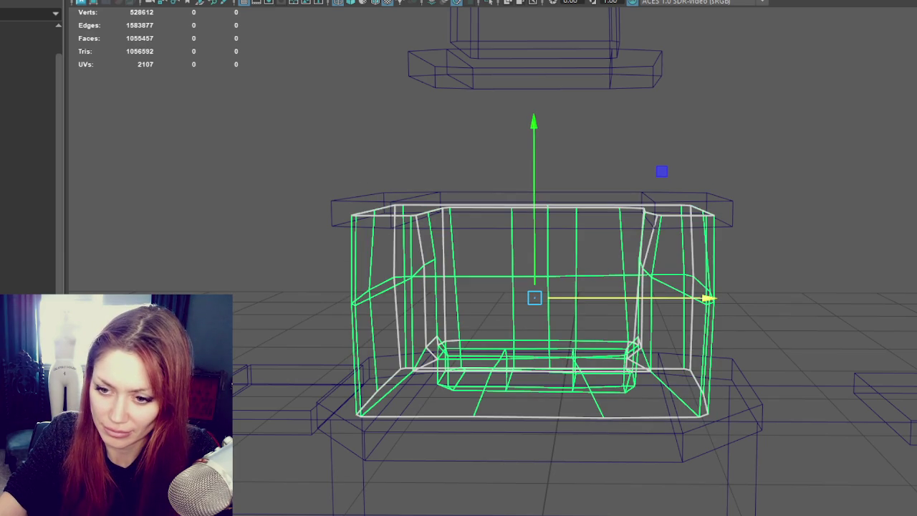
key(ctrl+h)
key(shift+h)
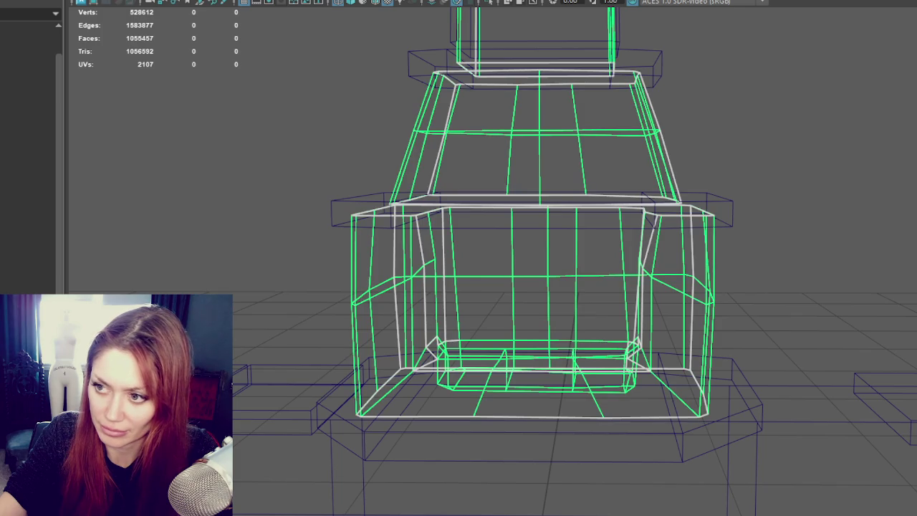
key(shift+h)
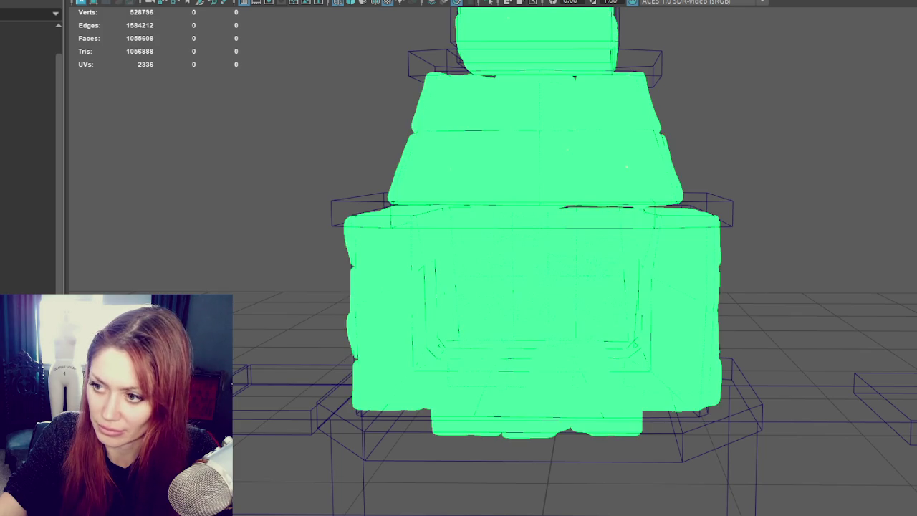
- Select the lower fireplace body and inspect its firebox interior faces in shaded and wireframe
click(359, 252)
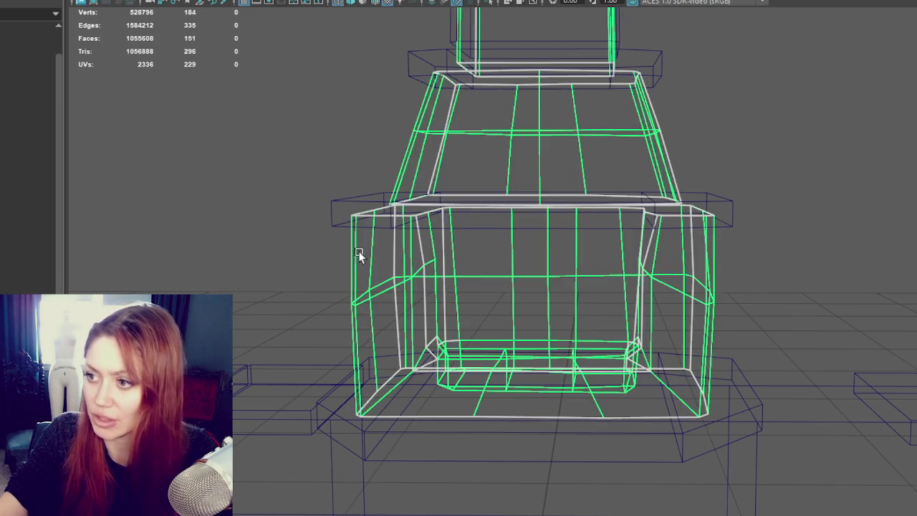
key(5)
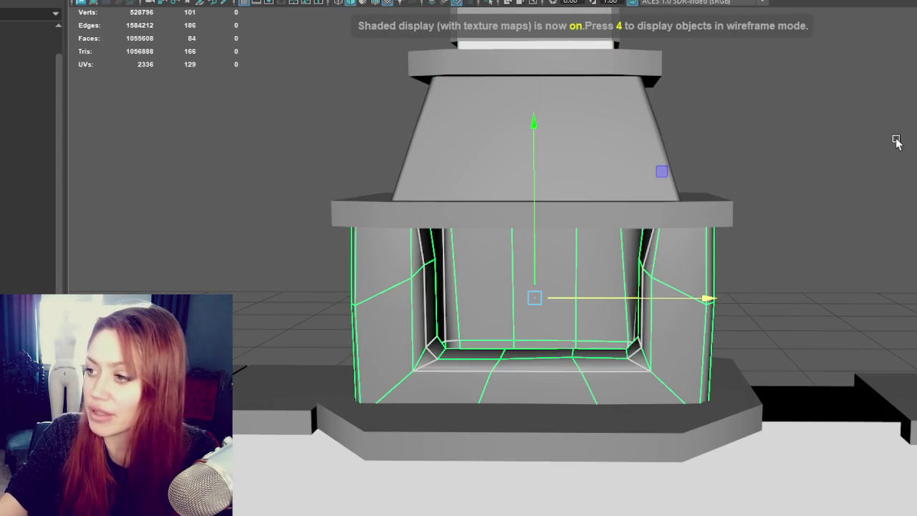
key(ctrl+F11)
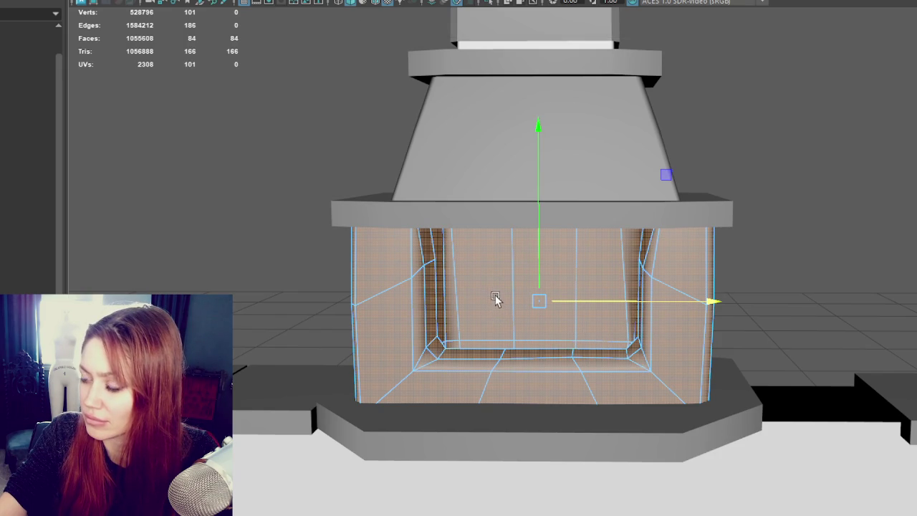
key(4)
drag(859, 127, 294, 334)
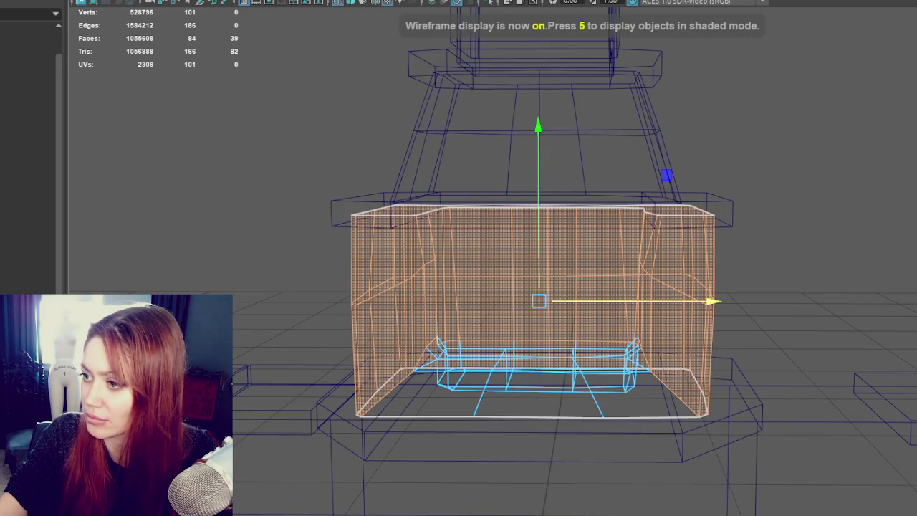
right_drag(714, 217, 824, 164)
- Orbit around the firebox, checking its edges and interior faces, then clear the selection
mouse_move(824, 164)
alt+mouse_down()
mouse_move(647, 212)
mouse_move(528, 259)
alt+mouse_up()
click(487, 276)
alt+drag(490, 304, 512, 328)
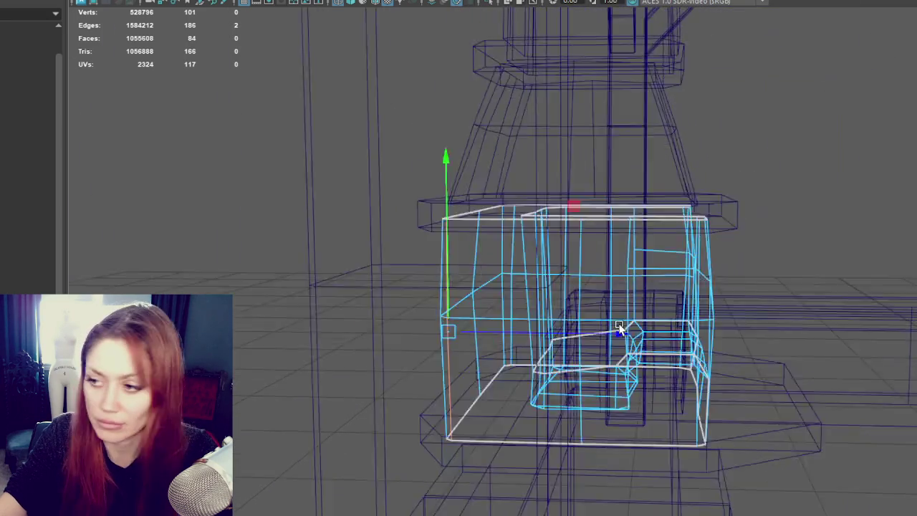
alt+drag(636, 283, 725, 311)
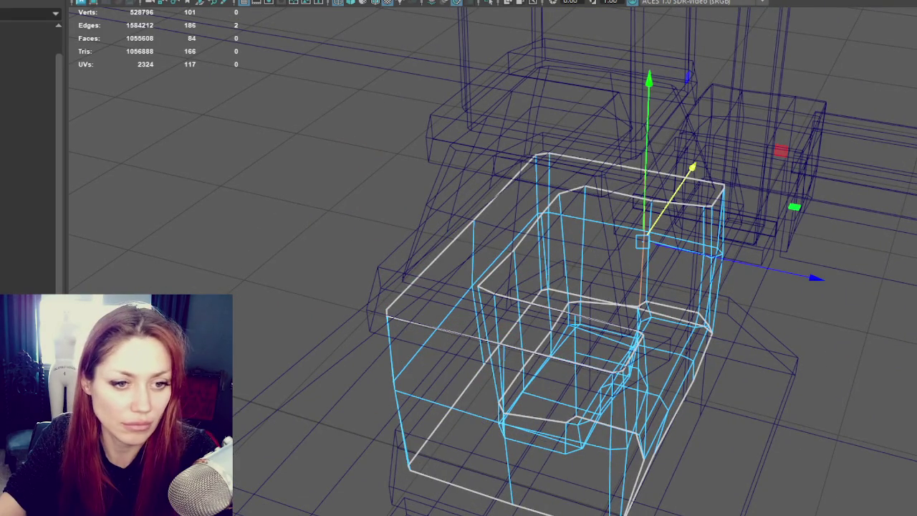
drag(642, 271, 73, 220)
right_drag(73, 219, 262, 107)
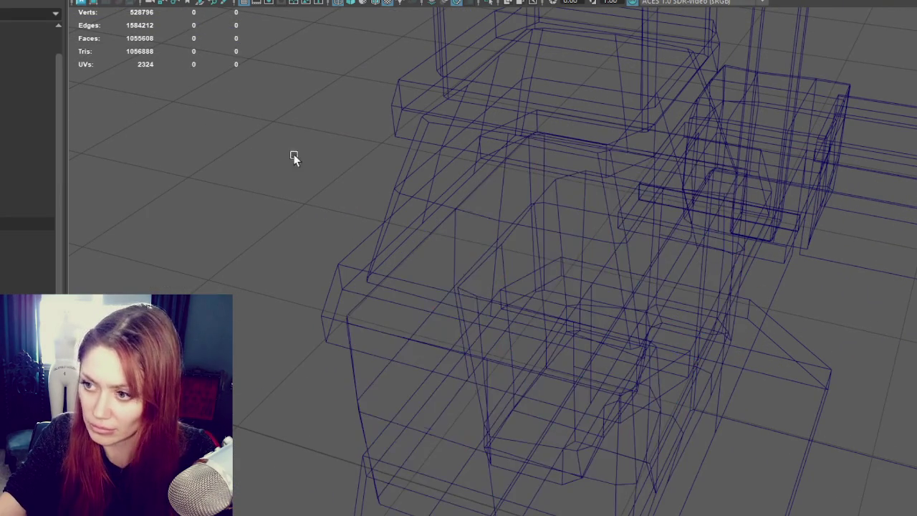
- Isolate the low-poly fireplace body in shaded view and select a firebox wall edge
click(361, 392)
key(f)
key(ctrl+1)
key(5)
mouse_move(483, 293)
alt+mouse_down()
mouse_move(610, 273)
mouse_move(699, 281)
alt+mouse_up()
right_drag(699, 281, 776, 149)
scroll(665, 211, up, 3)
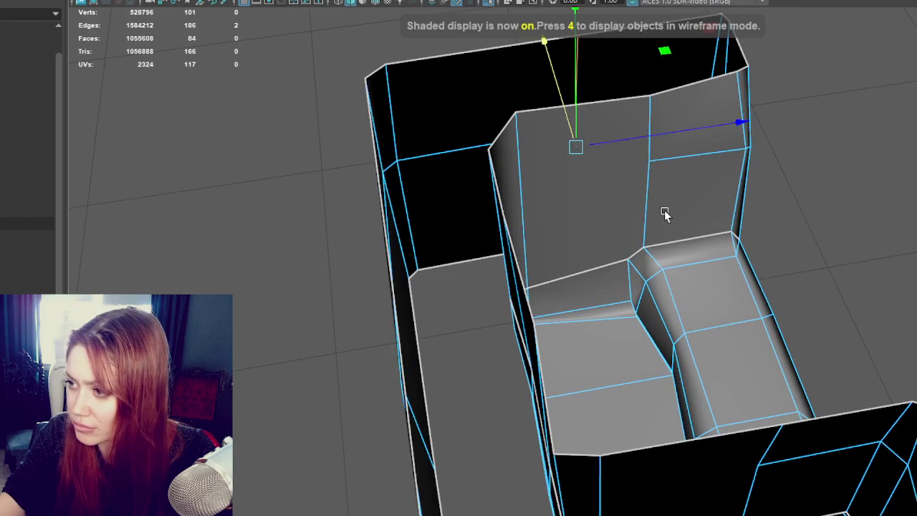
click(647, 196)
mouse_move(697, 159)
alt+mouse_down()
mouse_move(652, 122)
mouse_move(543, 117)
mouse_move(509, 176)
mouse_move(514, 146)
alt+mouse_up()
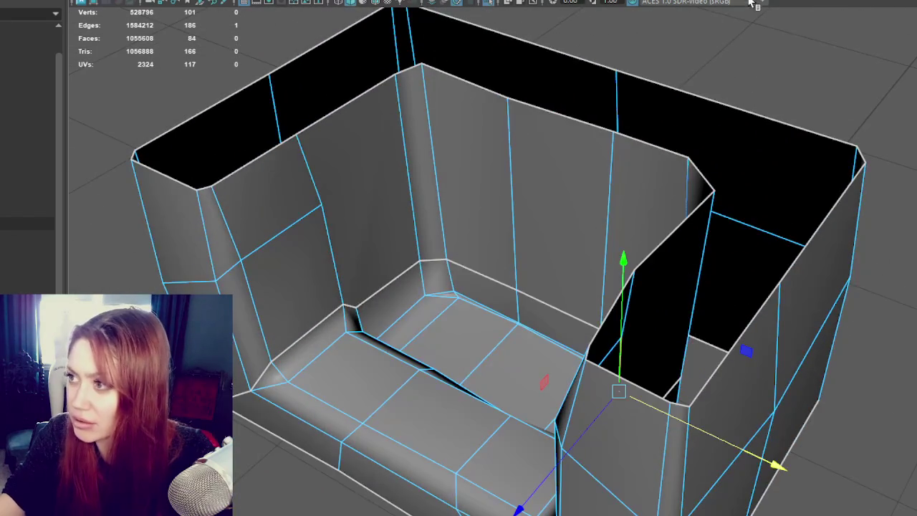
- Multi-Cut a horizontal edge line across the firebox's inner back wall
key(q)
click(322, 206)
mouse_move(409, 160)
alt+mouse_down()
mouse_move(567, 150)
mouse_move(566, 204)
alt+mouse_up()
click(544, 252)
drag(653, 255, 657, 241)
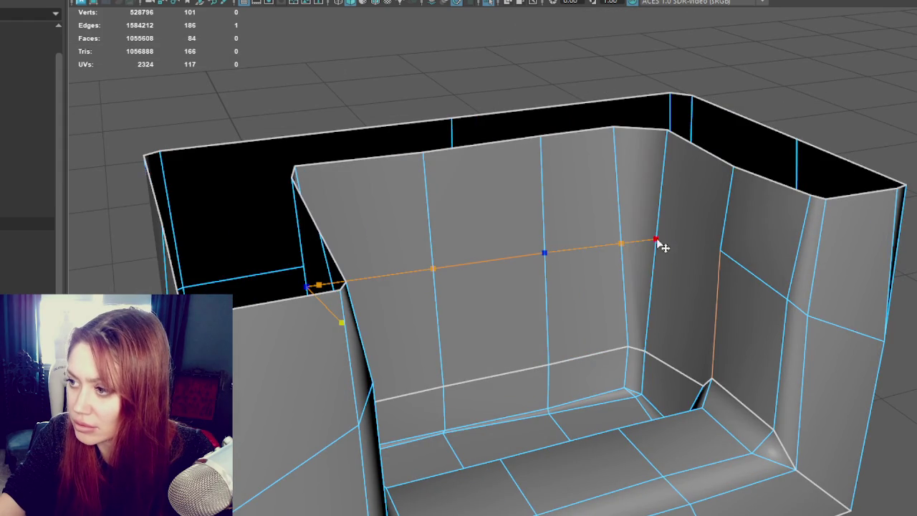
mouse_move(722, 254)
alt+mouse_down()
mouse_move(774, 250)
mouse_move(501, 188)
alt+mouse_up()
right_drag(475, 112, 553, 74)
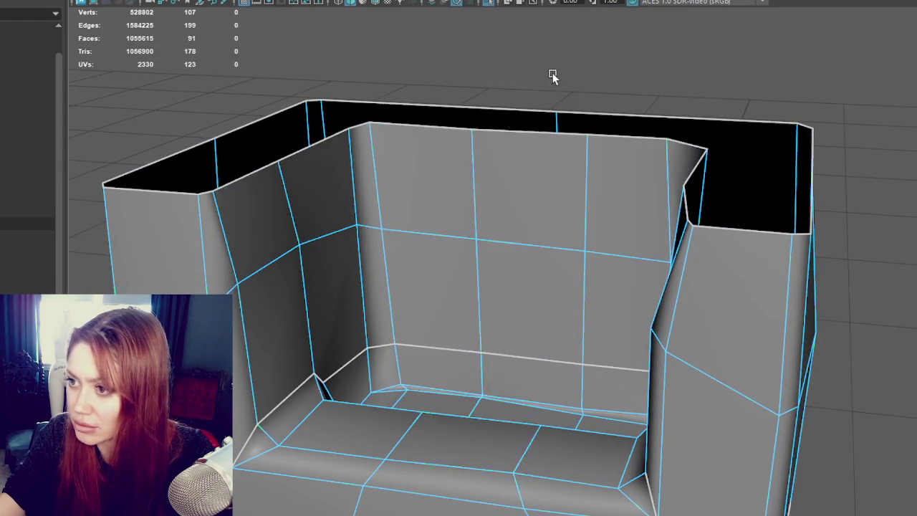
- Frame a front view of the fireplace and show the high-poly stone mesh again
alt+drag(553, 74, 531, 126)
click(531, 126)
mouse_move(506, 184)
alt+mouse_down()
mouse_move(454, 176)
mouse_move(650, 213)
mouse_move(620, 187)
mouse_move(624, 164)
alt+mouse_up()
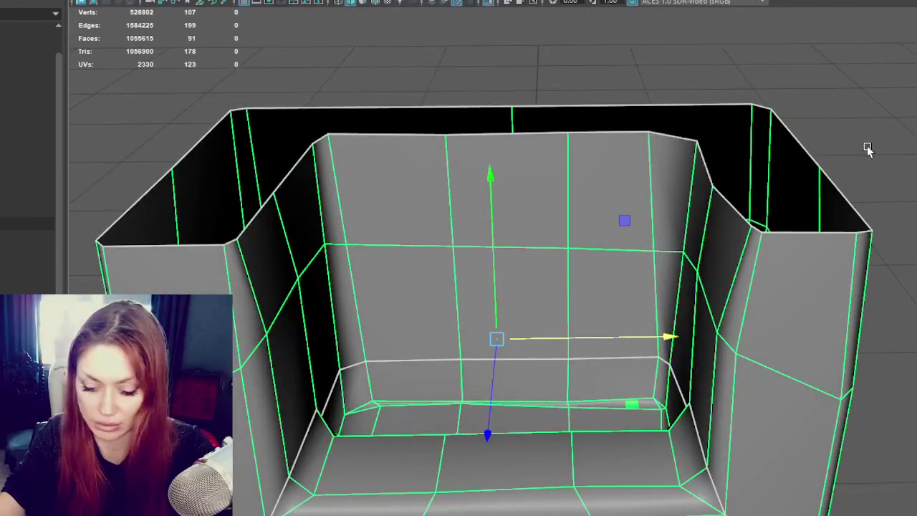
click(867, 145)
alt+drag(866, 146, 482, 297)
alt+right_drag(482, 297, 434, 344)
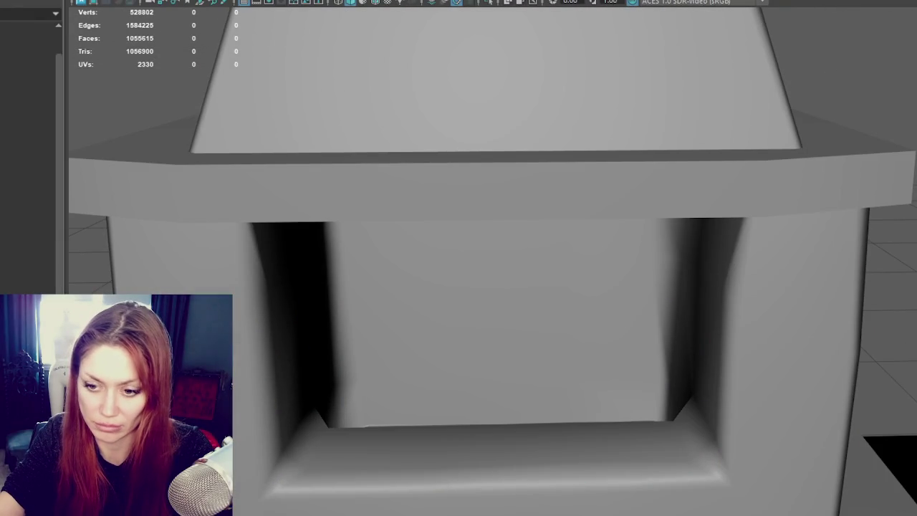
click(28, 224)
click(632, 227)
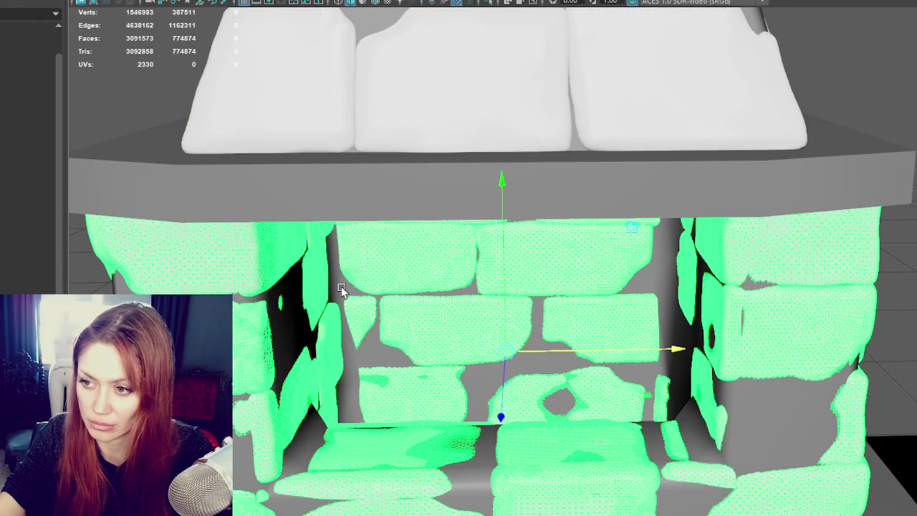
shift+click(341, 288)
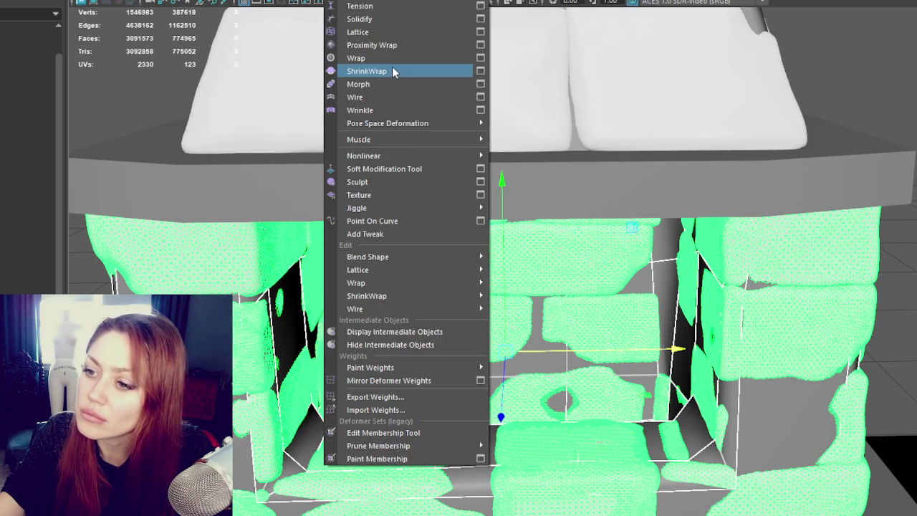
click(394, 69)
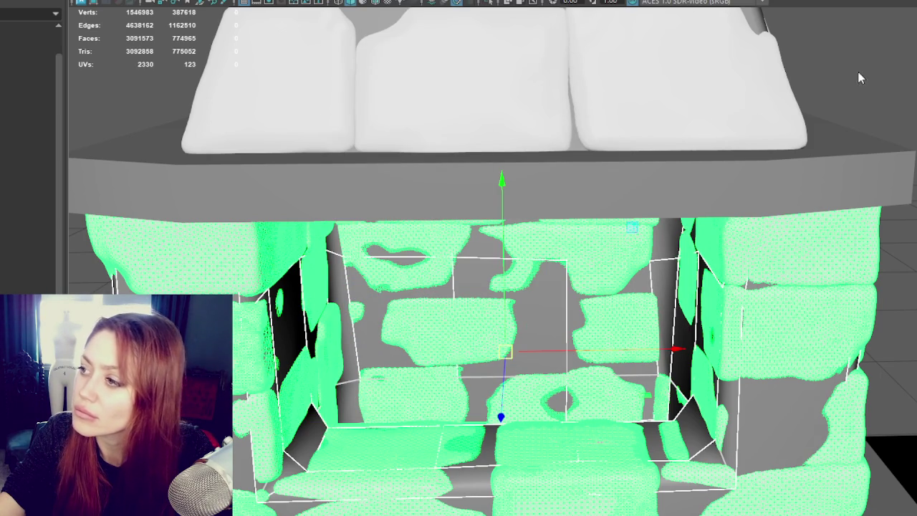
click(642, 253)
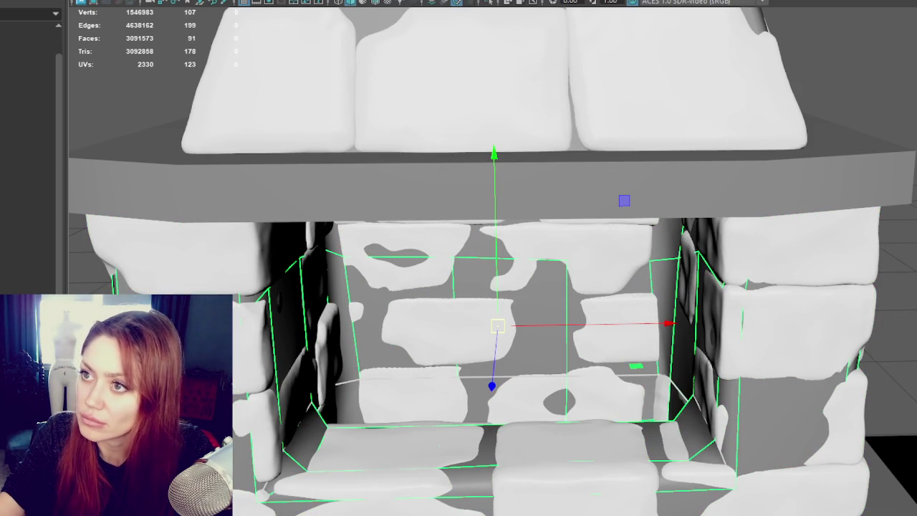
key(ctrl+F11)
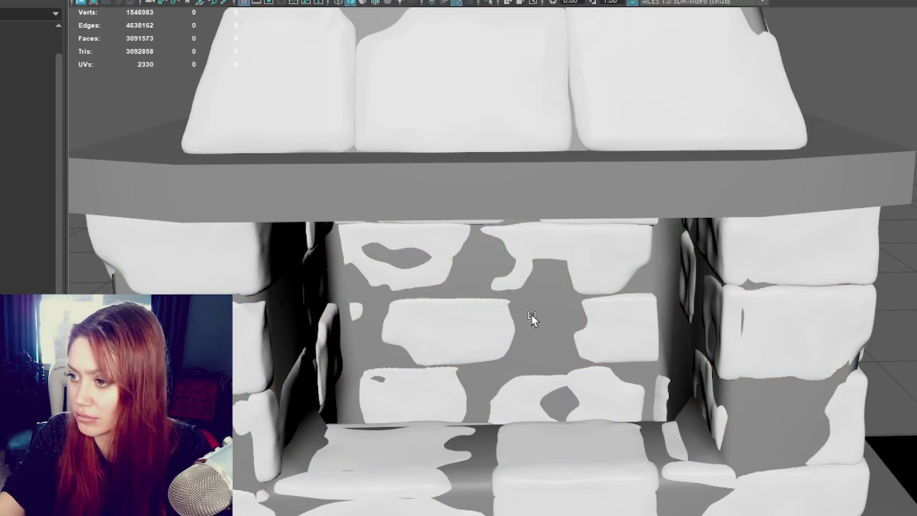
key(ctrl+1)
mouse_move(532, 315)
alt+mouse_down()
mouse_move(633, 283)
mouse_move(881, 256)
alt+mouse_up()
right_drag(880, 256, 876, 203)
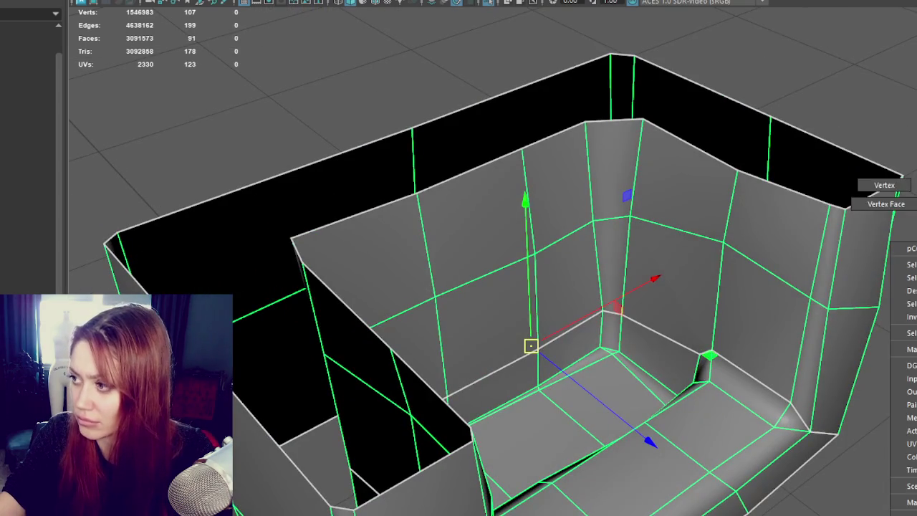
click(718, 294)
alt+drag(718, 294, 730, 221)
shift+click(730, 220)
mouse_move(800, 256)
alt+mouse_down()
mouse_move(706, 246)
mouse_move(731, 243)
alt+mouse_up()
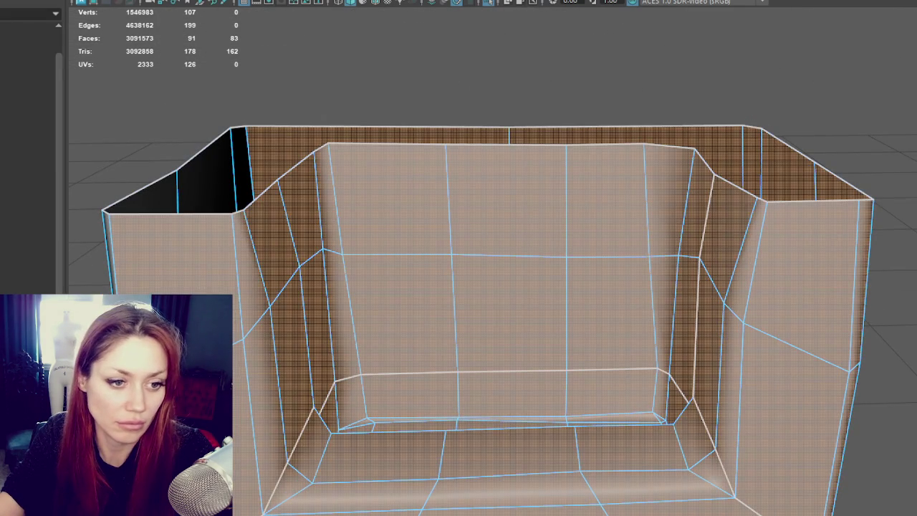
key(shift+period)
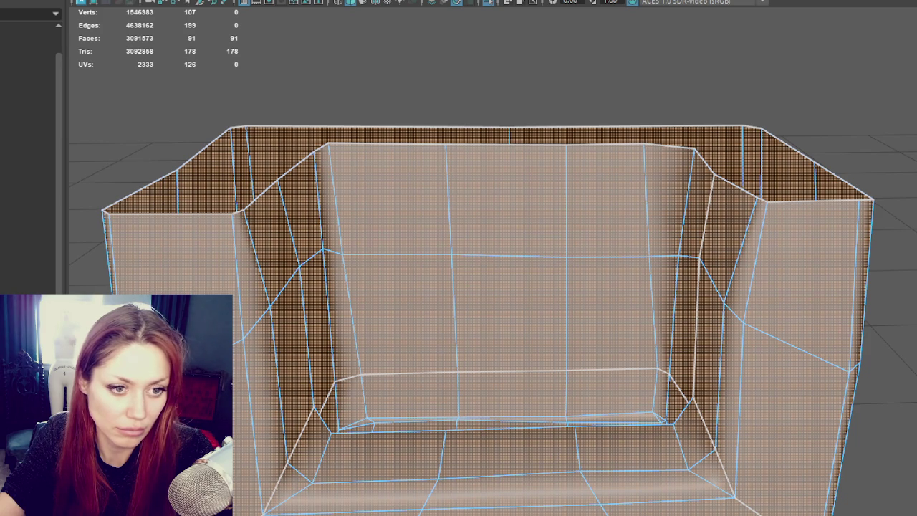
right_drag(487, 84, 559, 44)
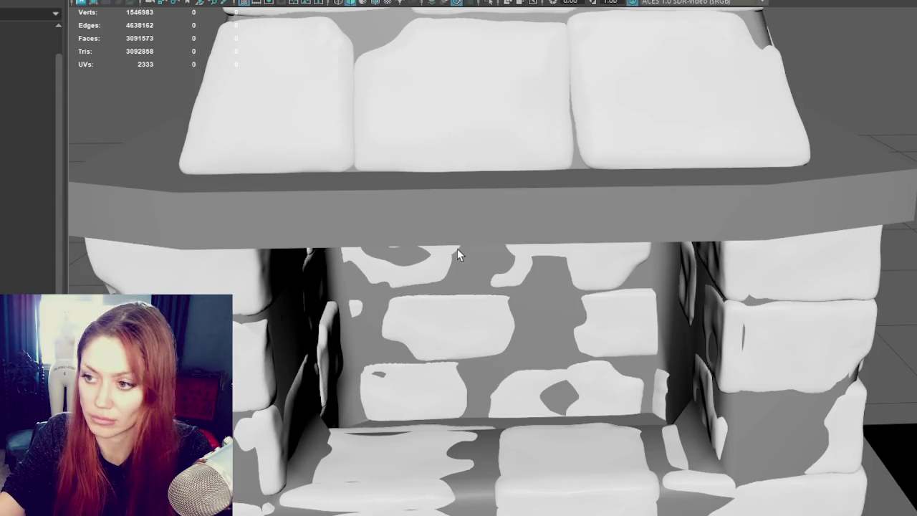
click(351, 30)
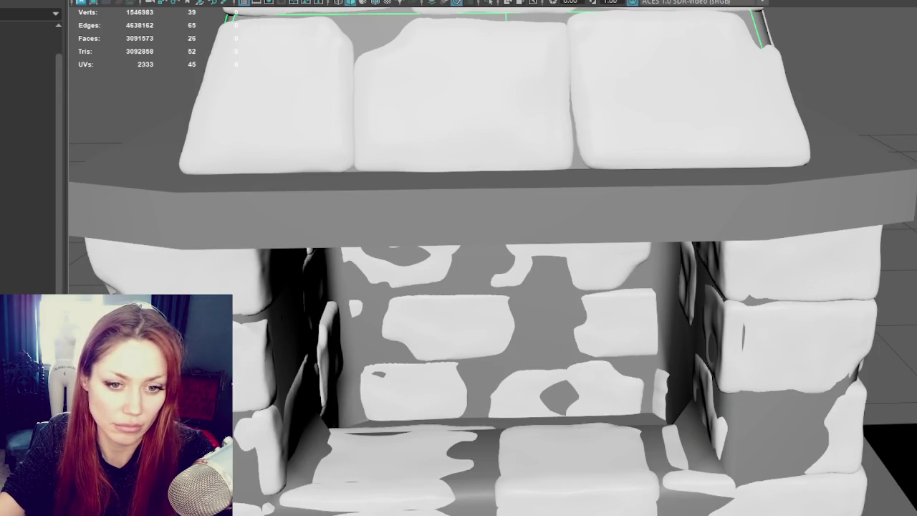
scroll(504, 65, down, 5)
shift+click(513, 26)
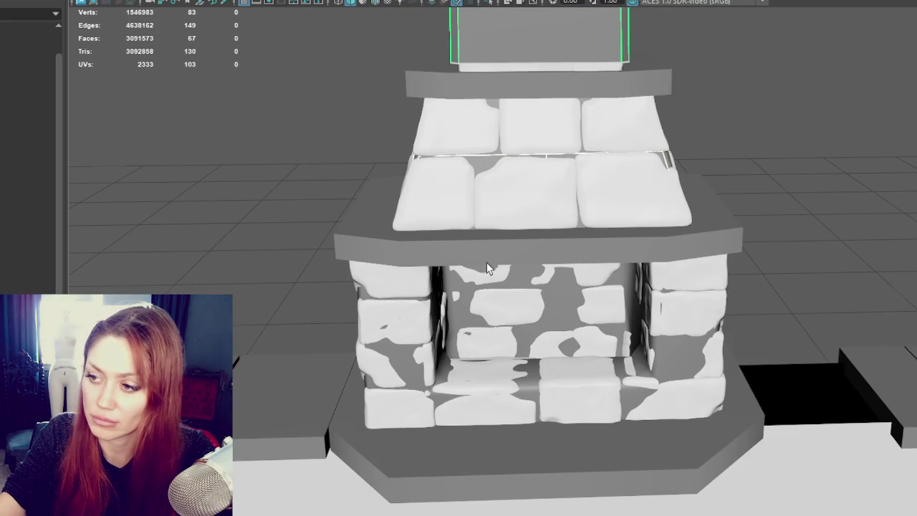
scroll(487, 246, down, 2)
shift+click(477, 311)
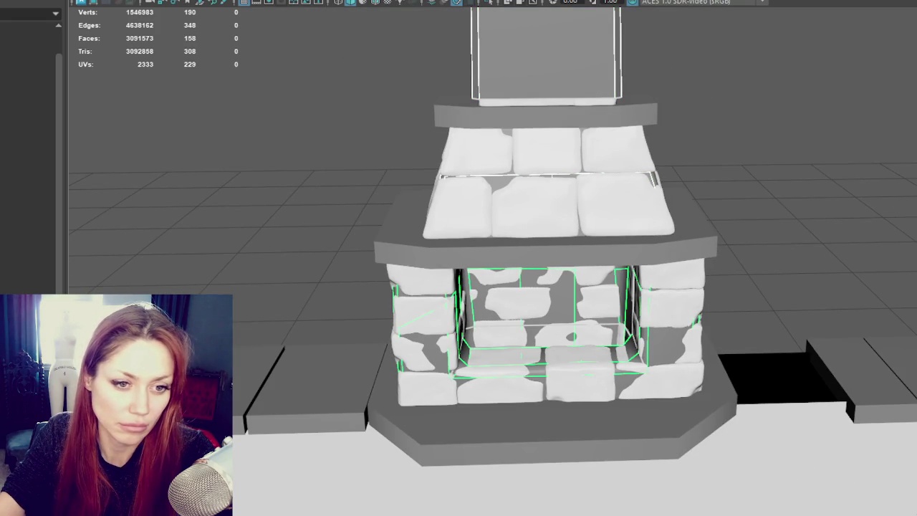
key(ctrl+F11)
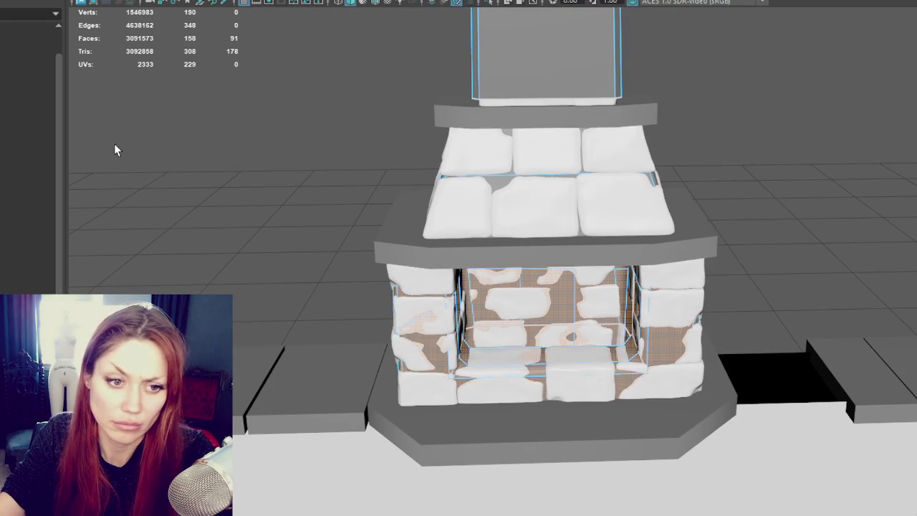
key(F8)
click(514, 49)
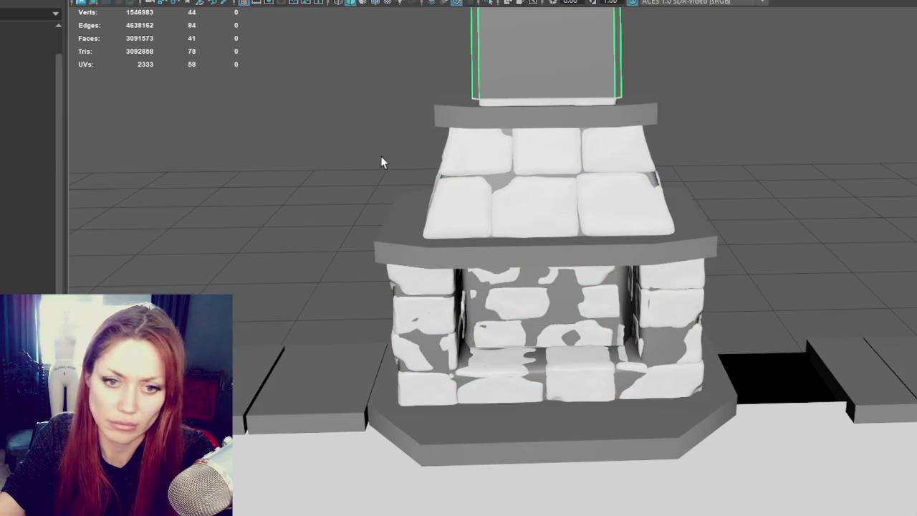
key(f)
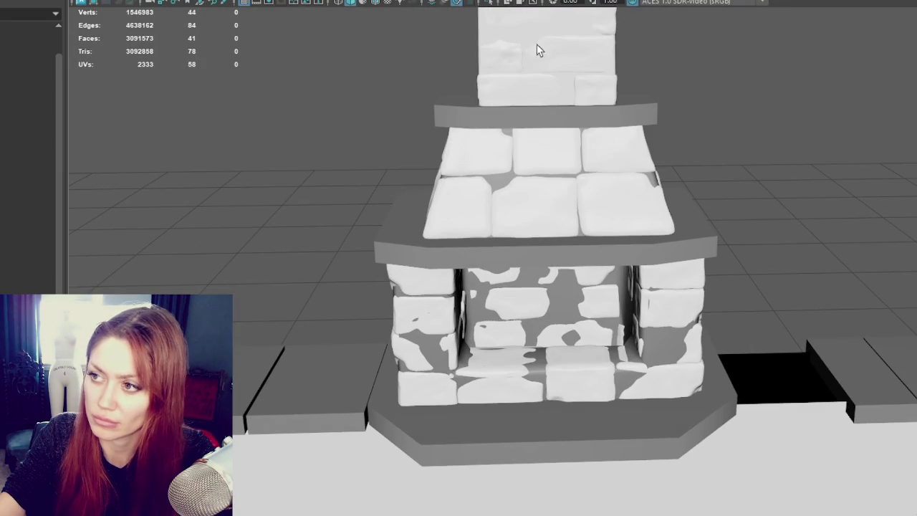
shift+click(501, 180)
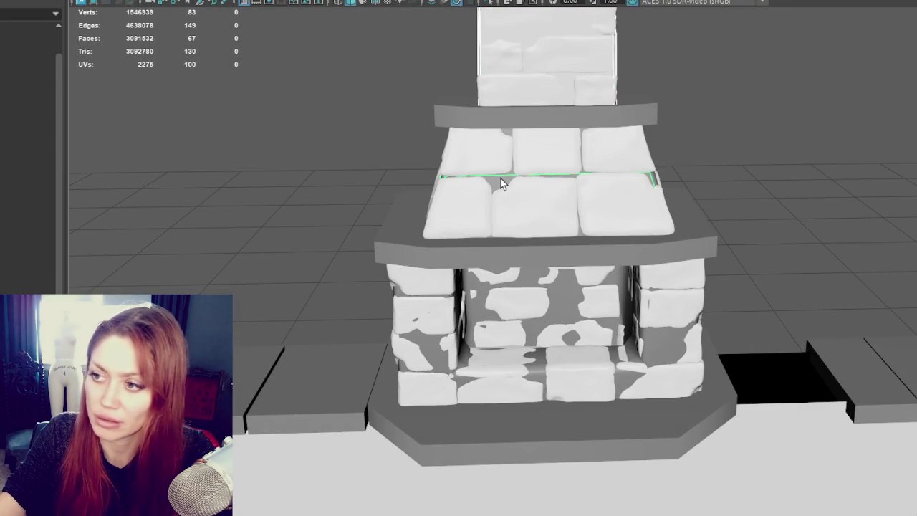
click(502, 181)
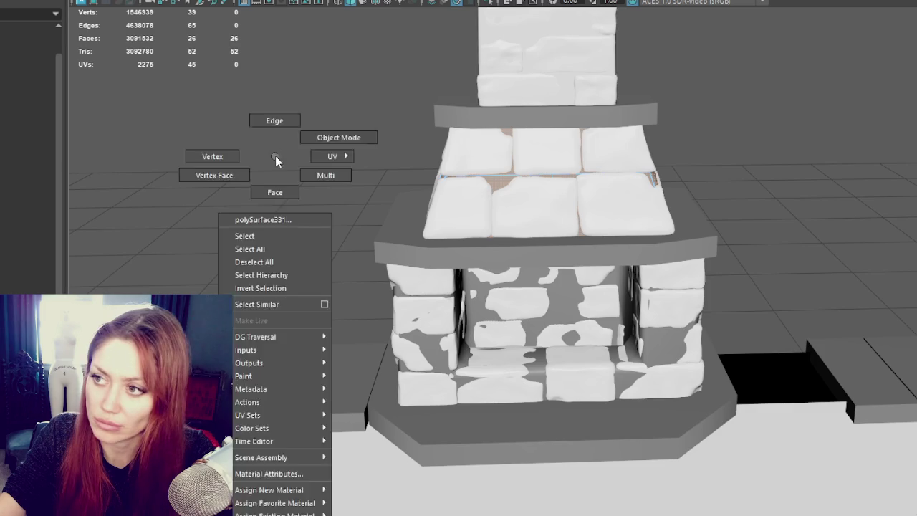
- Select the chimney-top, lower and upper stone meshes and hide them with Ctrl+H
click(494, 28)
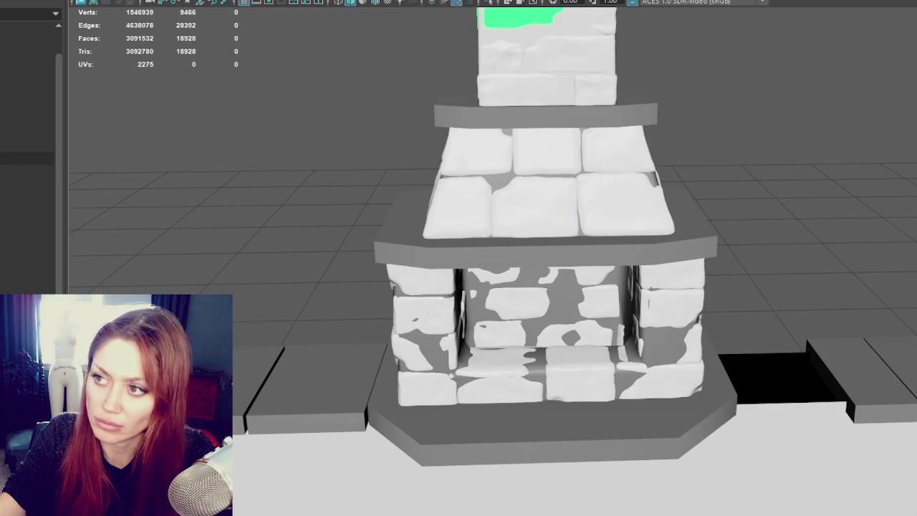
click(514, 38)
key(ctrl+F11)
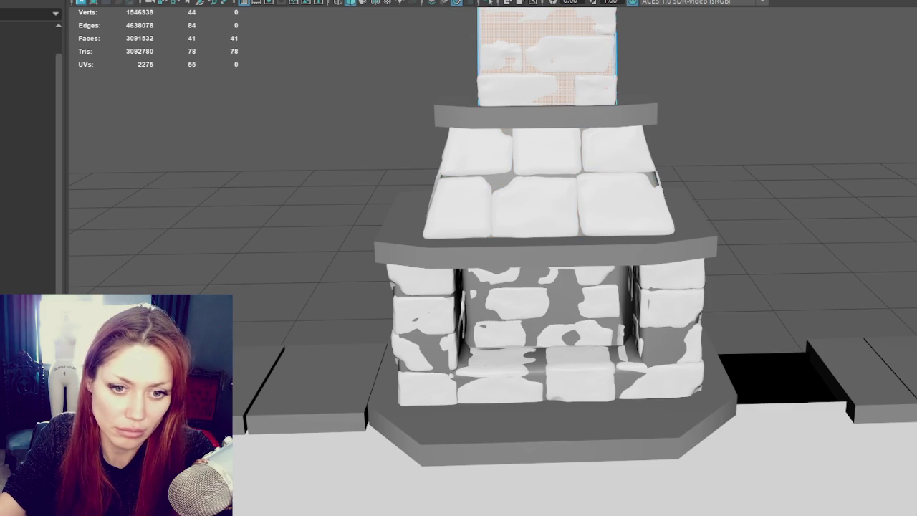
click(432, 346)
right_drag(229, 185, 276, 142)
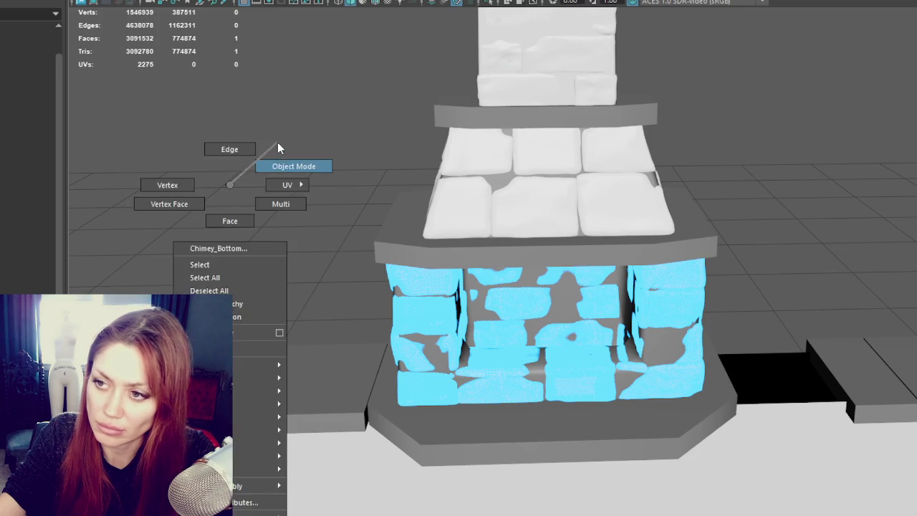
click(441, 367)
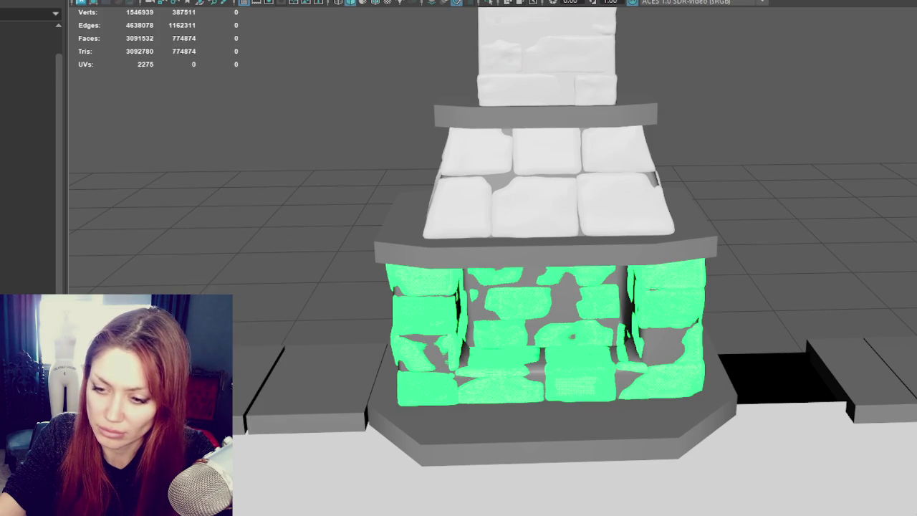
shift+click(544, 200)
key(ctrl+h)
click(436, 344)
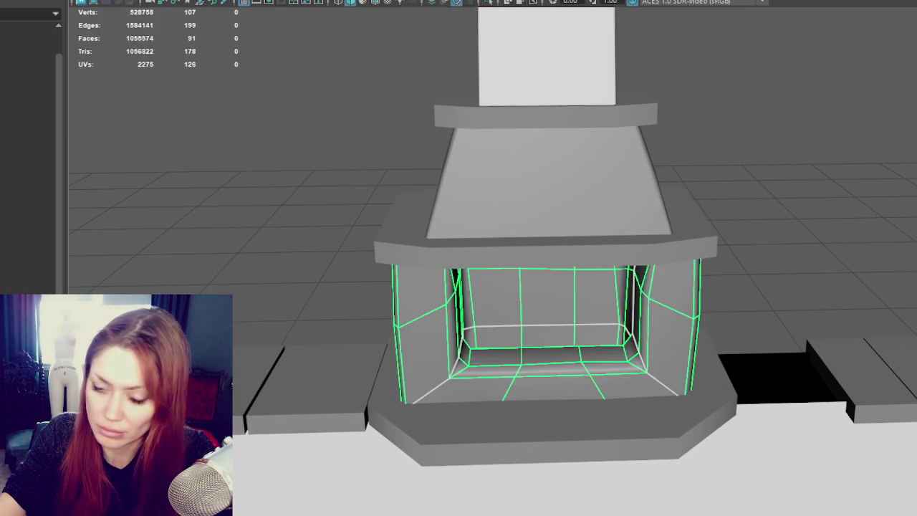
- Select the firebox floor faces on the fireplace base
key(ctrl+F11)
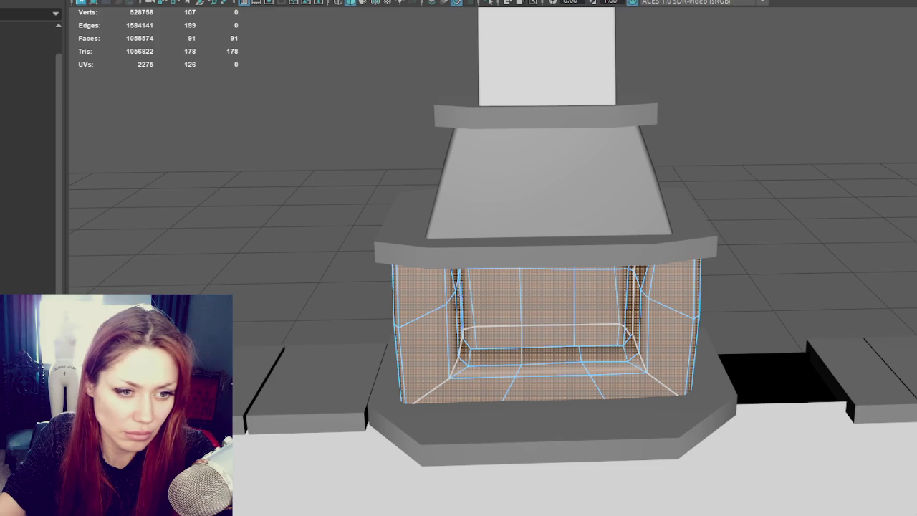
key(F10)
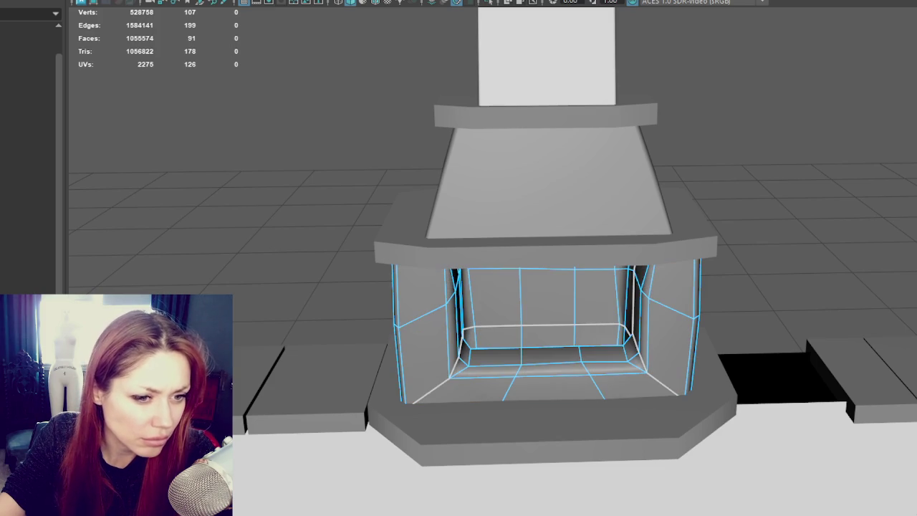
key(F11)
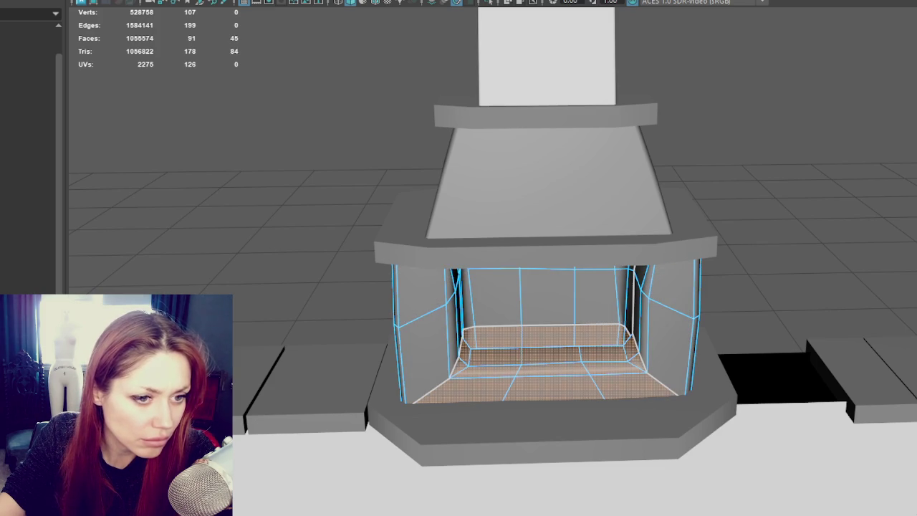
key(w)
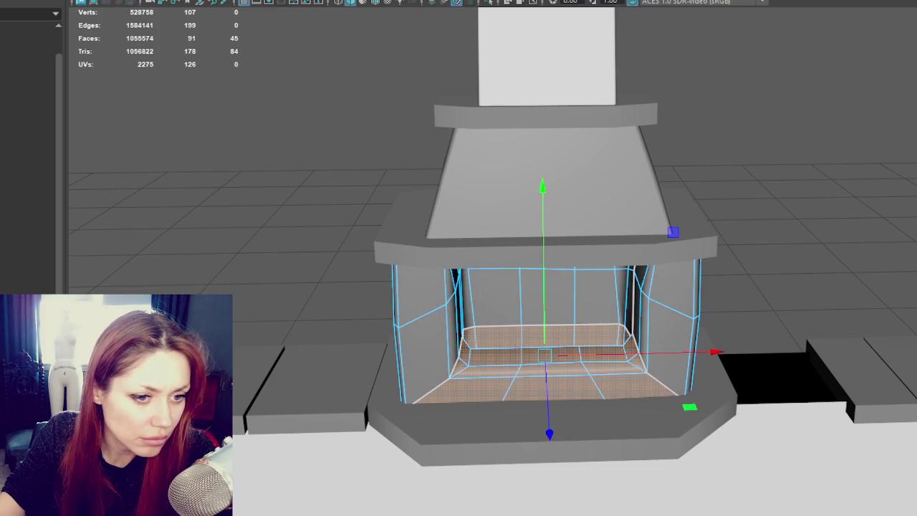
key(ctrl+z)
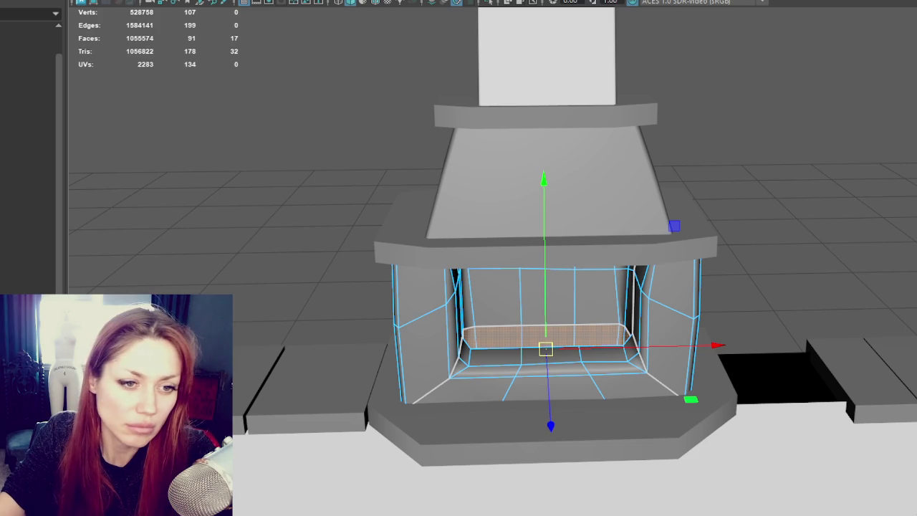
key(shift+z)
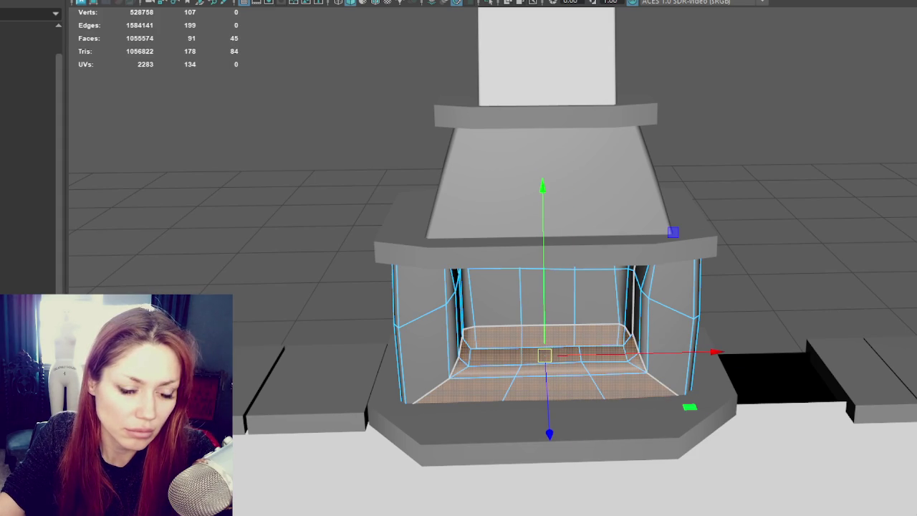
key(ctrl+z)
- Select the firebox inner walls and left inner-corner edges, then cut their UVs
key(ctrl+z)
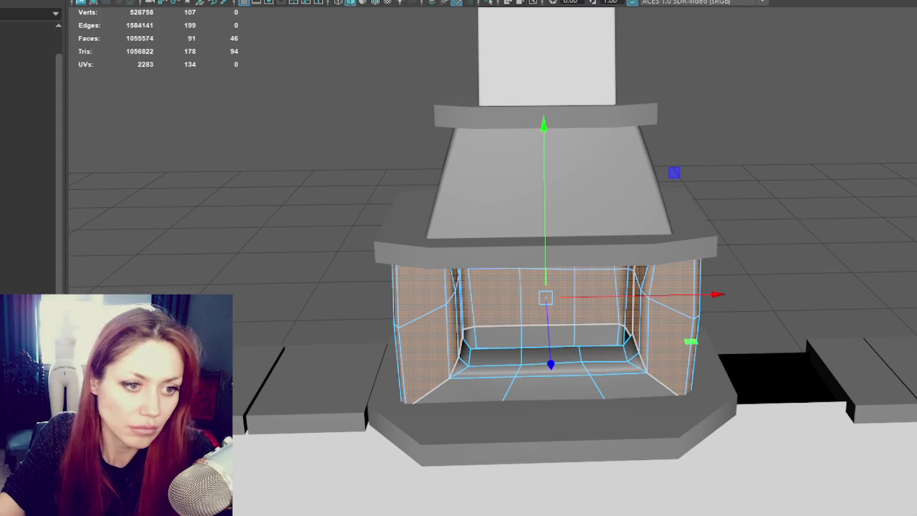
key(ctrl+z)
key(ctrl+z)
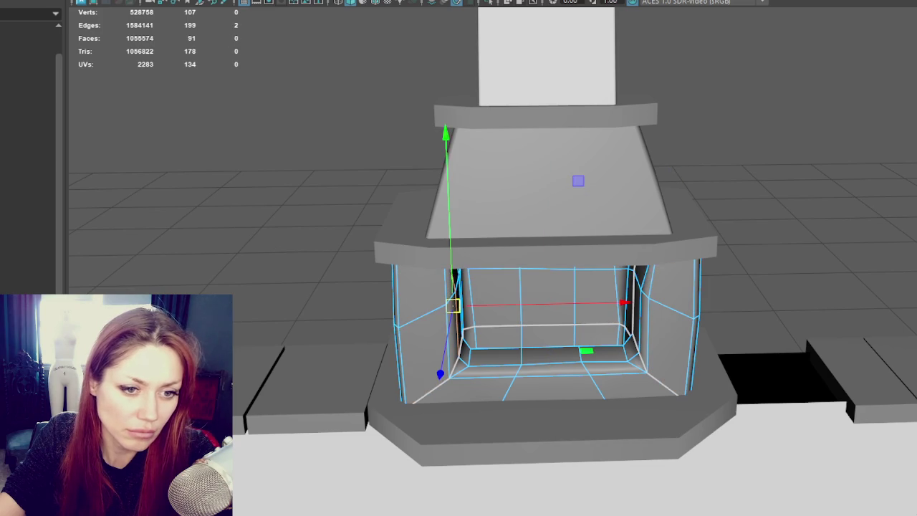
key(ctrl+z)
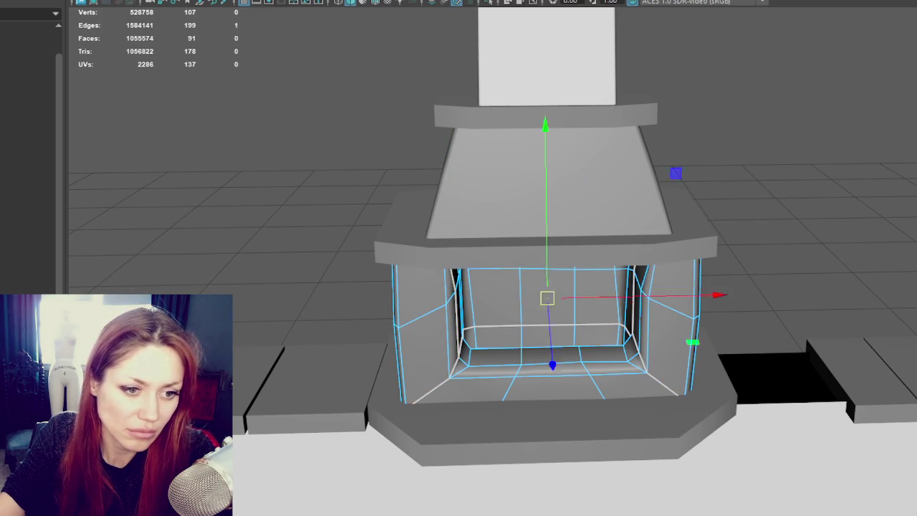
key(ctrl+z)
alt+drag(301, 287, 380, 293)
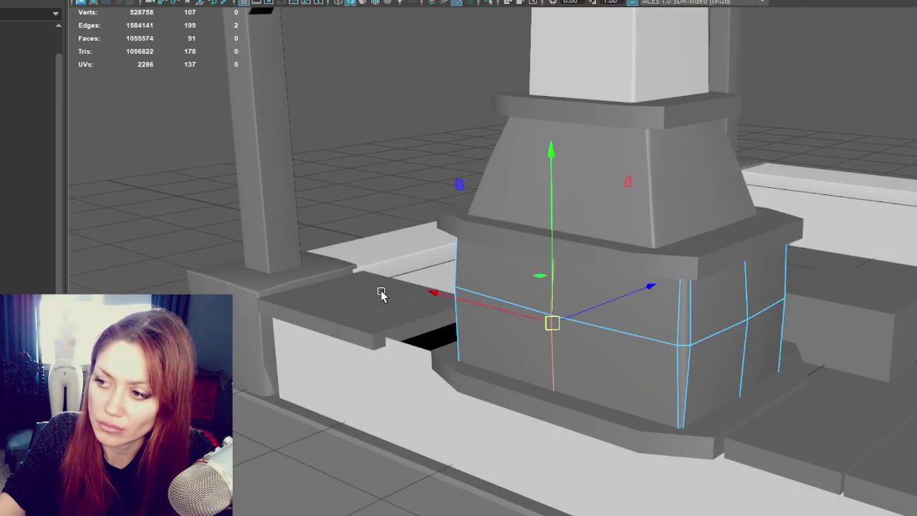
- Cut the UVs along the base's edge loop and check the front face shell
double_click(671, 364)
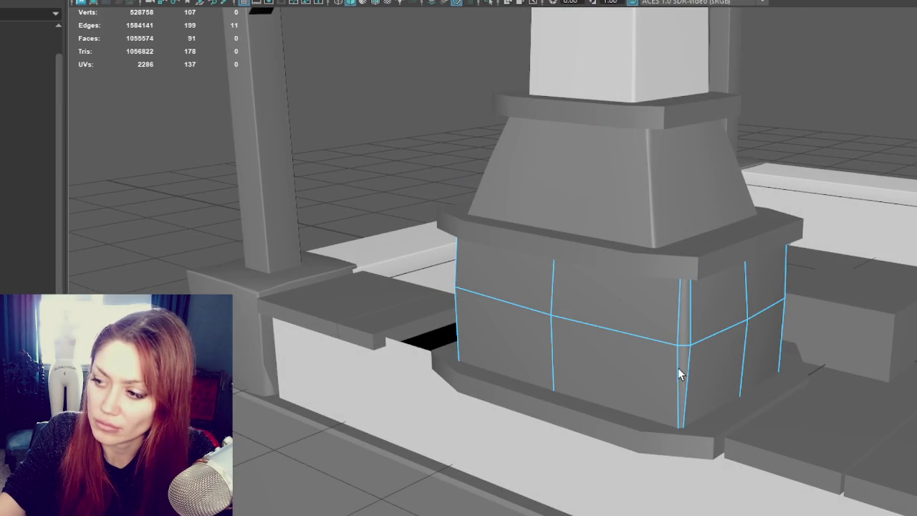
key(ctrl+z)
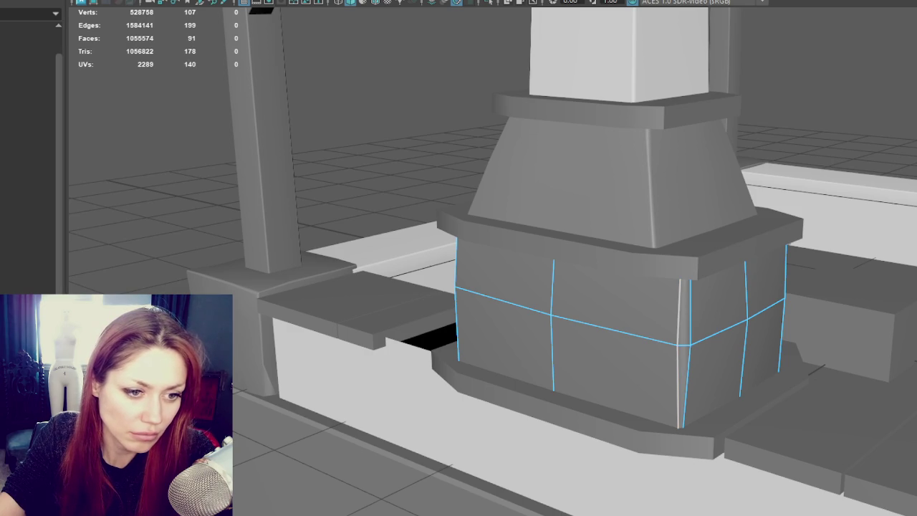
key(ctrl+F11)
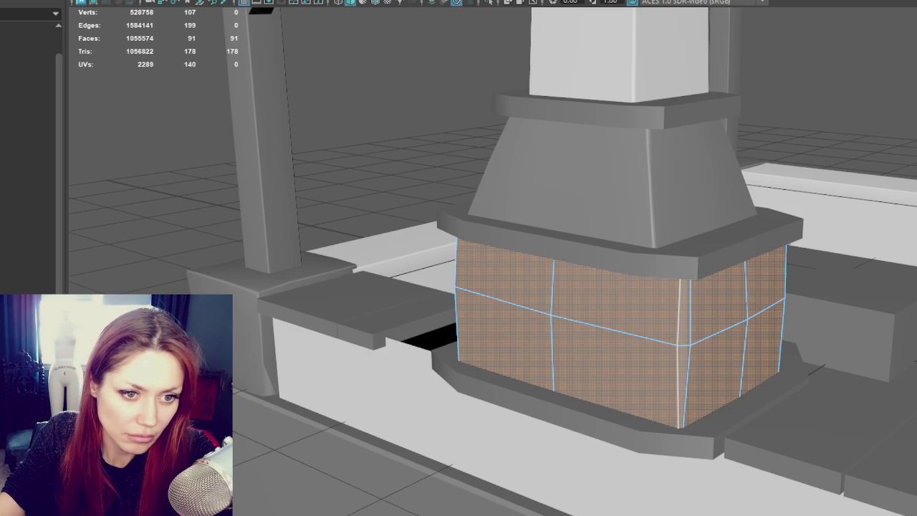
key(ctrl+less)
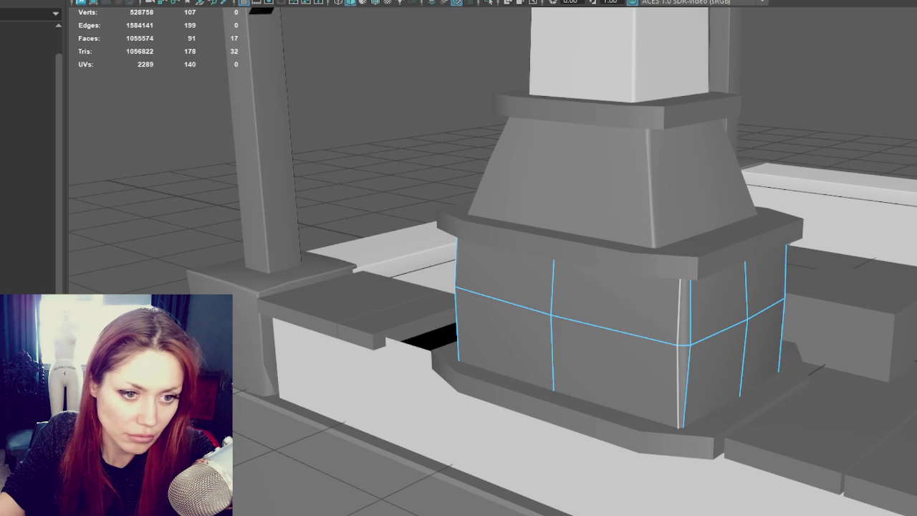
key(ctrl+greater)
drag(458, 287, 677, 423)
key(w)
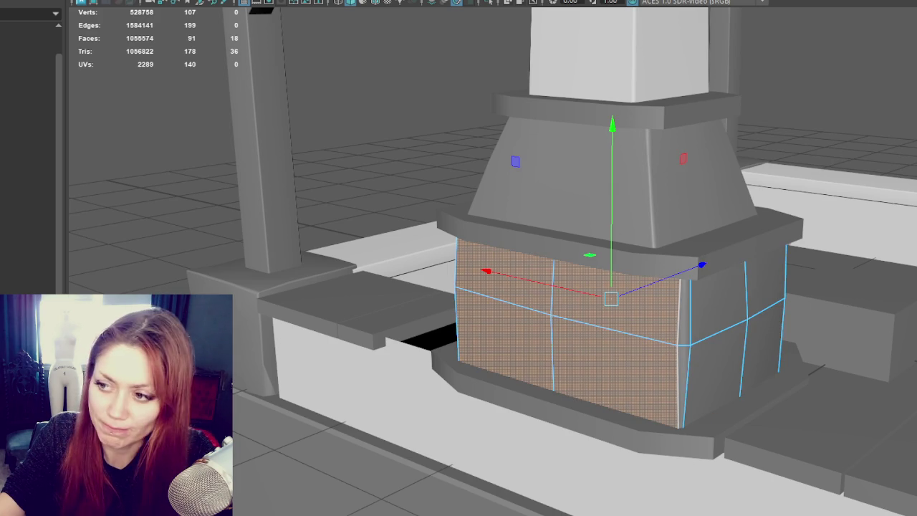
- Check the right-side face shells of the base, then return to object selection
drag(684, 247, 785, 427)
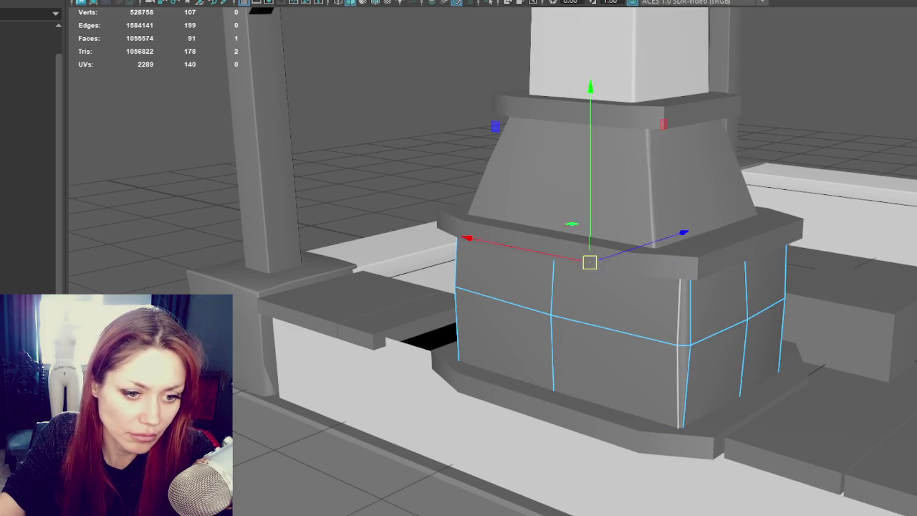
shift+click(651, 332)
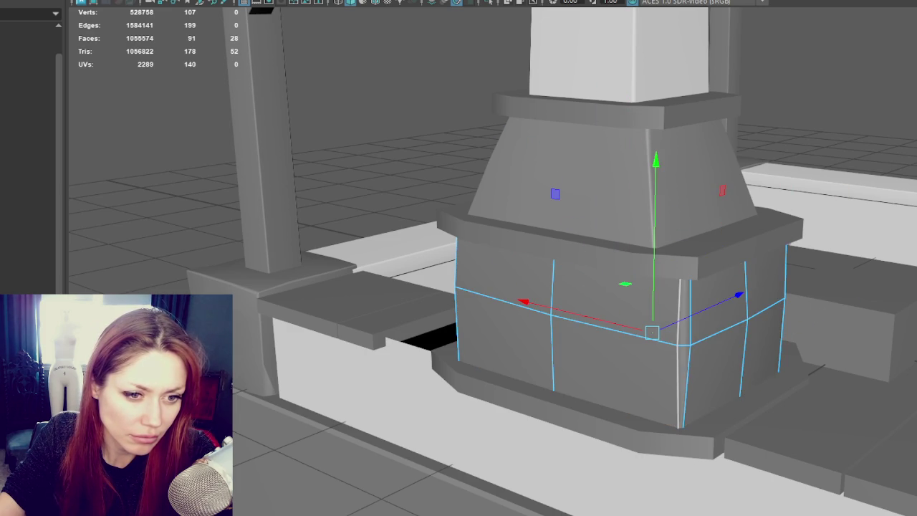
key(ctrl+z)
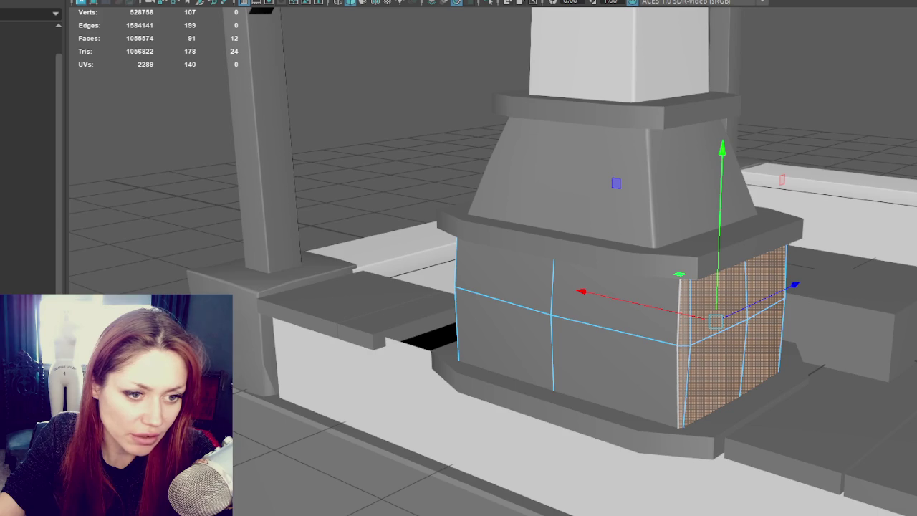
key(ctrl+z)
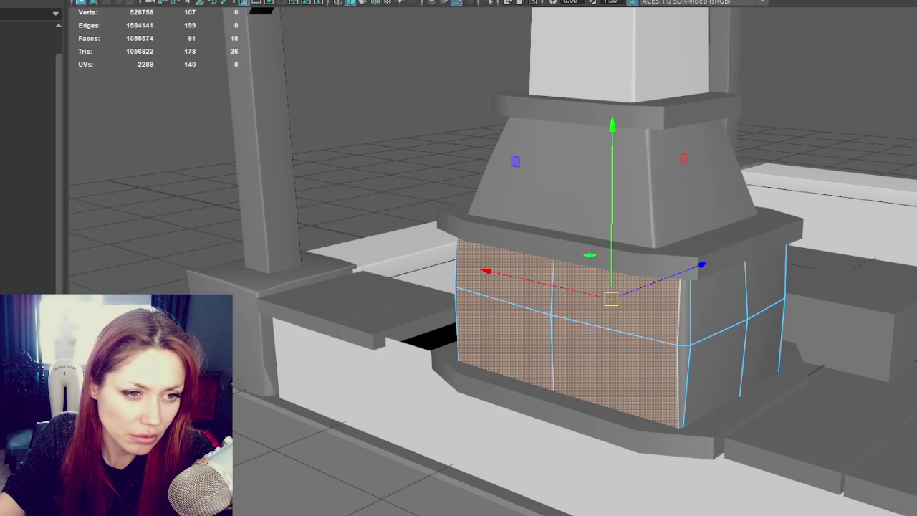
key(ctrl+z)
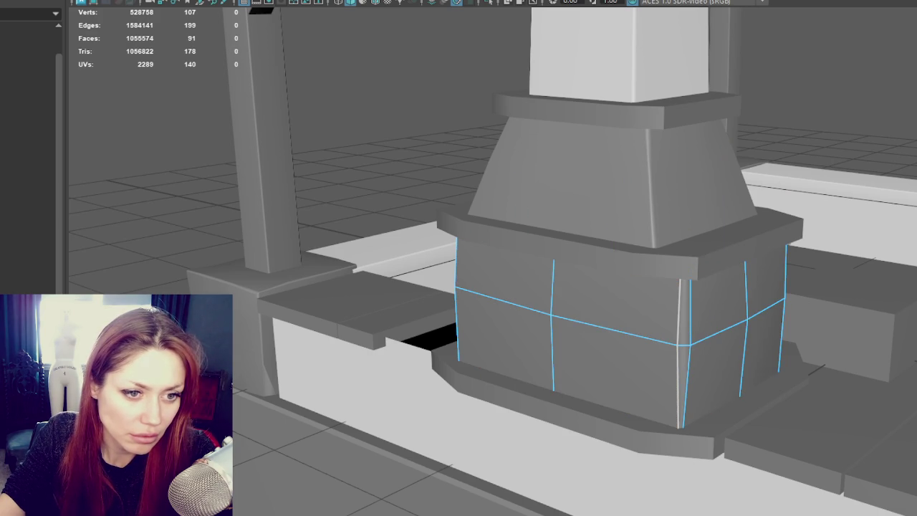
key(ctrl+z)
key(ctrl+z)
key(ctrl+z)
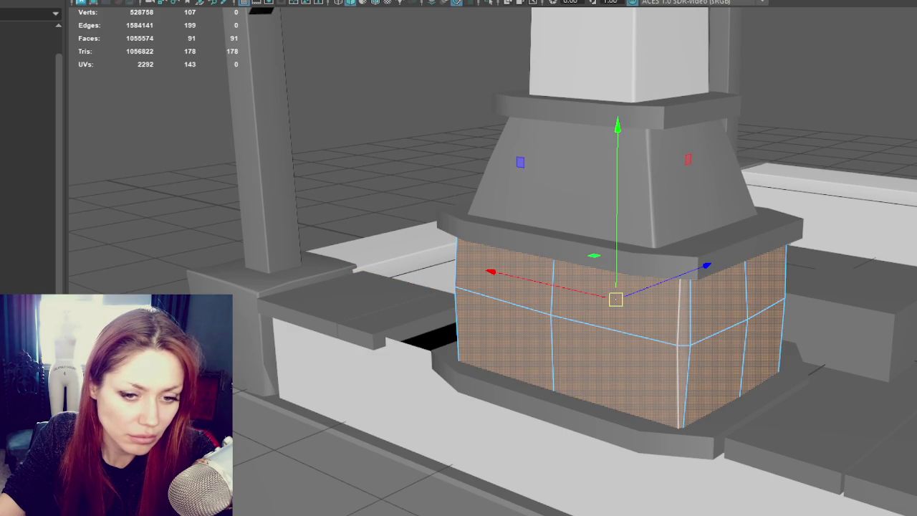
right_drag(440, 143, 502, 127)
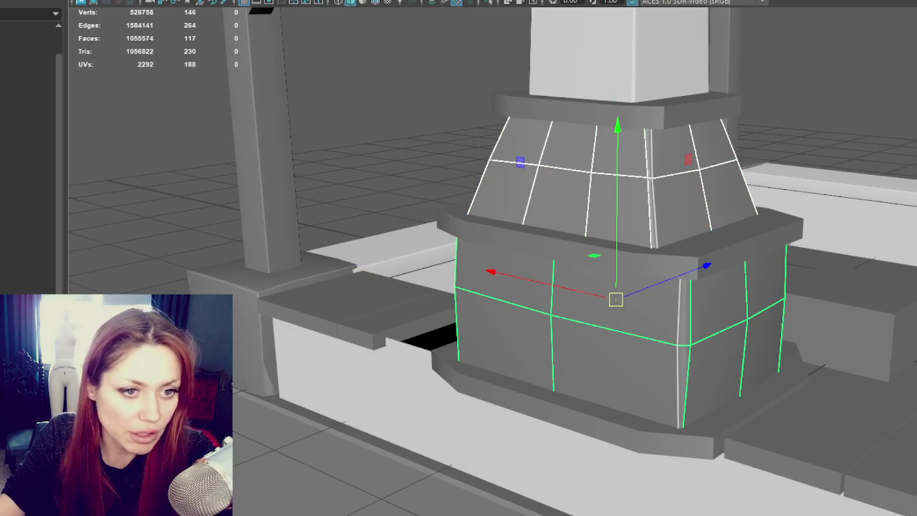
- Inspect the lower box's left-column shell and the tapered hood's face ring
click(578, 185)
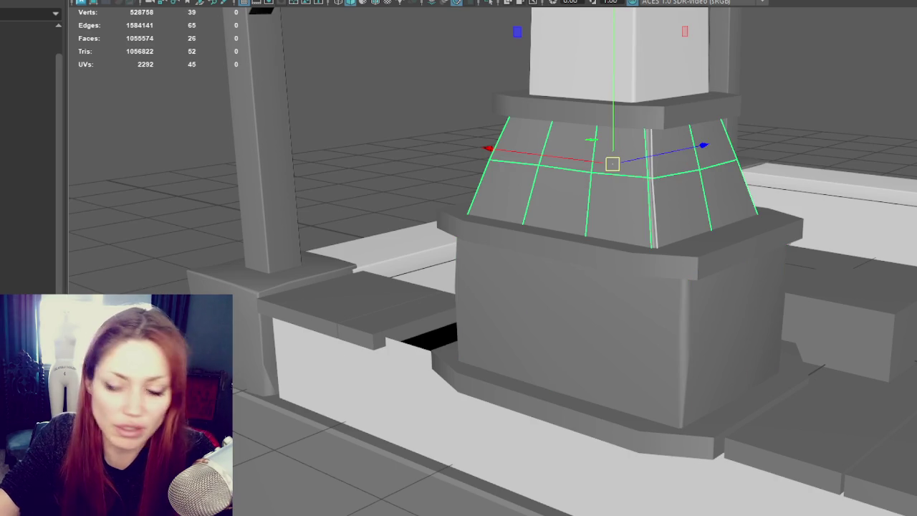
click(557, 299)
key(ctrl+F11)
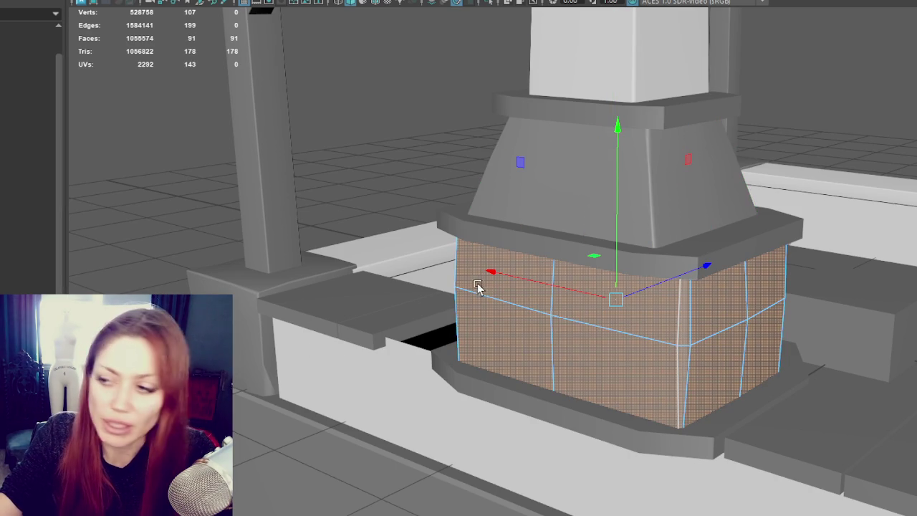
mouse_move(688, 262)
alt+mouse_down()
mouse_move(626, 246)
mouse_move(661, 242)
alt+mouse_up()
click(534, 283)
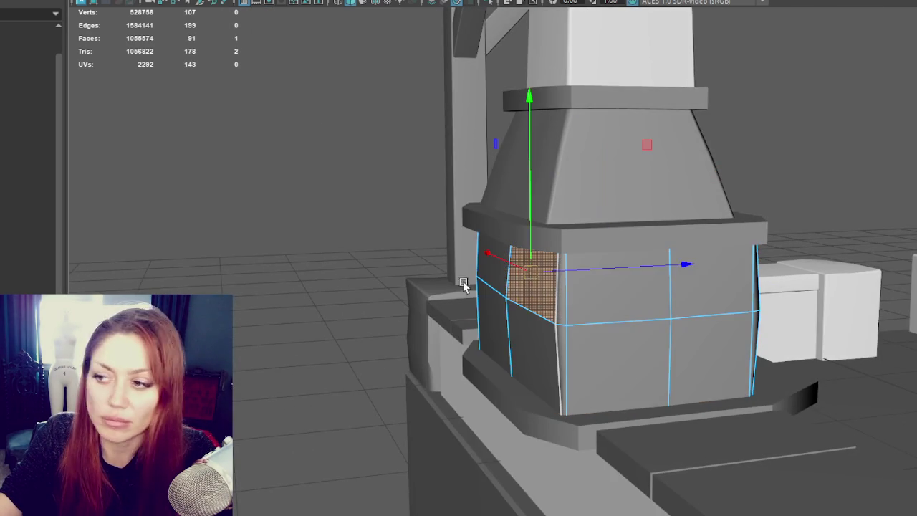
double_click(520, 300)
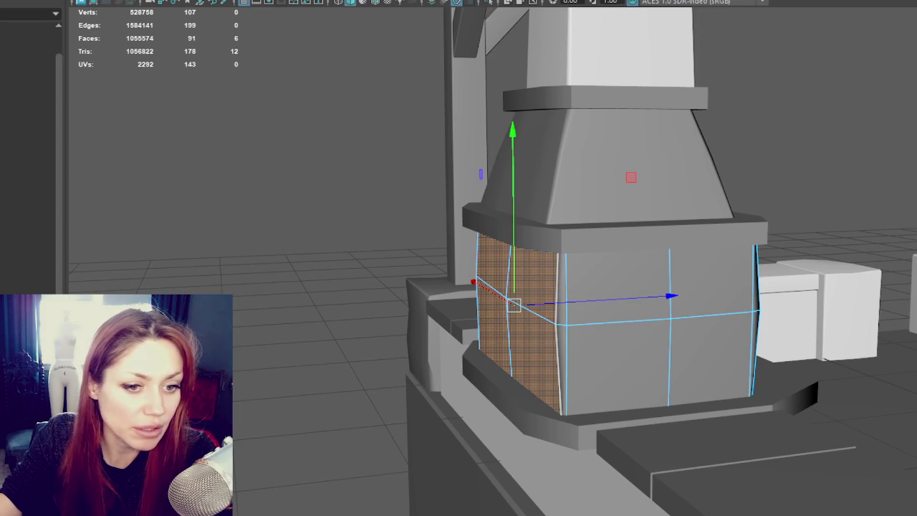
double_click(571, 179)
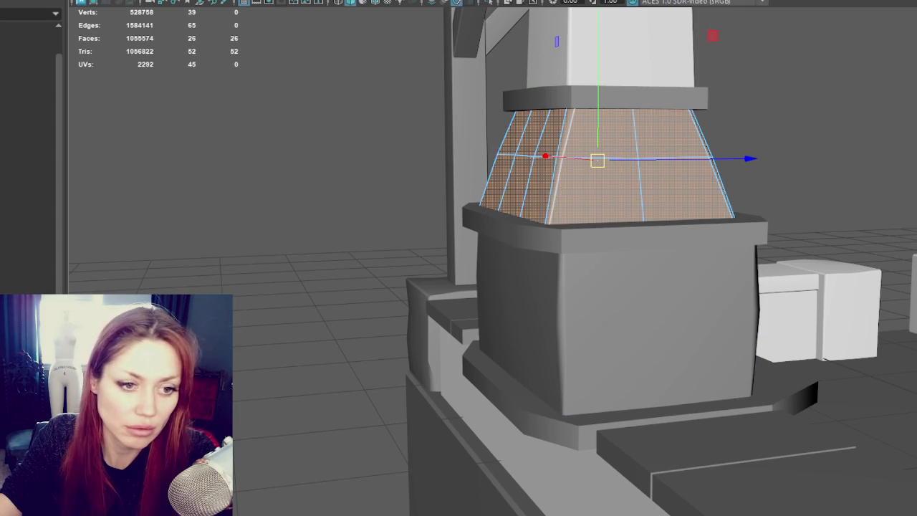
shift+double_click(527, 330)
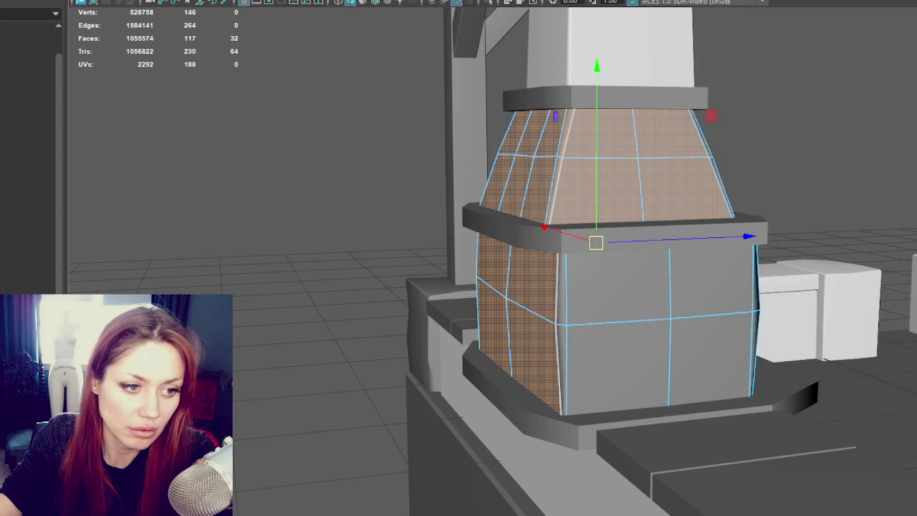
ctrl+double_click(630, 177)
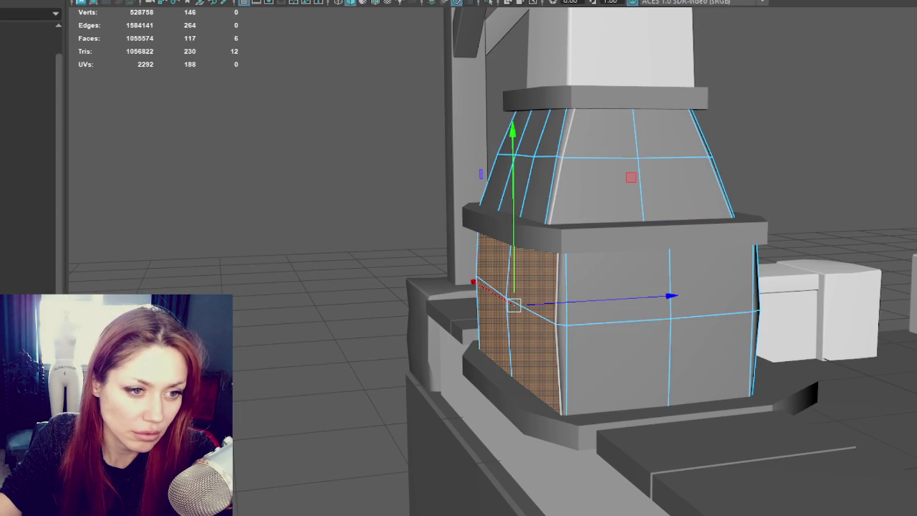
mouse_move(446, 231)
alt+mouse_down()
mouse_move(297, 232)
mouse_move(420, 272)
alt+mouse_up()
- Select the firebox floor, inner wall and outer wall faces by growing selections
shift+double_click(392, 322)
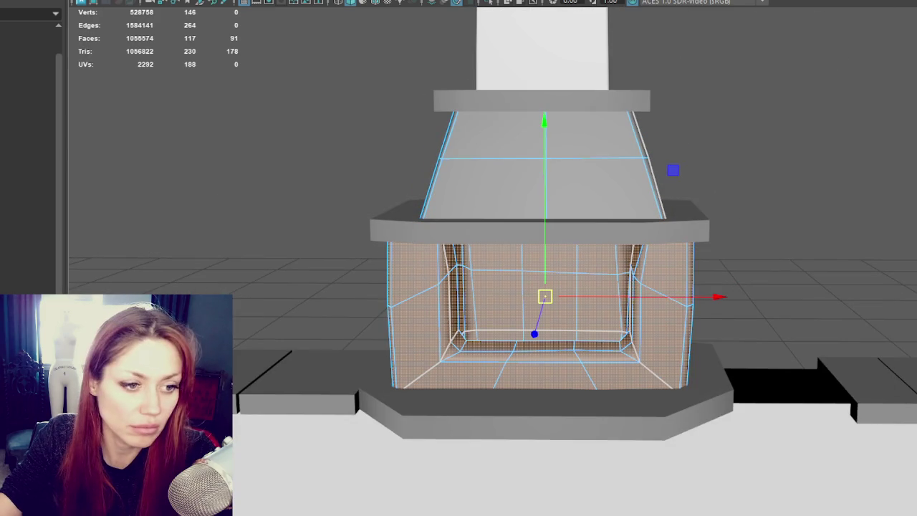
click(523, 376)
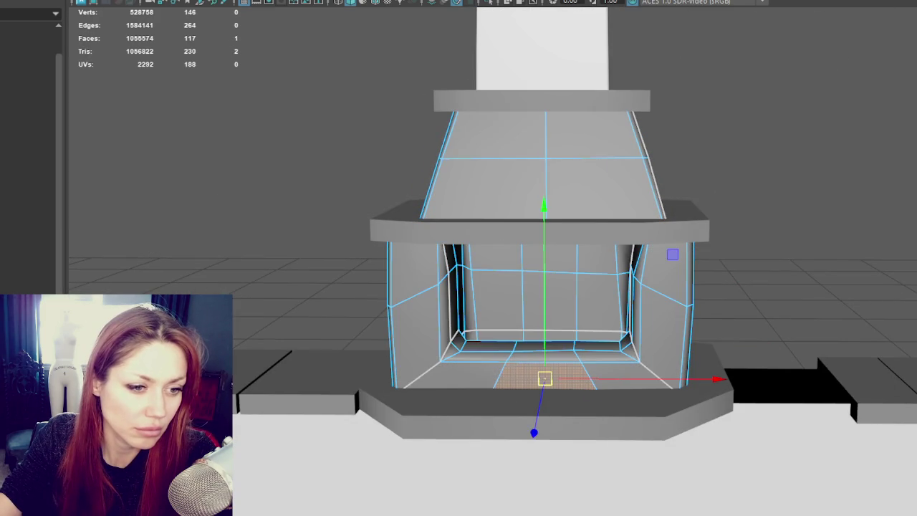
key(shift+period)
key(shift+period)
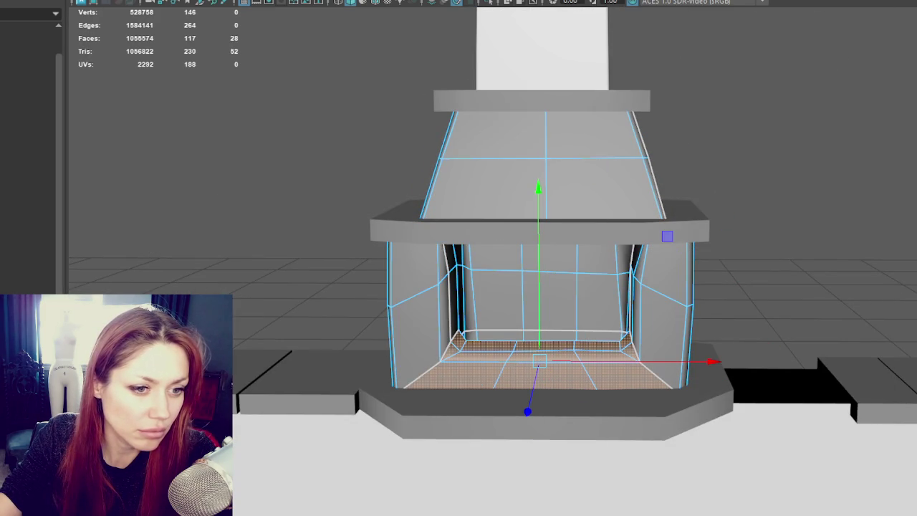
click(421, 341)
key(shift+period)
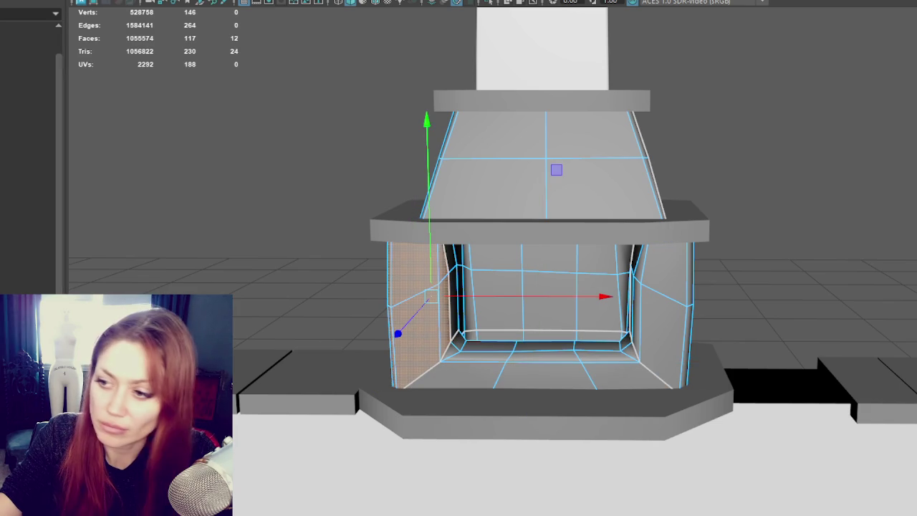
click(670, 326)
key(shift+period)
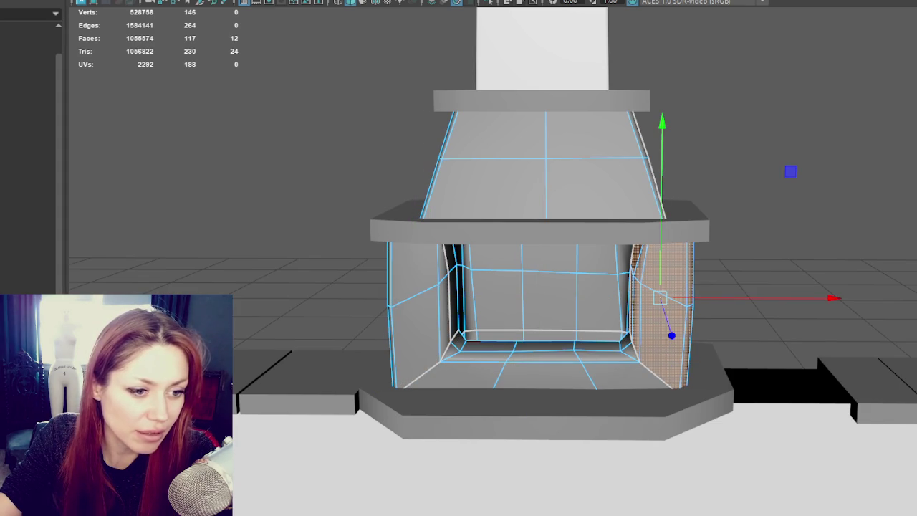
click(544, 301)
click(545, 335)
shift+click(596, 297)
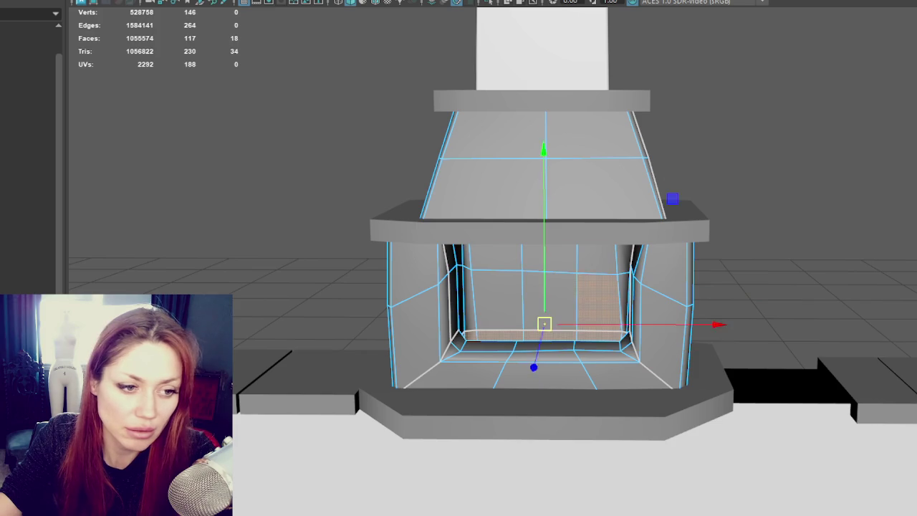
key(shift+period)
- Refine the hood and firebox interior face selection and assign the existing blinn5 material
click(617, 185)
key(shift+period)
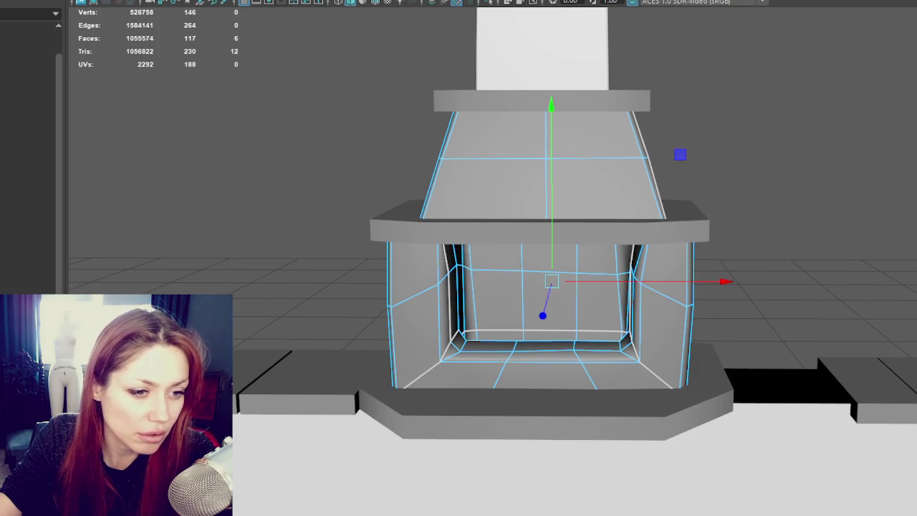
click(663, 322)
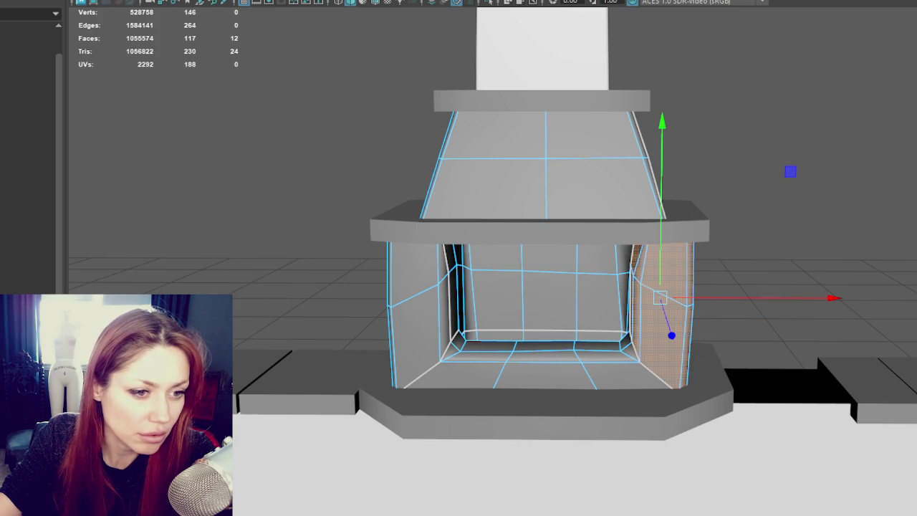
click(416, 316)
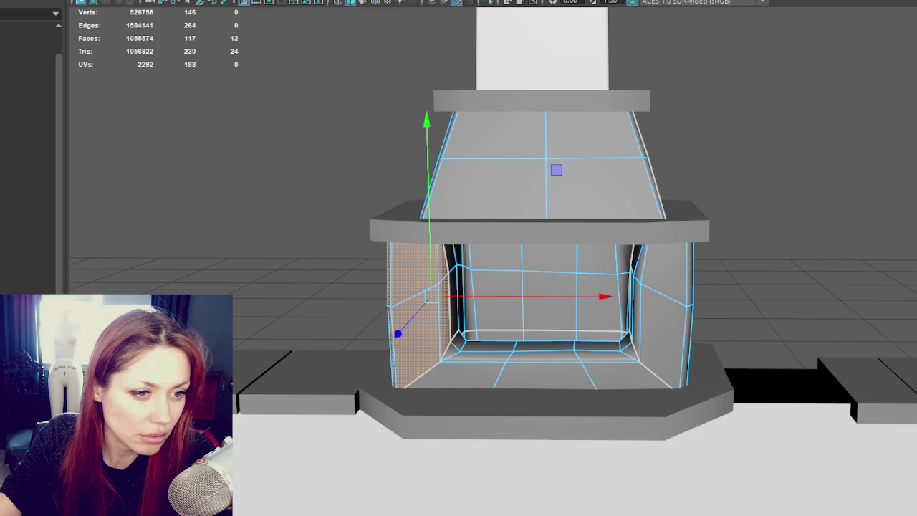
key(ctrl+z)
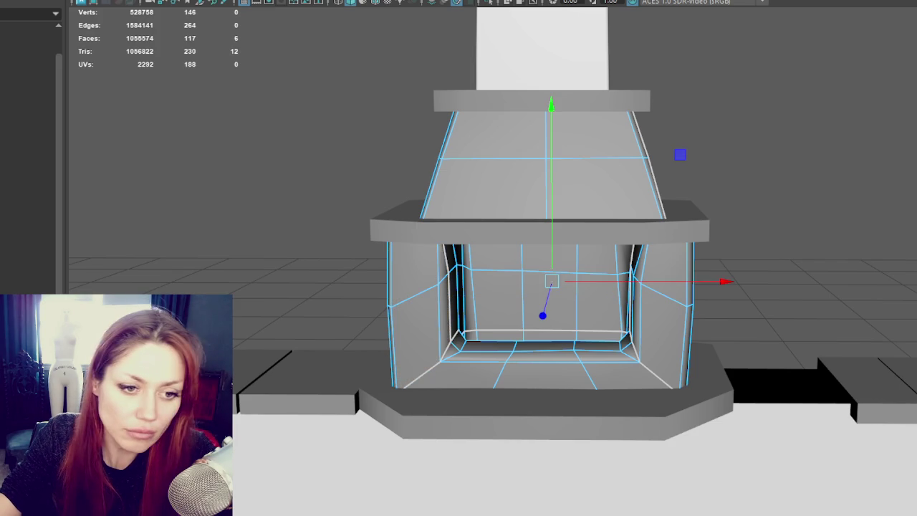
key(shift+period)
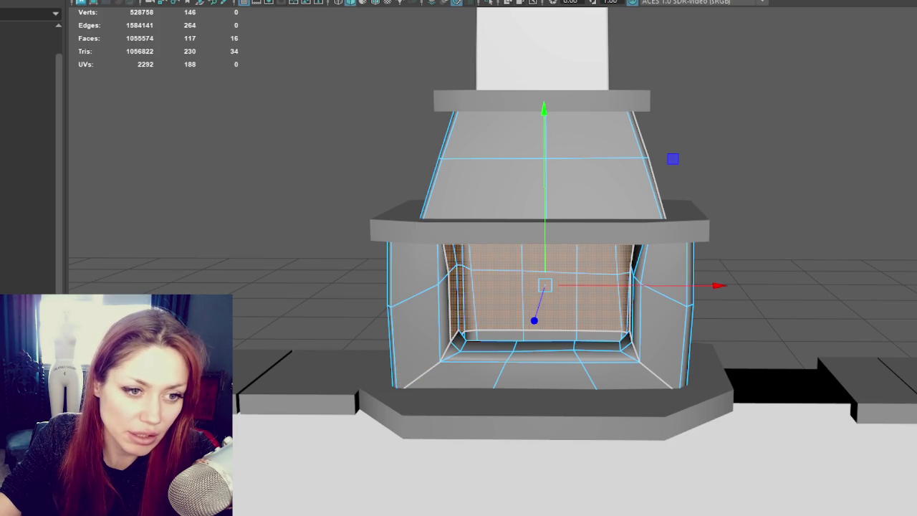
click(545, 336)
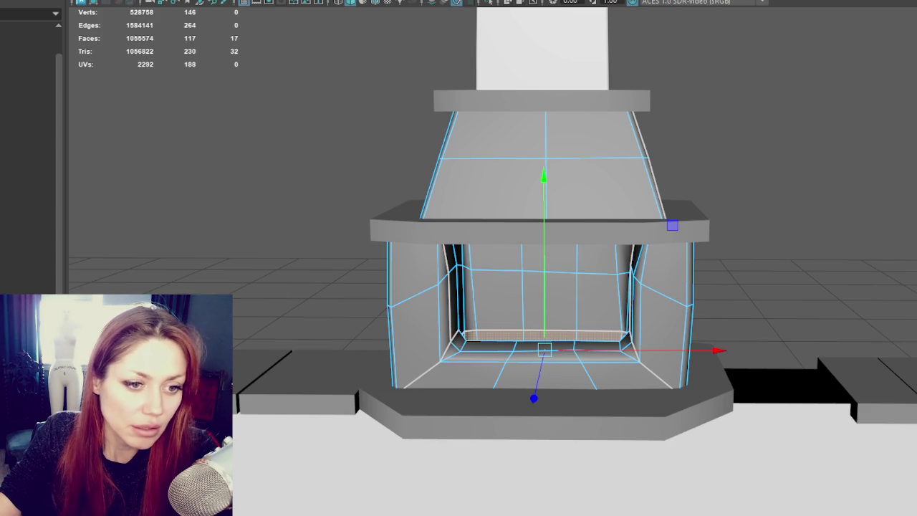
key(ctrl+z)
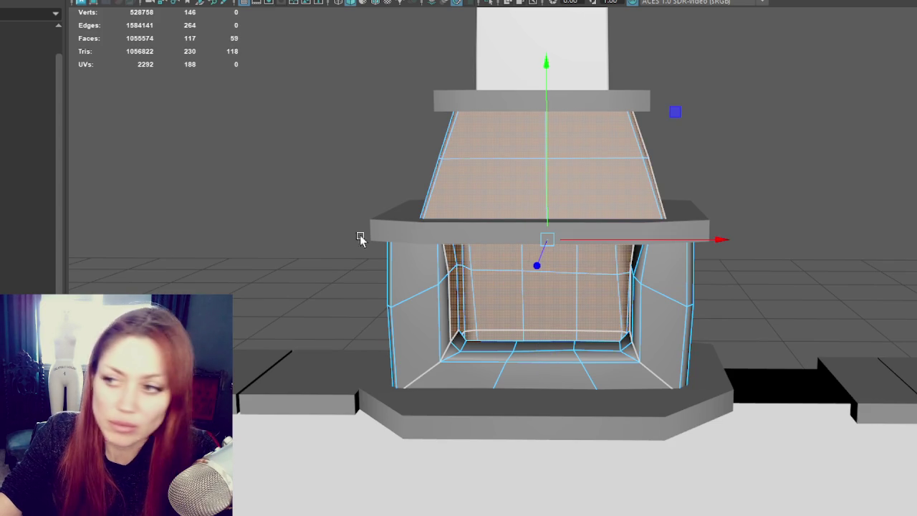
right_drag(878, 77, 875, 424)
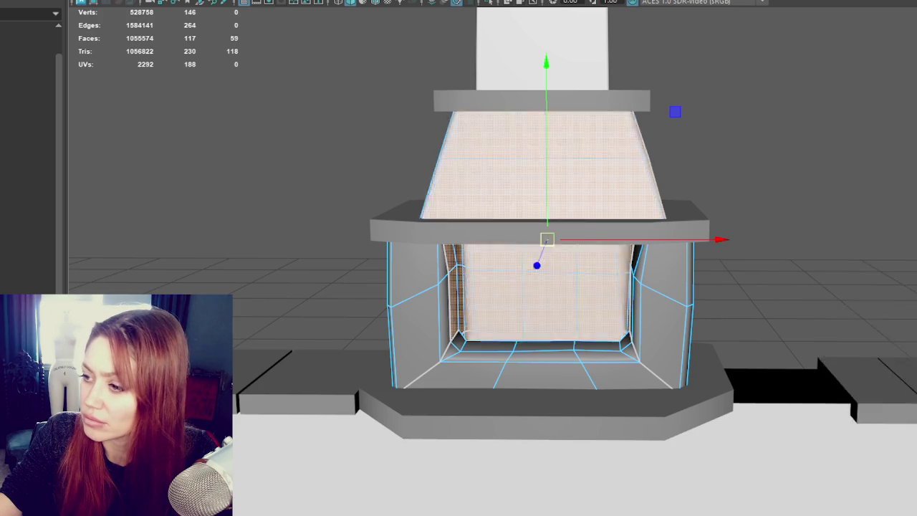
key(ctrl+z)
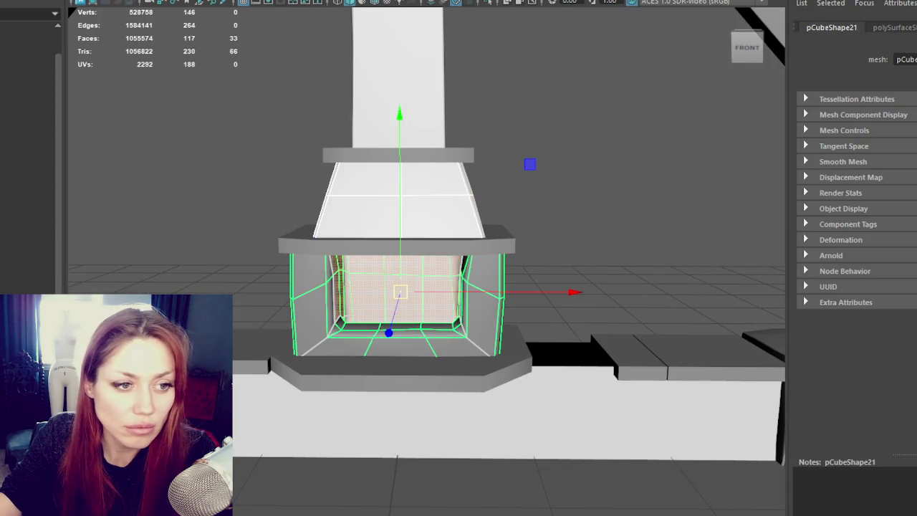
- Assign a new Blinn material (blinn6) to the firebox wall faces
key(shift+z)
key(ctrl+z)
right_drag(591, 117, 654, 486)
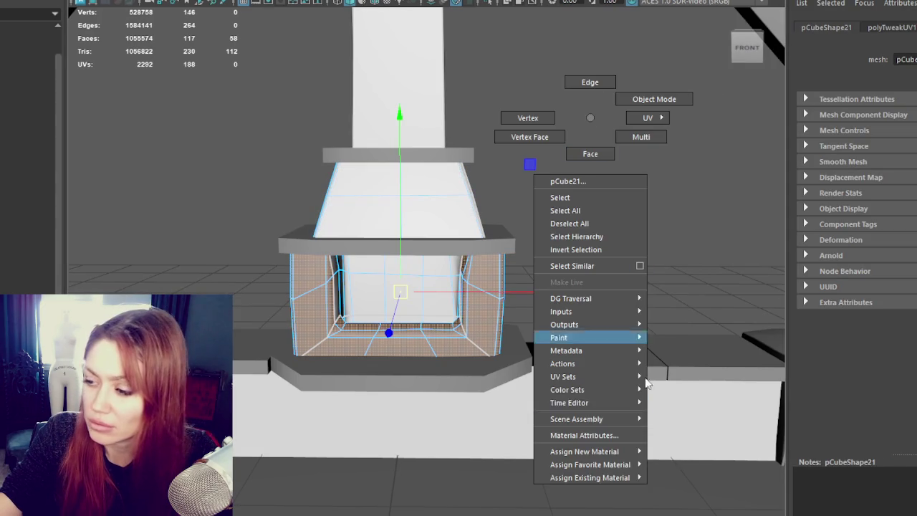
mouse_move(585, 452)
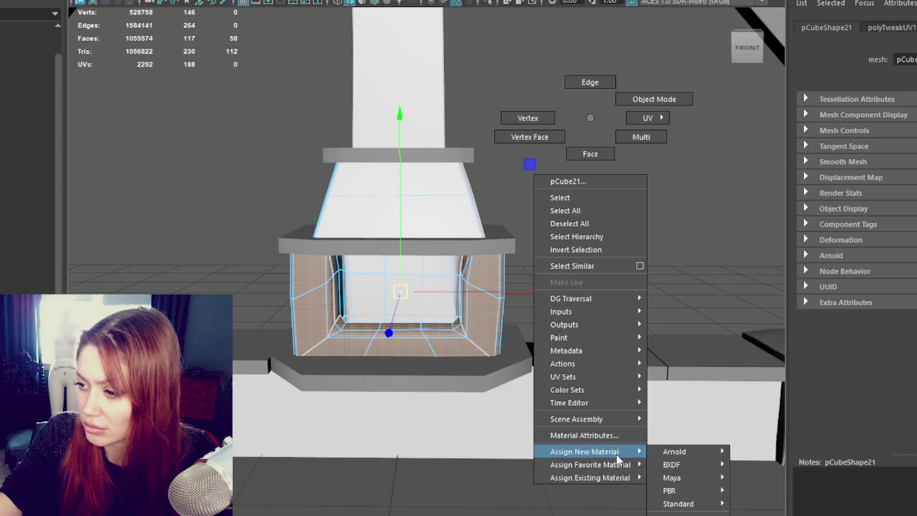
click(684, 440)
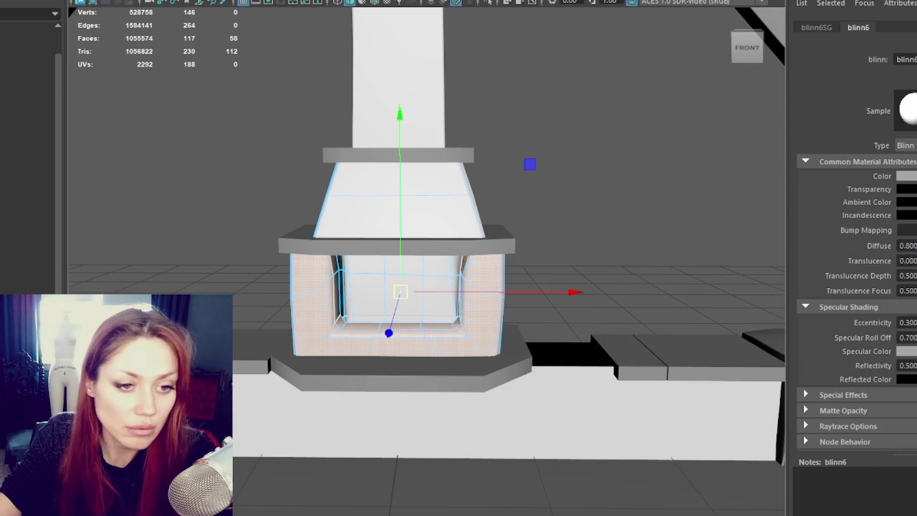
key(ctrl+z)
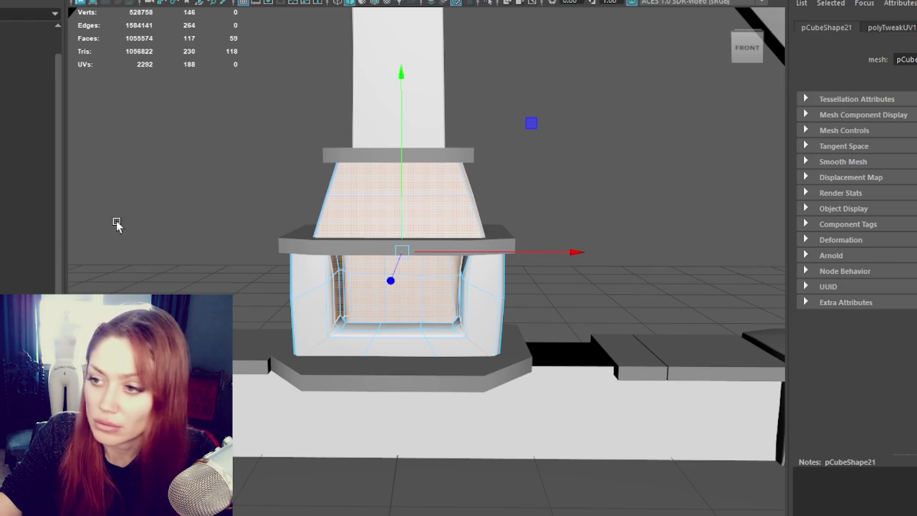
- Select the chimney, hood and firebox objects and combine them into one mesh
right_click(347, 74)
click(357, 74)
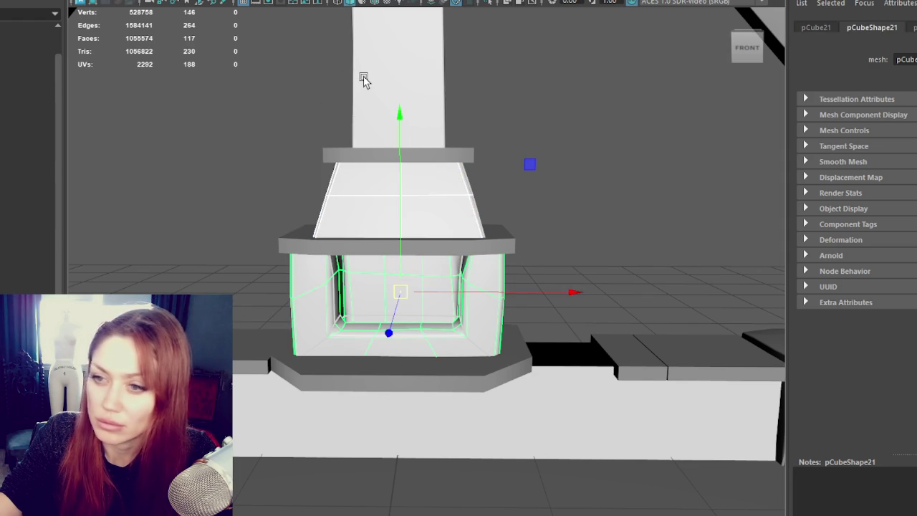
click(364, 81)
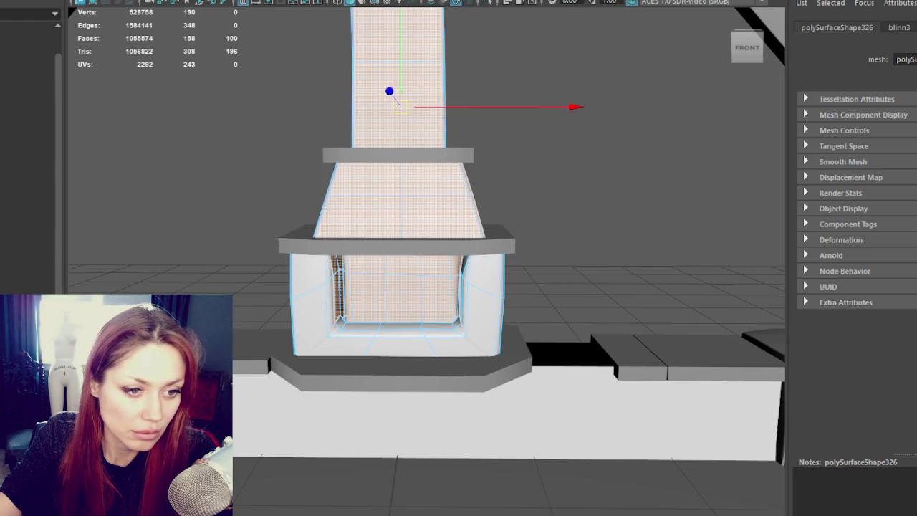
click(379, 301)
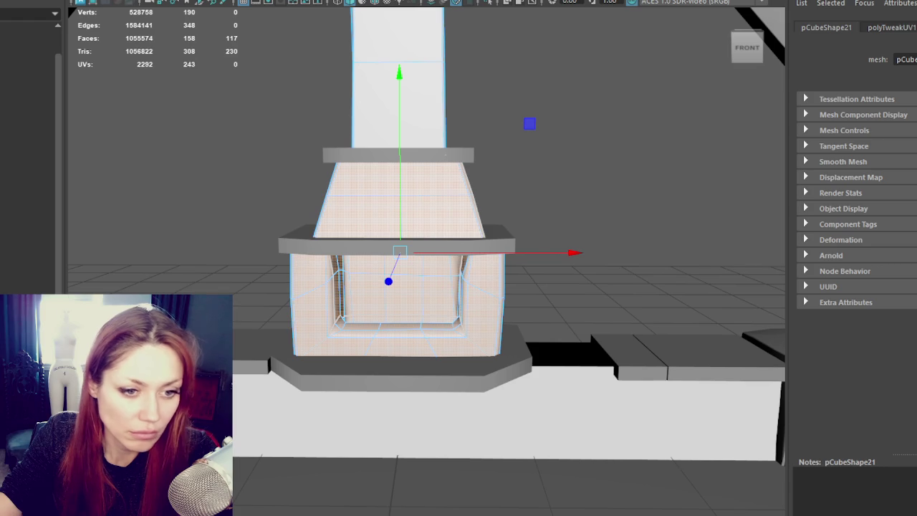
right_drag(205, 129, 236, 108)
shift+click(367, 215)
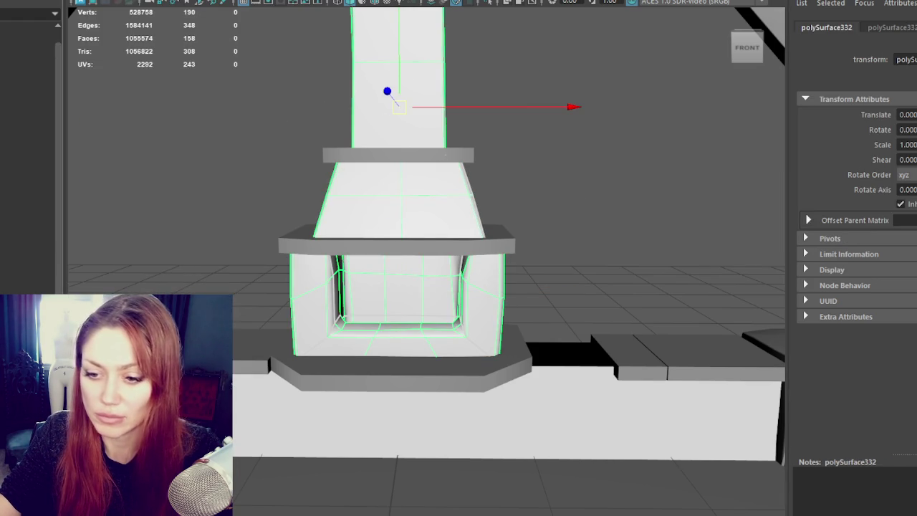
- Name the combined low-poly mesh Chimney_Lo and undo an accidental keyframe
key(ctrl+z)
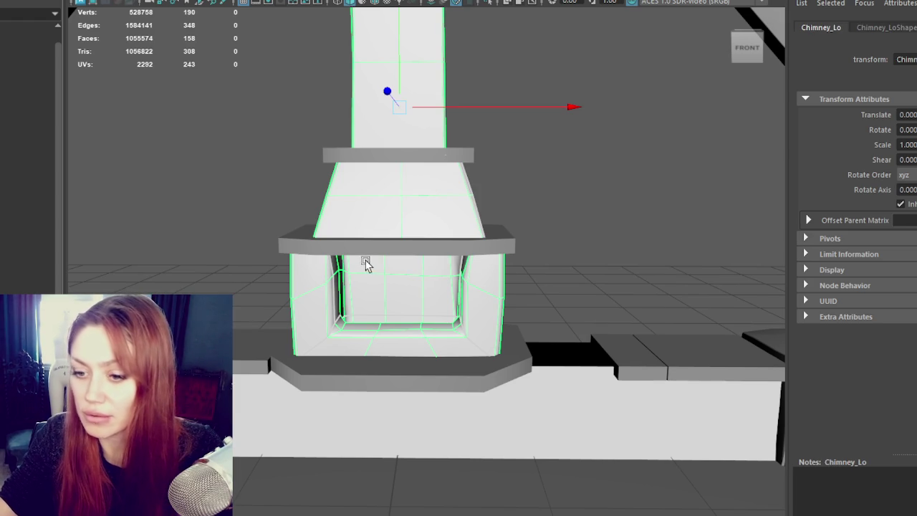
mouse_move(430, 217)
alt+mouse_down()
mouse_move(440, 229)
mouse_move(526, 209)
mouse_move(467, 200)
alt+mouse_up()
key(s)
key(ctrl+z)
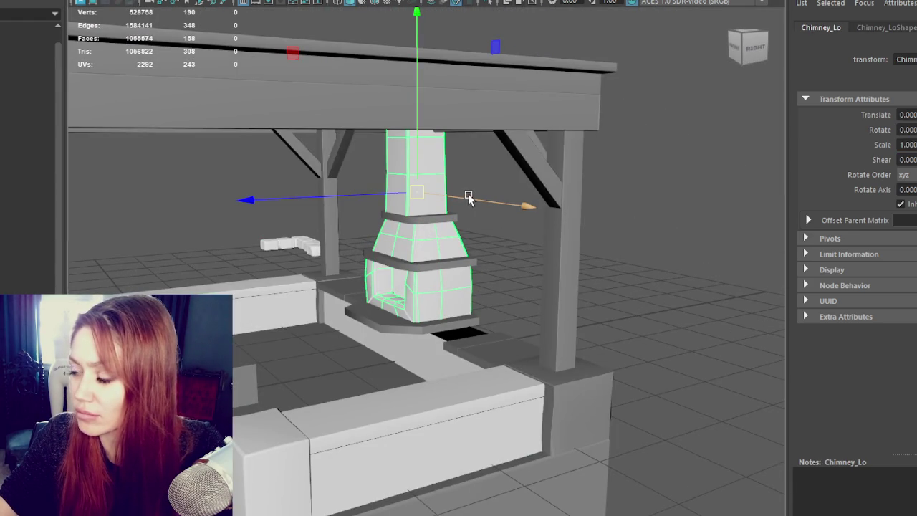
key(e)
key(w)
click(502, 279)
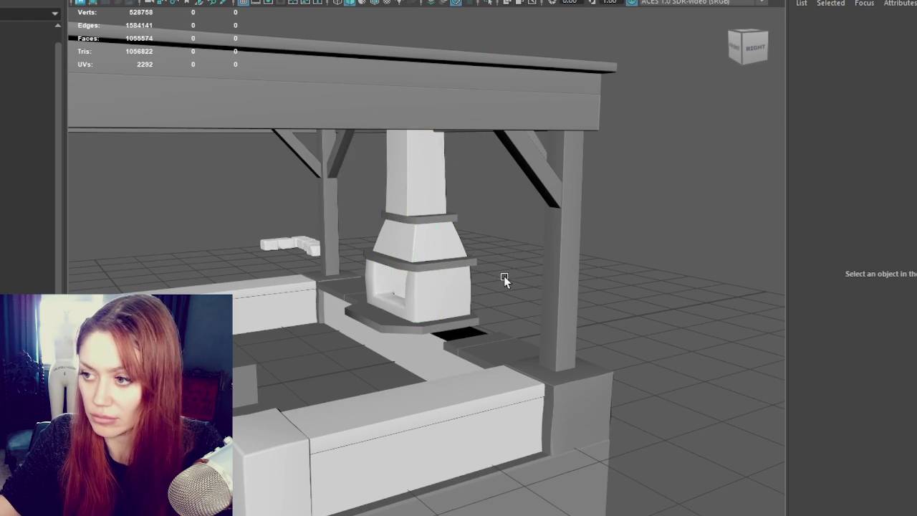
click(444, 294)
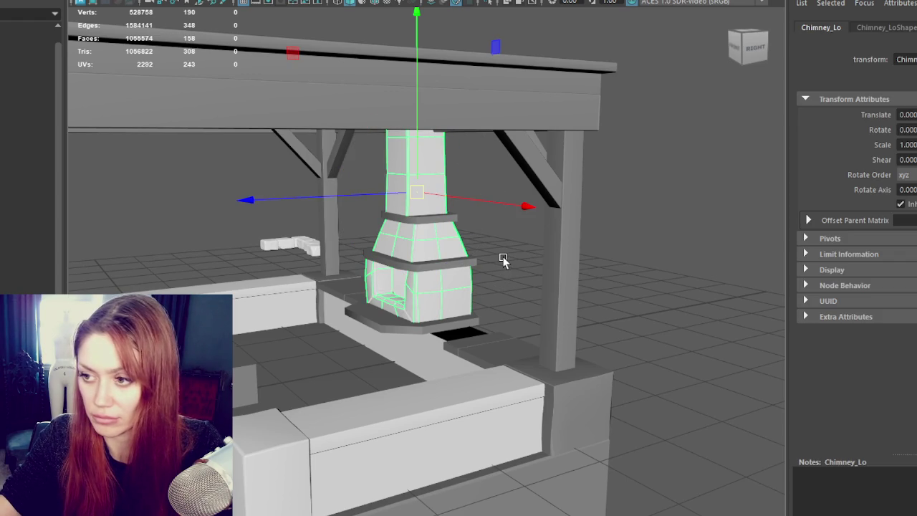
- Isolate the chimney, move its pivot below and left of the base, and snap to front view
key(ctrl+1)
key(e)
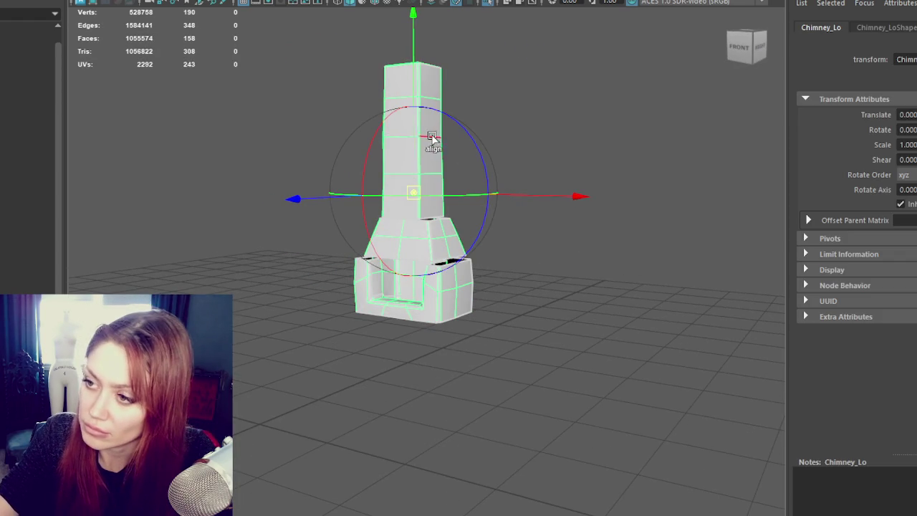
mouse_move(413, 94)
alt+mouse_down()
mouse_move(469, 164)
mouse_move(425, 147)
alt+mouse_up()
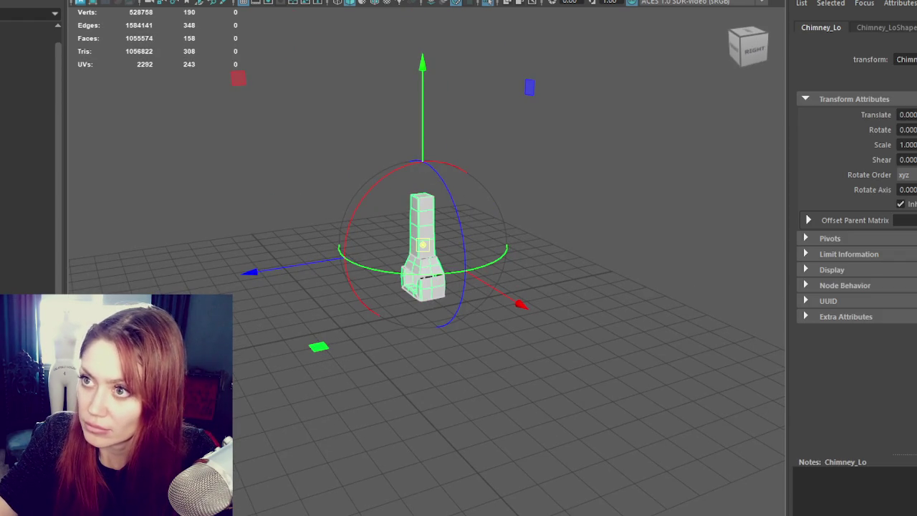
mouse_move(423, 244)
mouse_down()
mouse_move(420, 323)
mouse_move(466, 352)
mouse_move(420, 313)
mouse_up()
click(317, 332)
drag(318, 331, 344, 328)
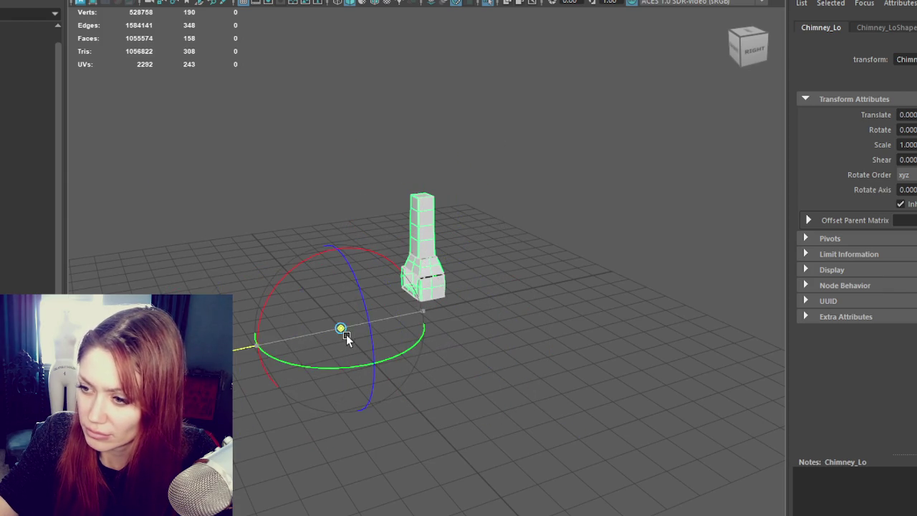
key([)
- Select Chimney_Bottom_Hi and reveal the hidden high-poly mesh
click(539, 381)
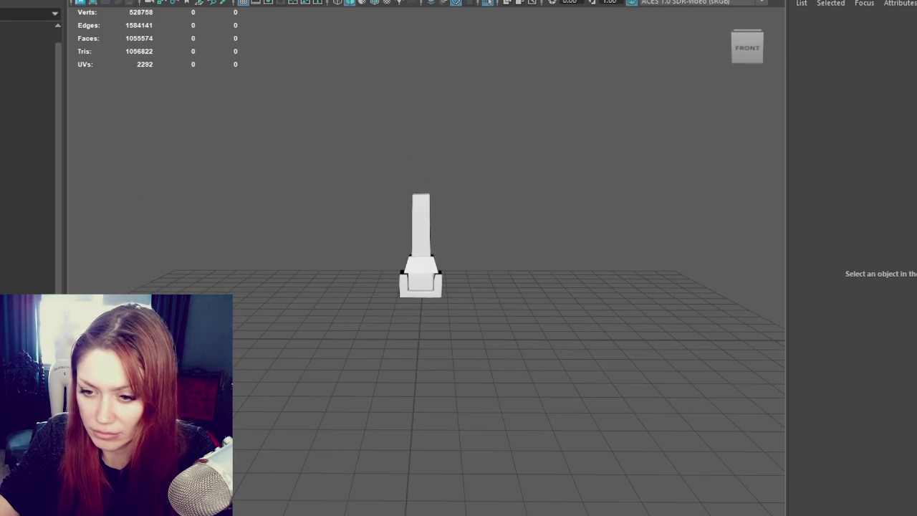
click(420, 283)
key(shift+h)
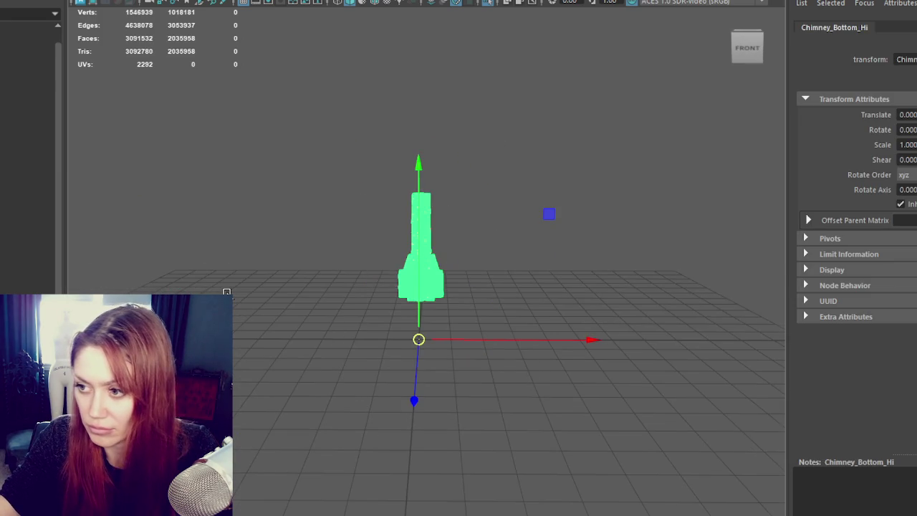
key(f)
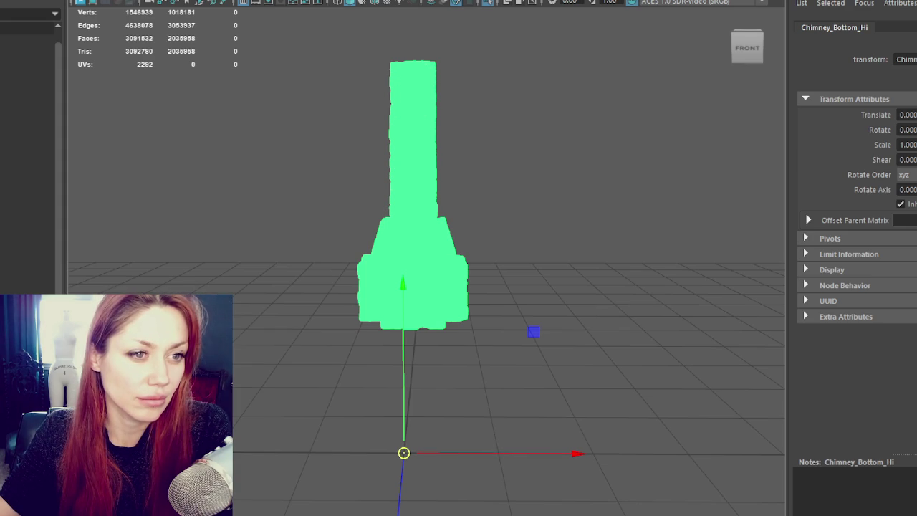
click(566, 232)
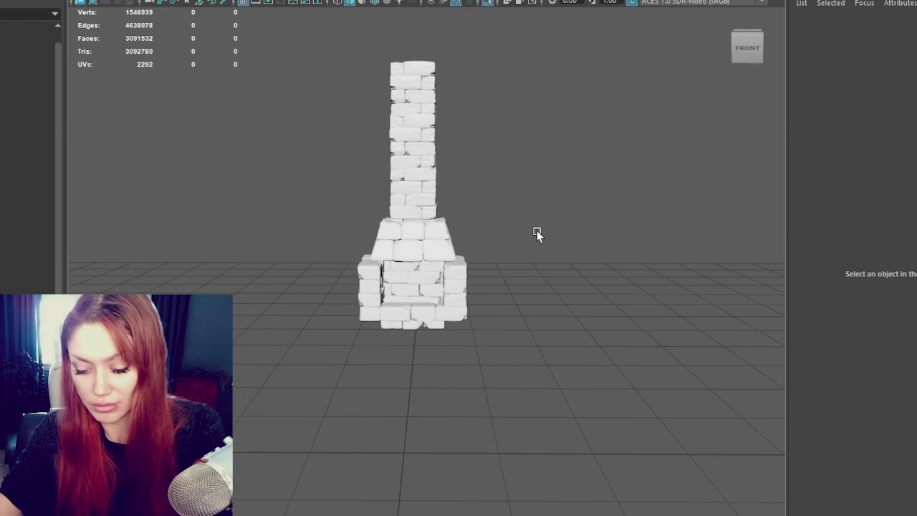
- Exit isolation and select a hood stone block, expanding to the whole high-poly chimney
key(ctrl+1)
scroll(495, 240, up, 5)
click(444, 191)
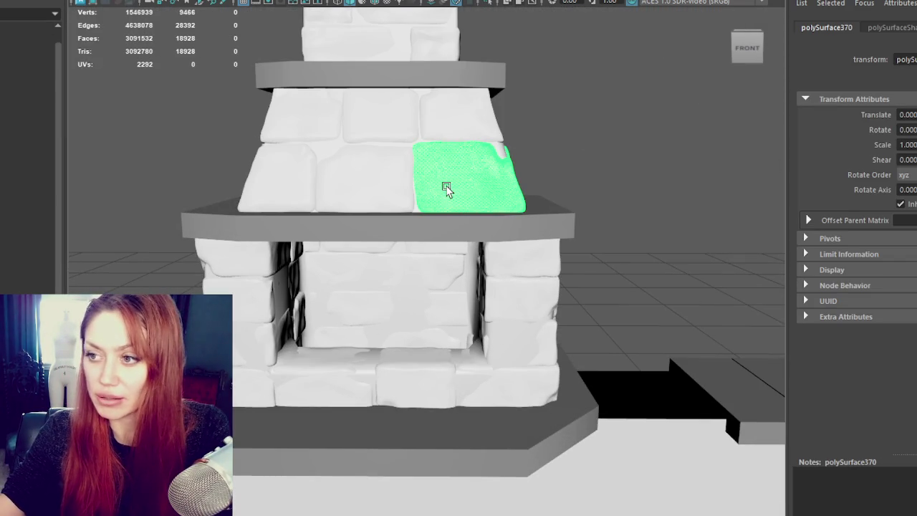
key(Up)
scroll(505, 217, down, 5)
click(93, 2)
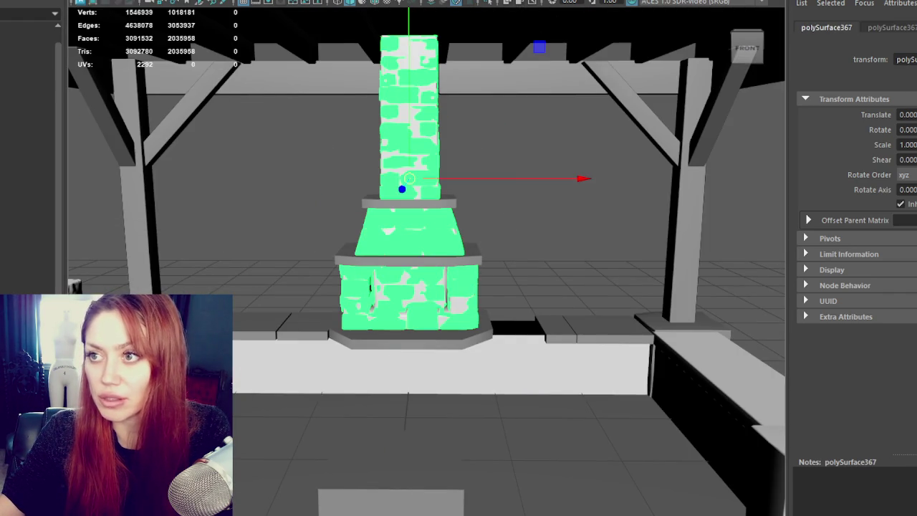
- Tumble around the chimney, then walk the selection up to the high-poly chimney group
key(e)
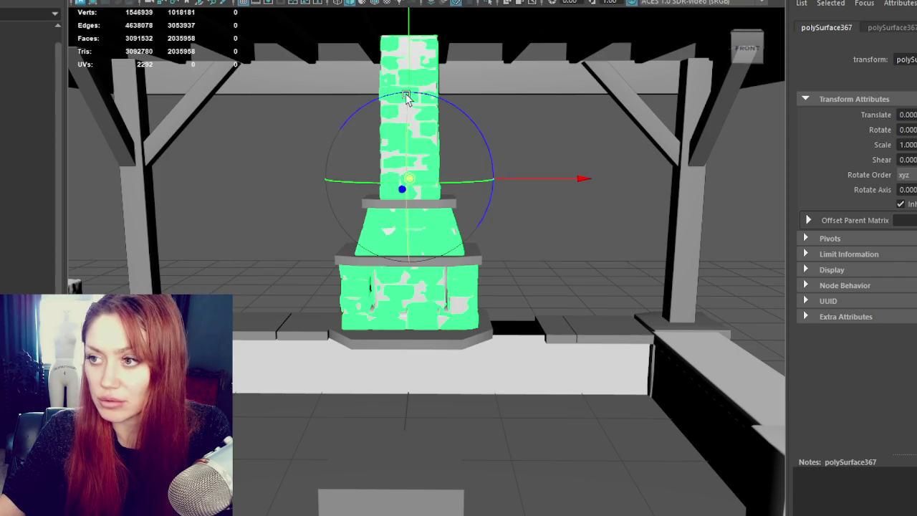
mouse_move(415, 363)
alt+mouse_down()
mouse_move(543, 404)
mouse_move(348, 416)
mouse_move(242, 488)
mouse_move(296, 501)
mouse_move(583, 423)
mouse_move(516, 446)
alt+mouse_up()
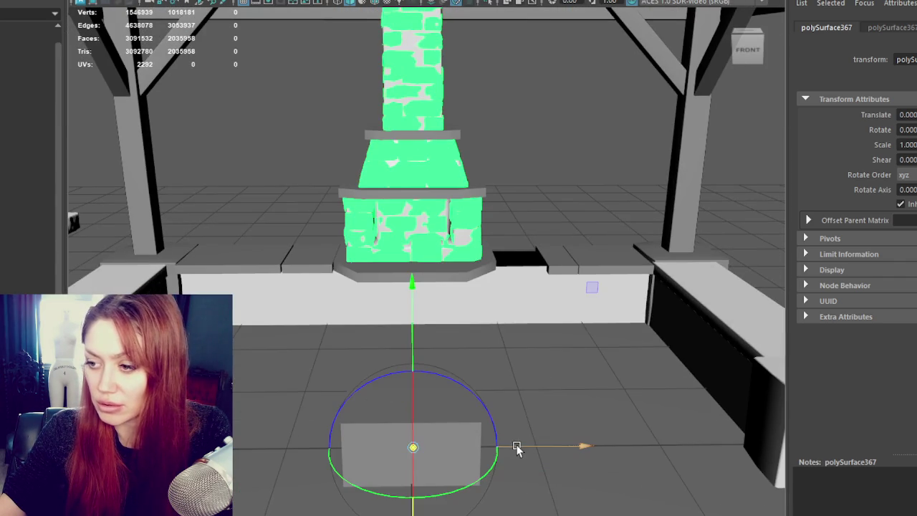
click(413, 337)
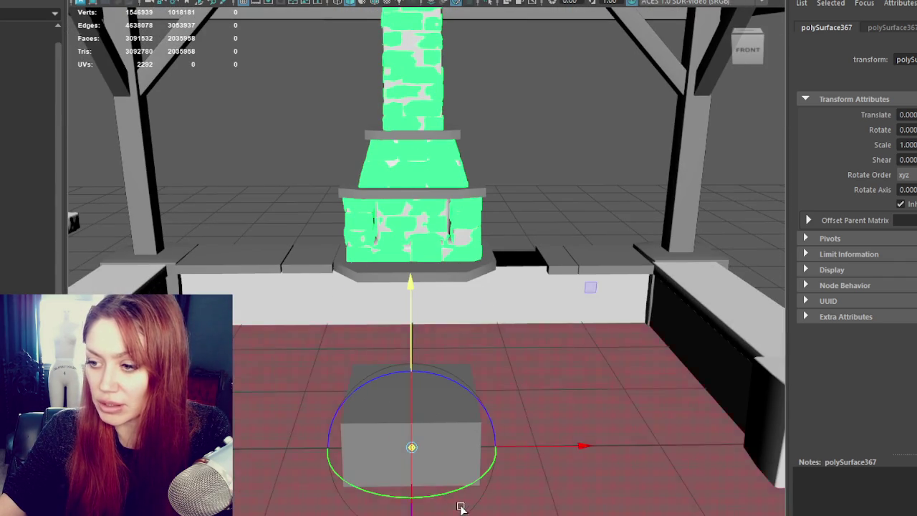
alt+drag(461, 507, 401, 512)
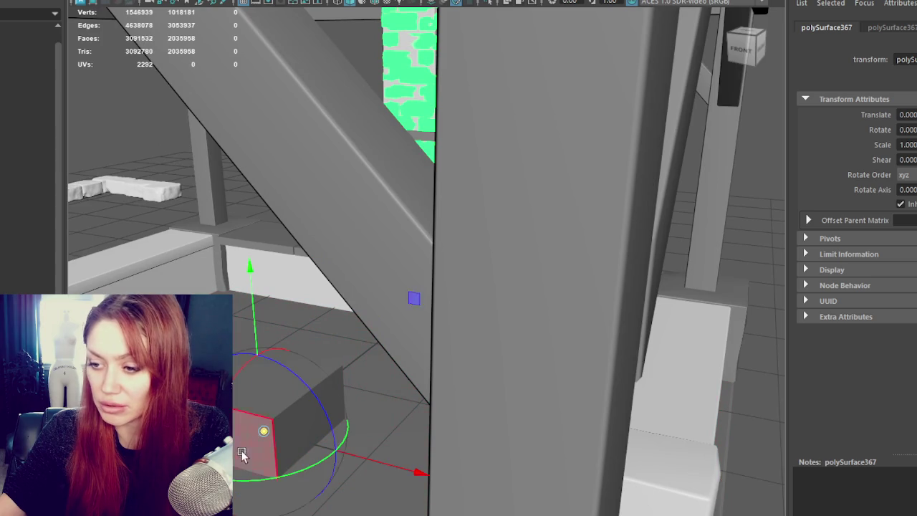
key(w)
click(371, 337)
key(Up)
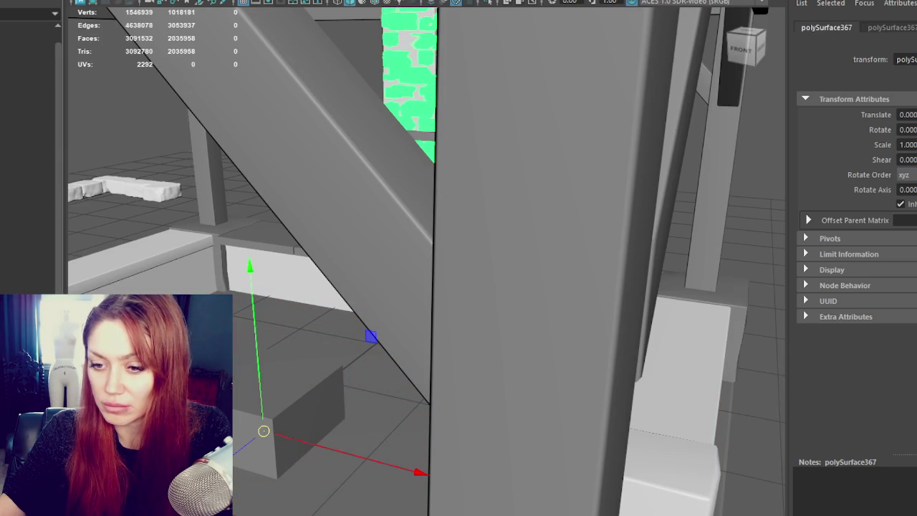
key(Up)
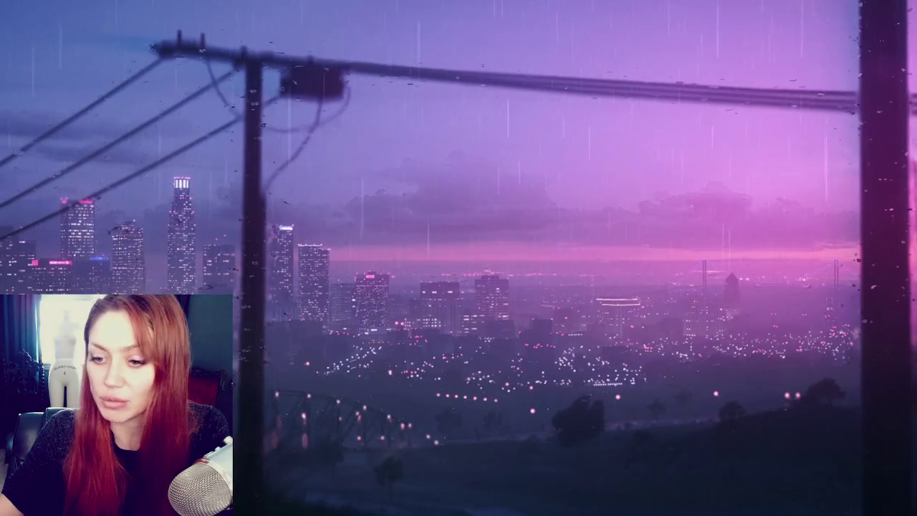
- Launch Substance 3D Painter from the Start menu
key(super)
click(82, 208)
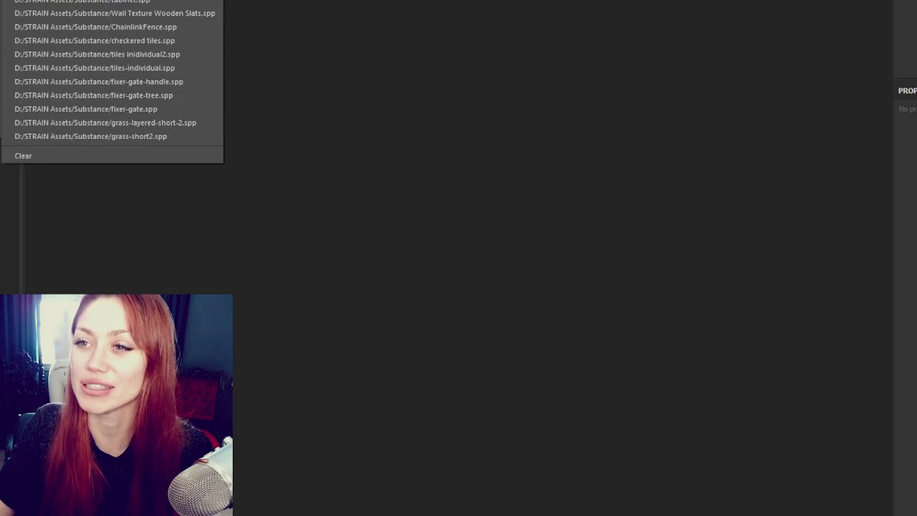
- Create a new Substance project with the plain fireplace mesh loaded
key(ctrl+n)
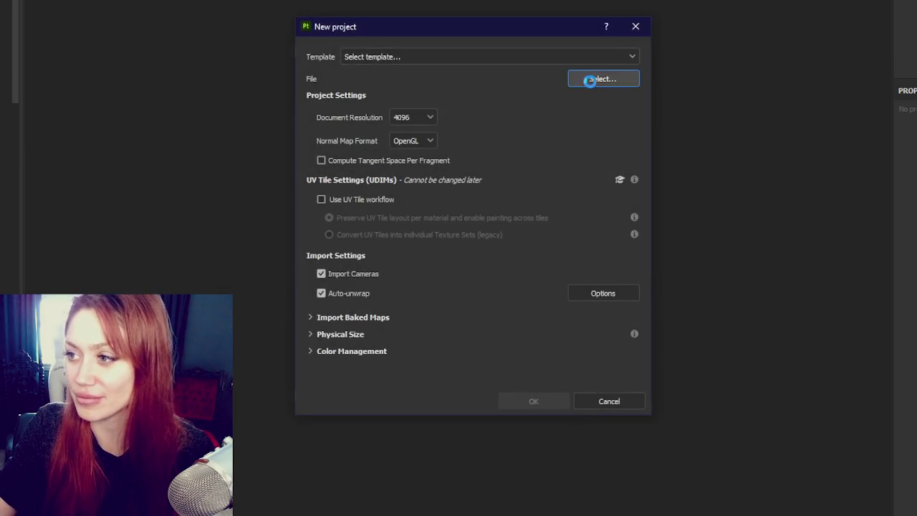
click(592, 85)
key(Escape)
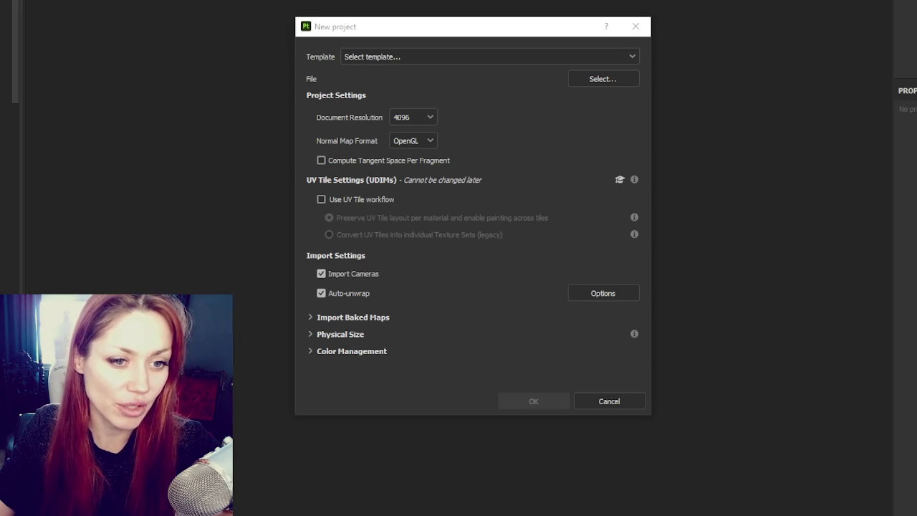
click(534, 402)
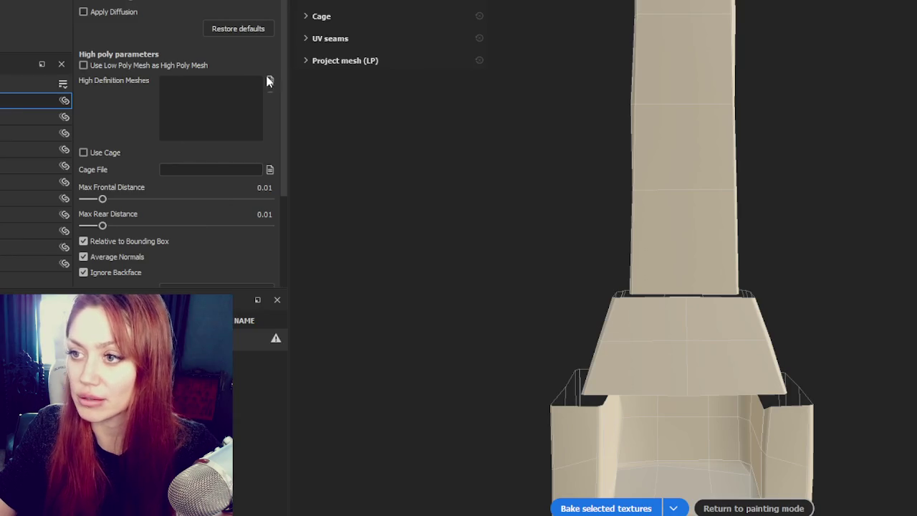
click(266, 80)
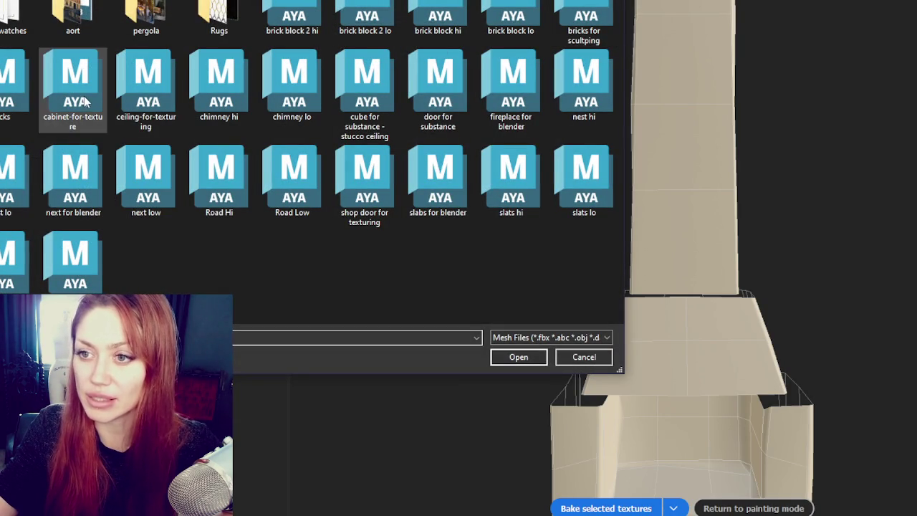
- Load the high-poly mesh for baking and set antialiasing to Supersampling 4x
double_click(235, 80)
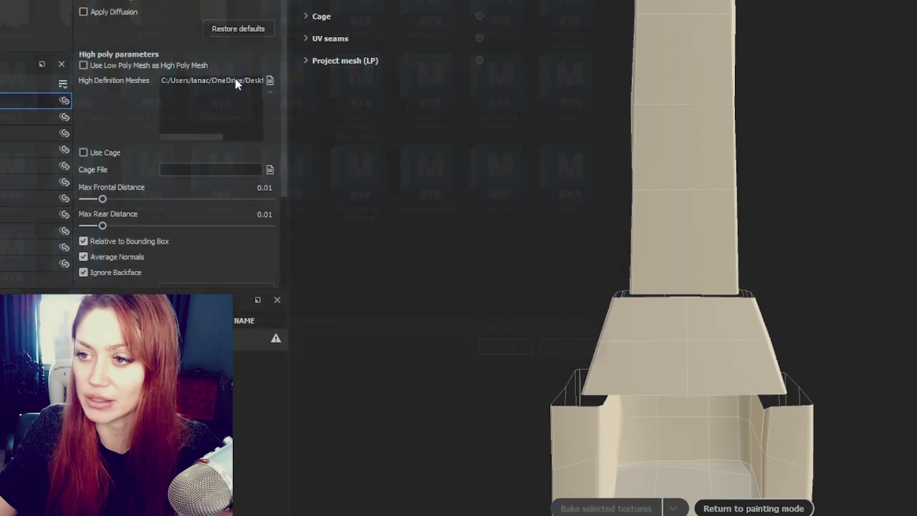
scroll(166, 208, down, 2)
click(189, 253)
click(190, 282)
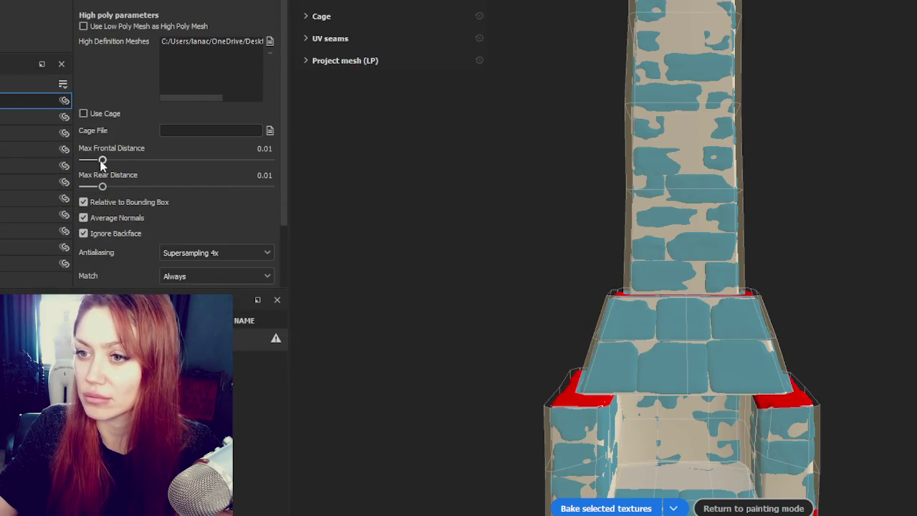
- Raise Max Frontal Distance to 0.0143 and Max Rear Distance to 0.0208
middle_drag(594, 314, 582, 209)
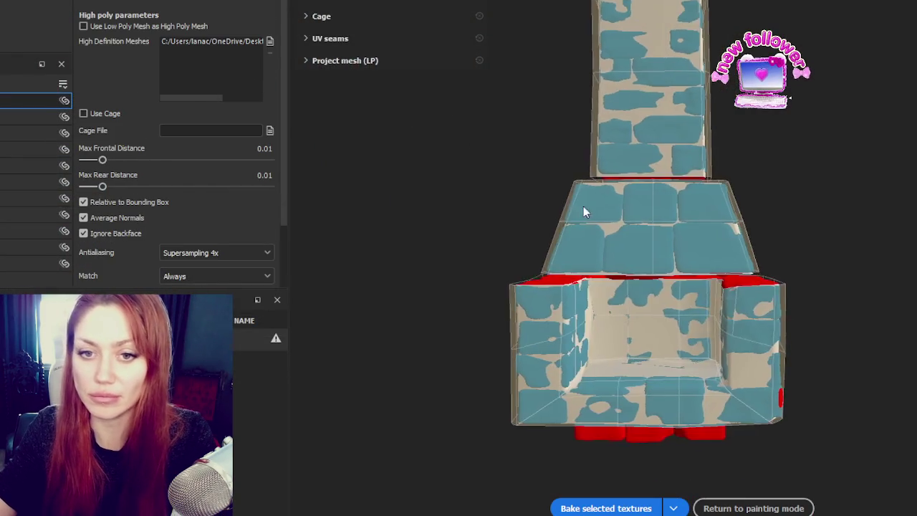
alt+drag(581, 209, 421, 343)
drag(104, 159, 106, 159)
scroll(105, 157, down, 1)
mouse_move(609, 193)
alt+mouse_down()
mouse_move(646, 191)
mouse_move(673, 136)
alt+mouse_up()
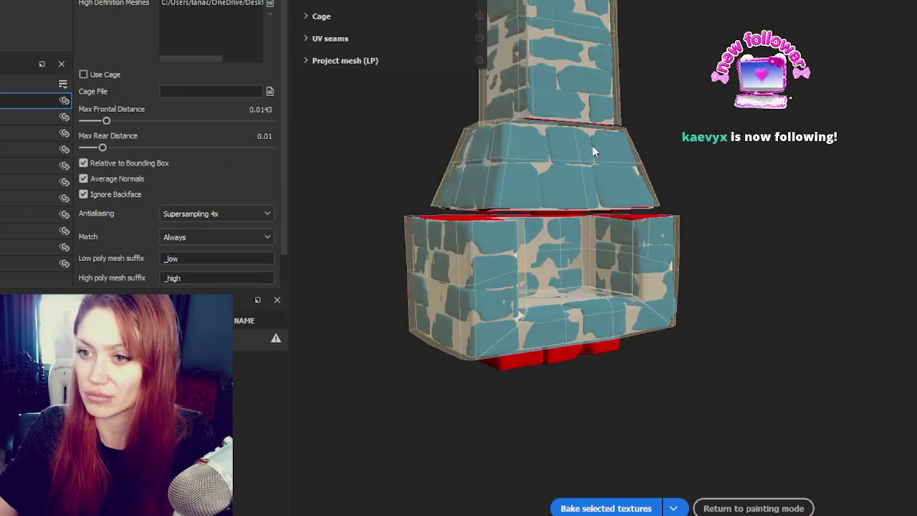
drag(103, 147, 111, 147)
scroll(267, 280, down, 1)
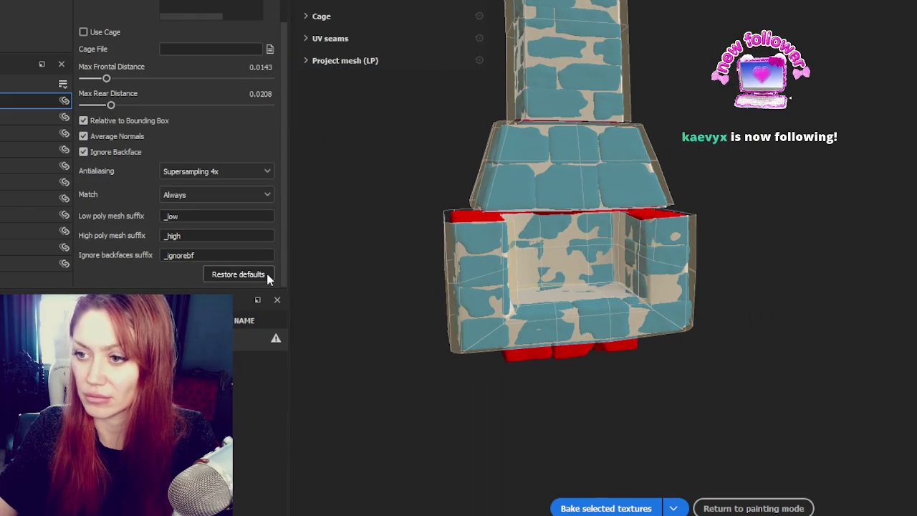
scroll(236, 210, up, 2)
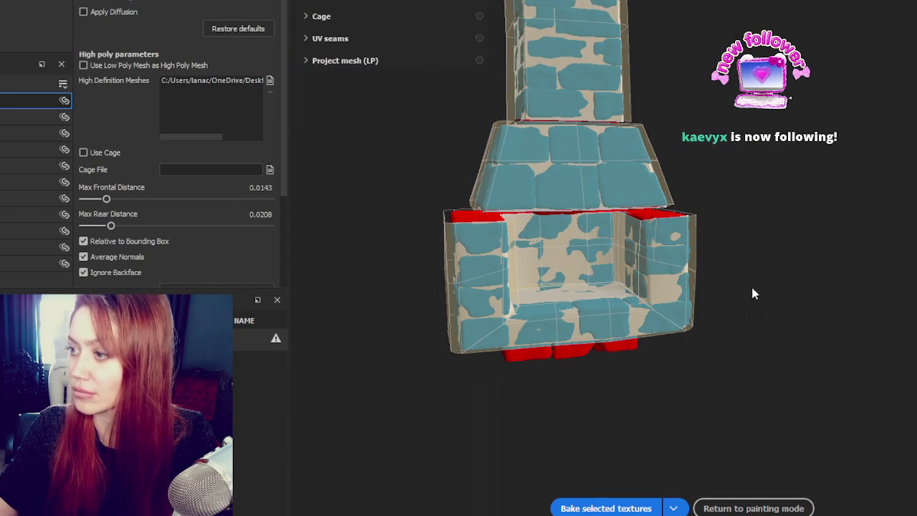
- Bake the selected texture maps and view the result from above
click(648, 508)
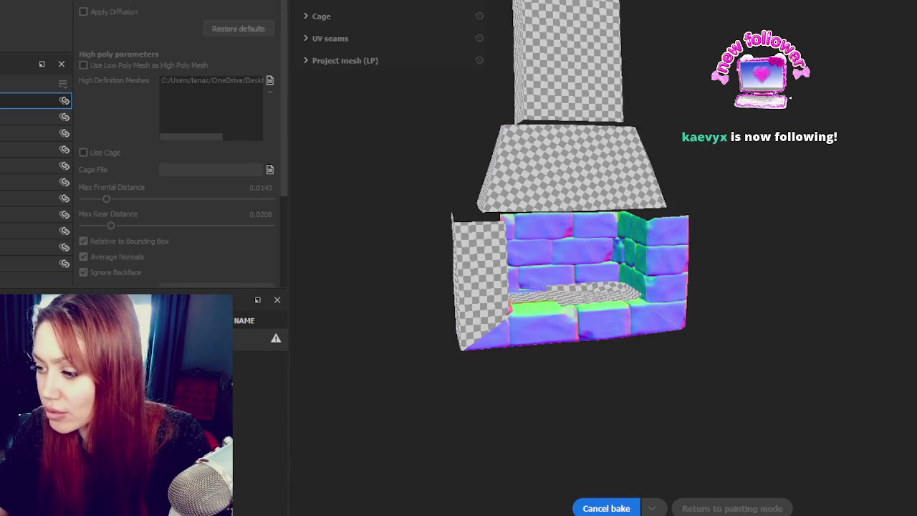
scroll(550, 289, up, 5)
scroll(601, 313, up, 3)
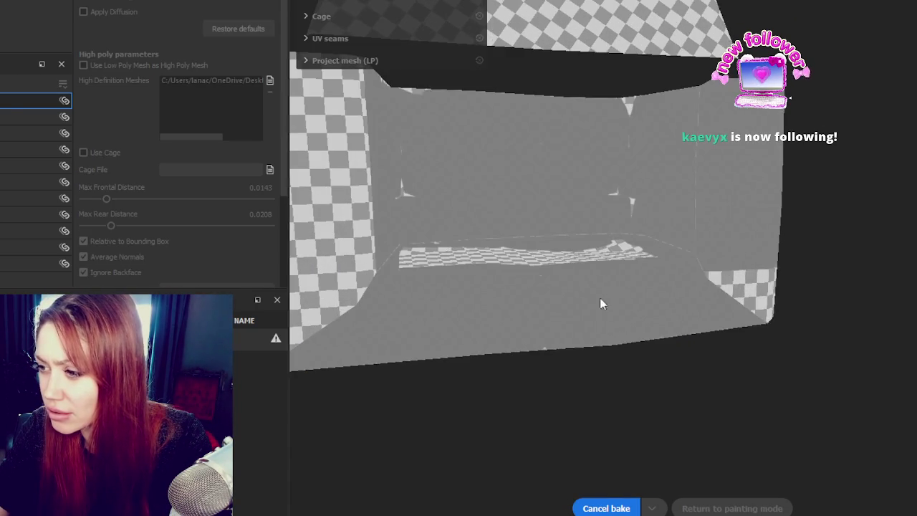
click(606, 508)
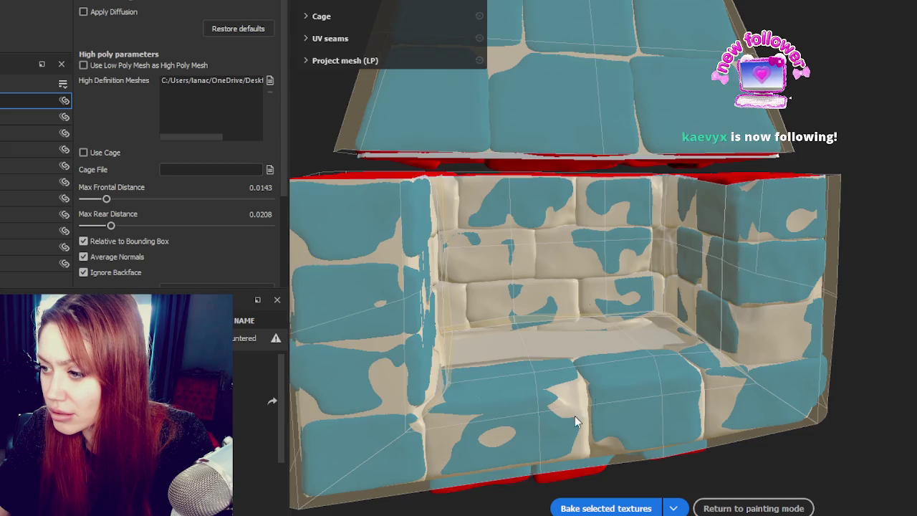
alt+drag(577, 422, 573, 493)
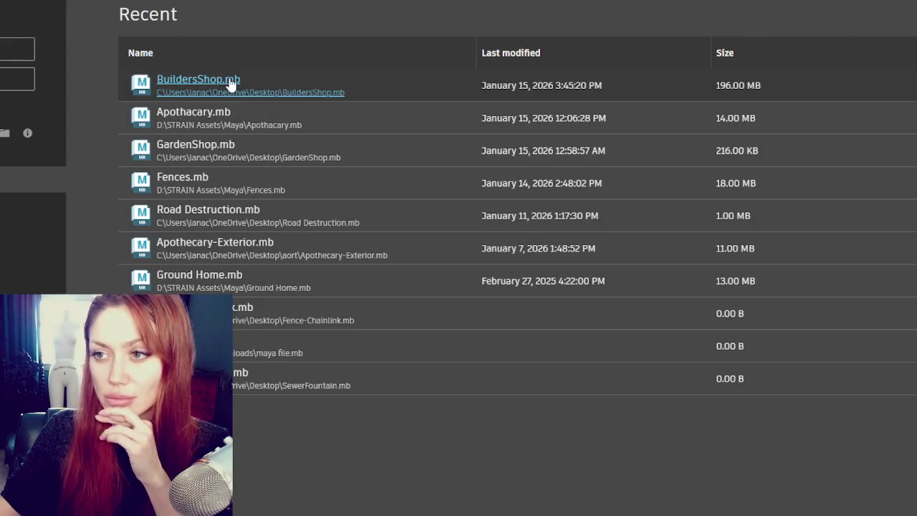
- Open BuildersShop.mb and delete the small stray cube near the fireplace
click(246, 94)
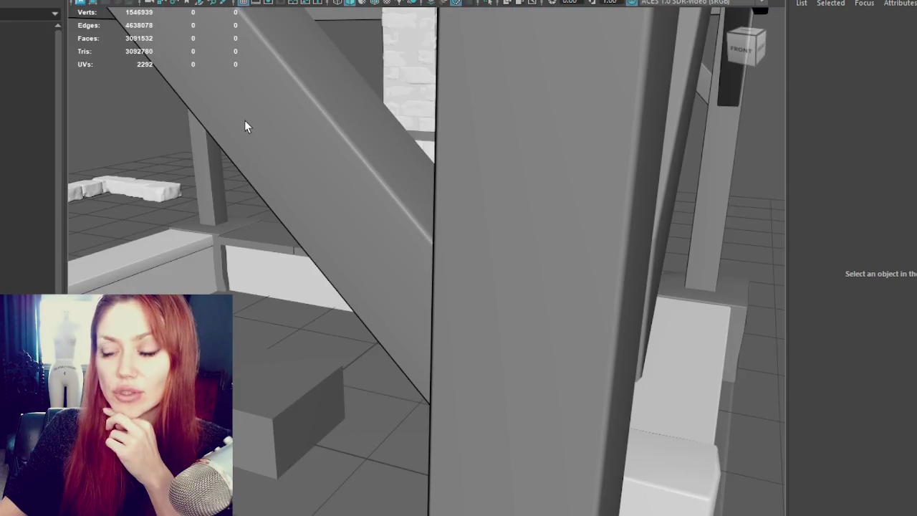
key(a)
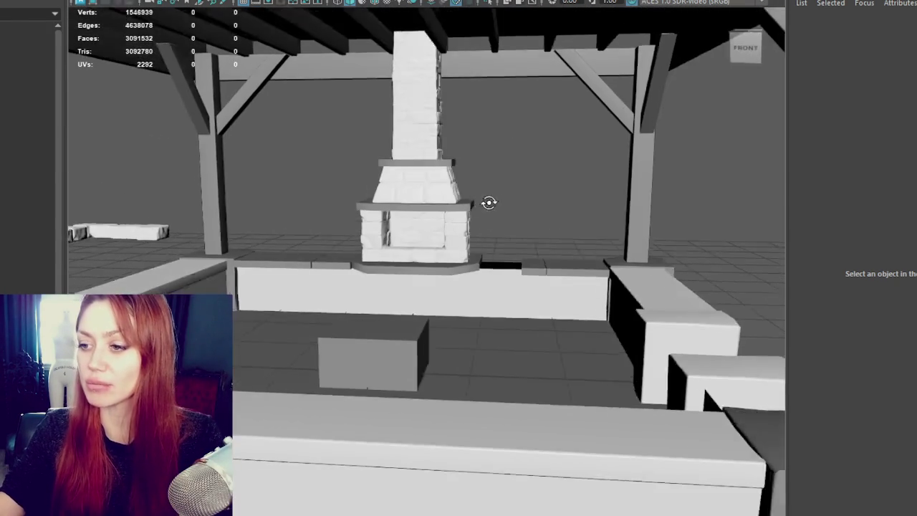
click(365, 359)
key(Delete)
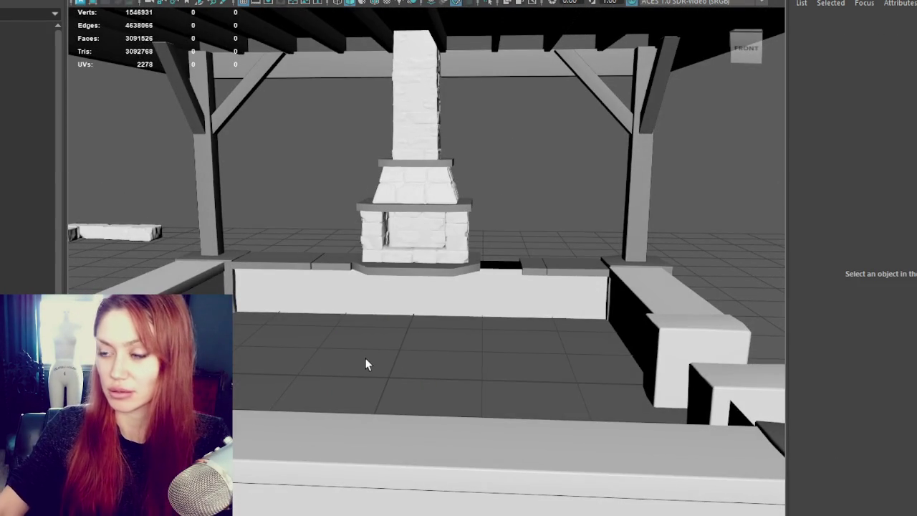
- Inspect the fireplace meshes in wireframe and shaded views, then hide the low-poly chimney
click(436, 93)
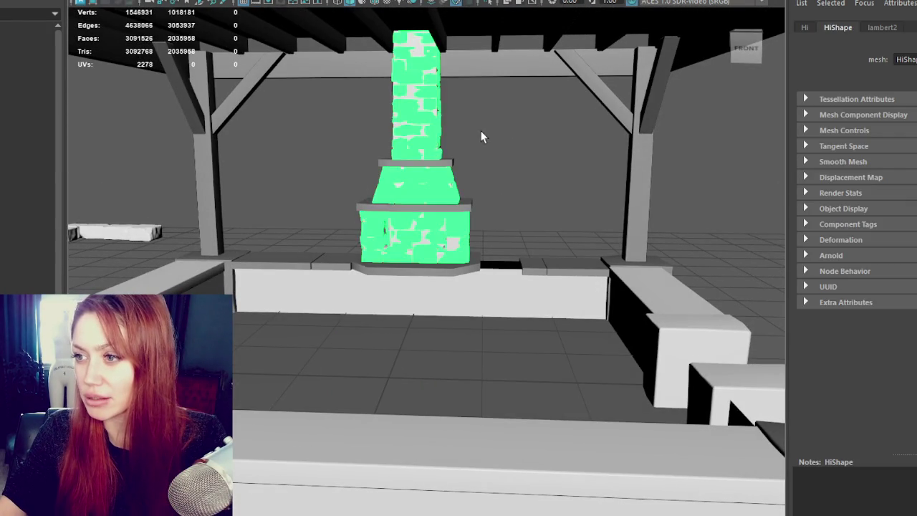
alt+drag(471, 137, 510, 138)
scroll(513, 178, up, 5)
mouse_move(511, 178)
alt+mouse_down()
mouse_move(519, 213)
mouse_move(482, 230)
alt+mouse_up()
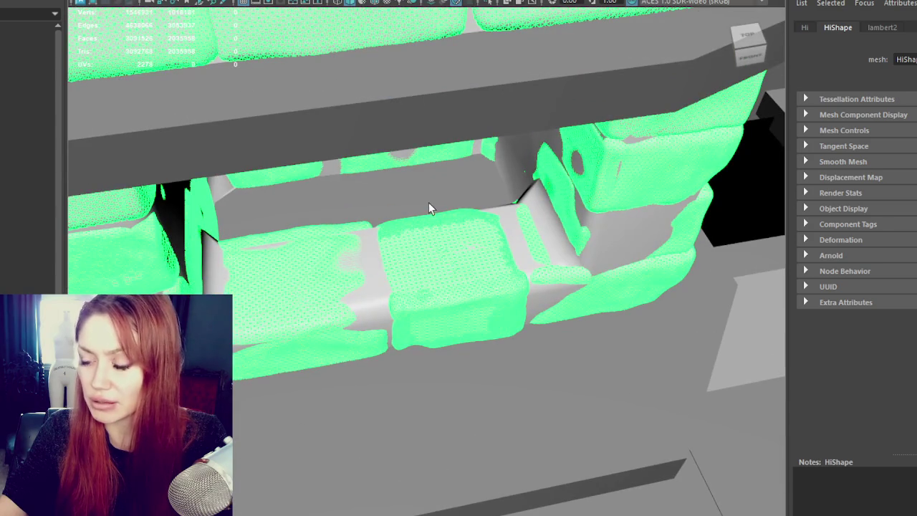
key(4)
key(6)
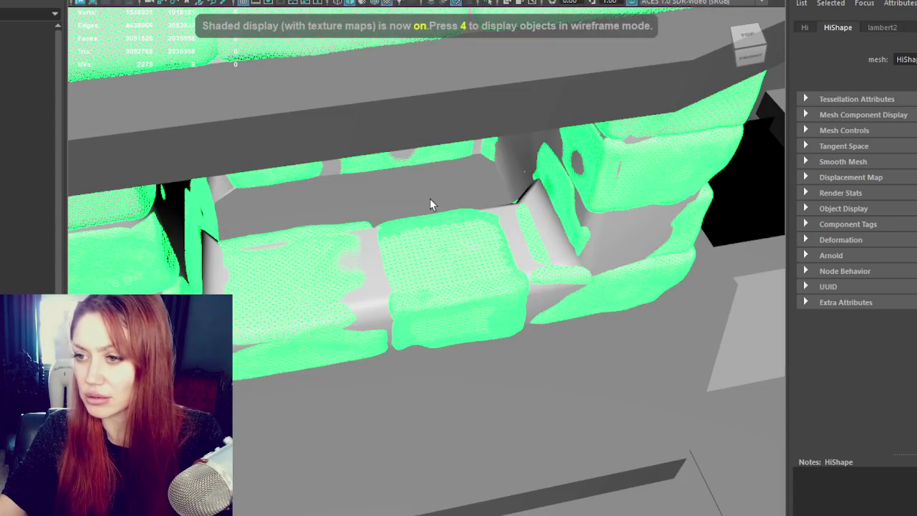
click(429, 201)
alt+drag(473, 180, 525, 221)
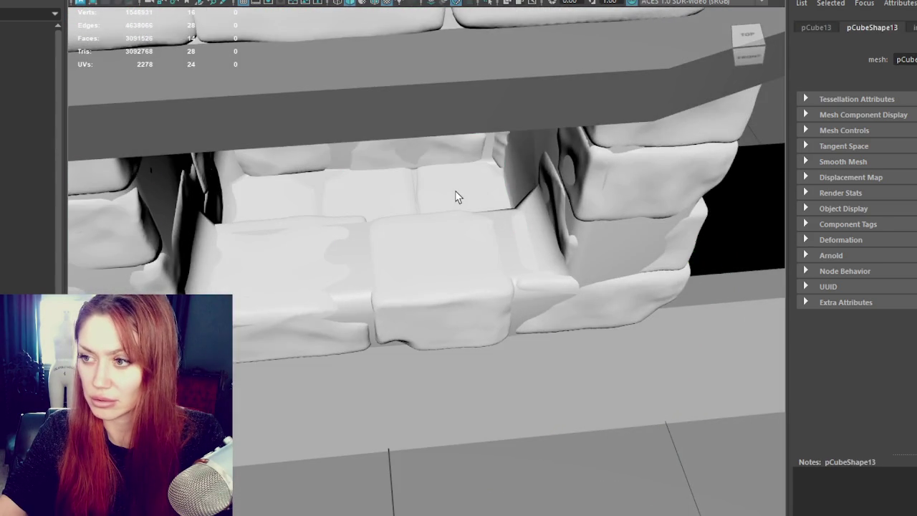
click(458, 197)
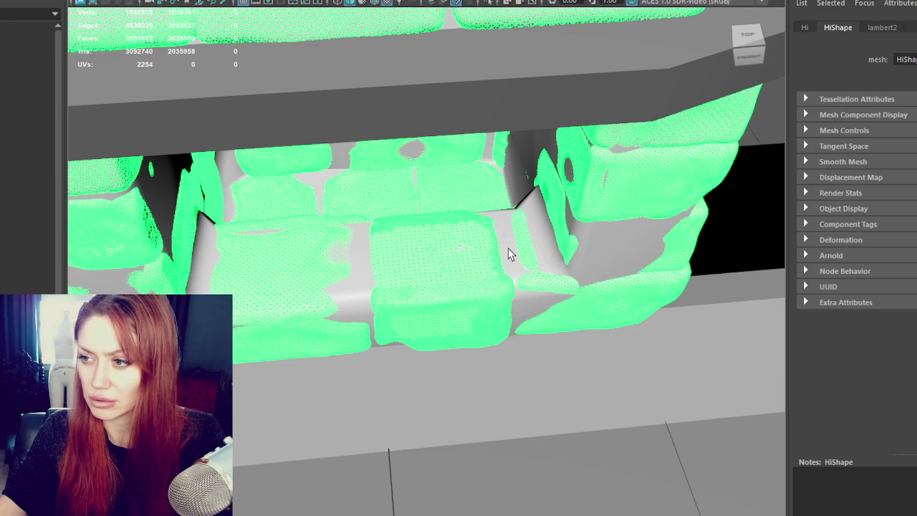
click(508, 253)
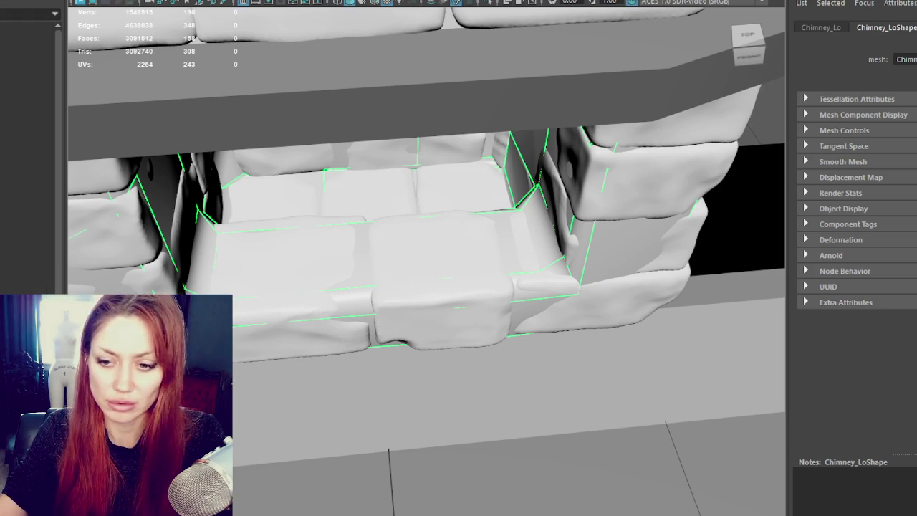
key(ctrl+h)
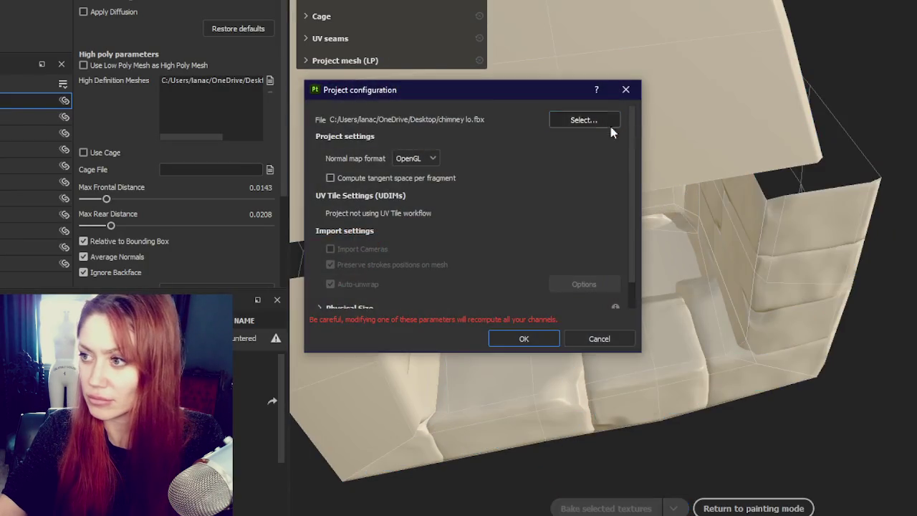
- Change the project mesh to chimney lo.fbx
click(612, 123)
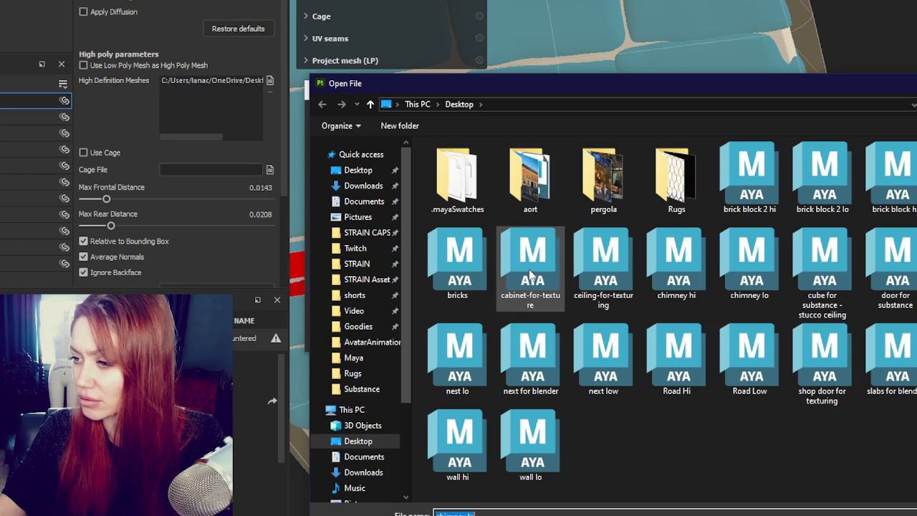
double_click(760, 279)
click(520, 338)
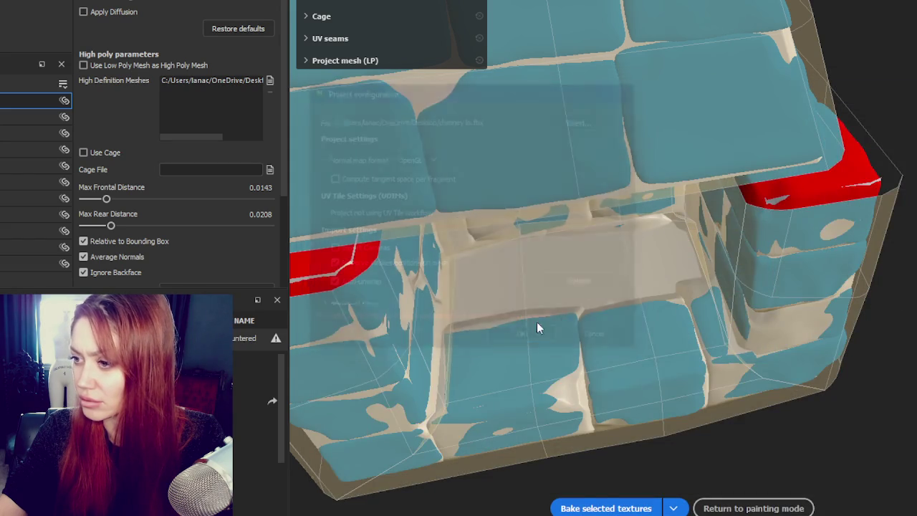
- Set Max Frontal and Max Rear Distance to 0.0274 and start a new bake
scroll(648, 344, up, 3)
scroll(610, 204, up, 3)
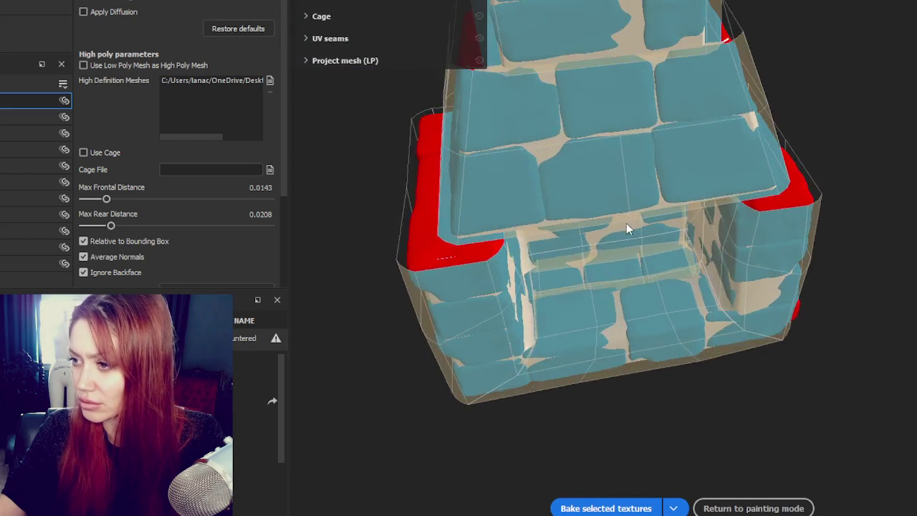
scroll(626, 225, up, 4)
drag(103, 200, 109, 200)
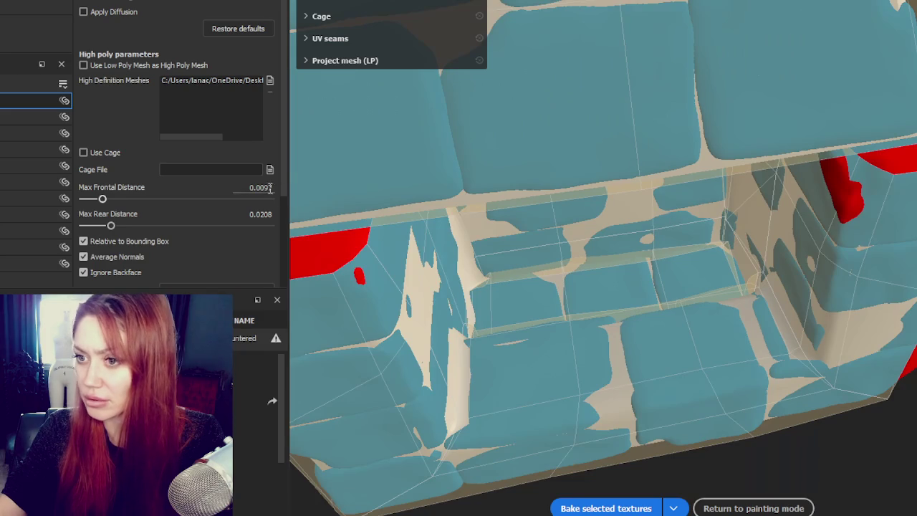
scroll(675, 154, down, 3)
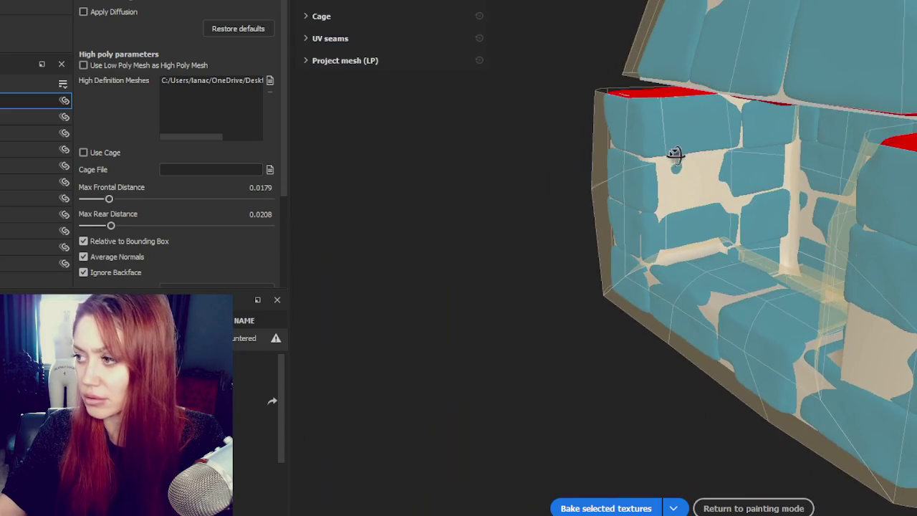
drag(109, 200, 114, 200)
alt+drag(767, 127, 389, 139)
drag(111, 226, 115, 225)
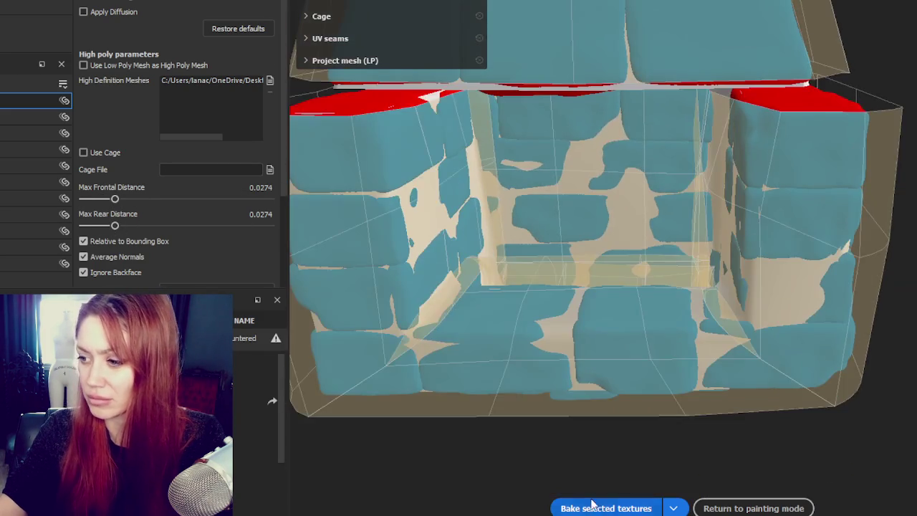
click(591, 508)
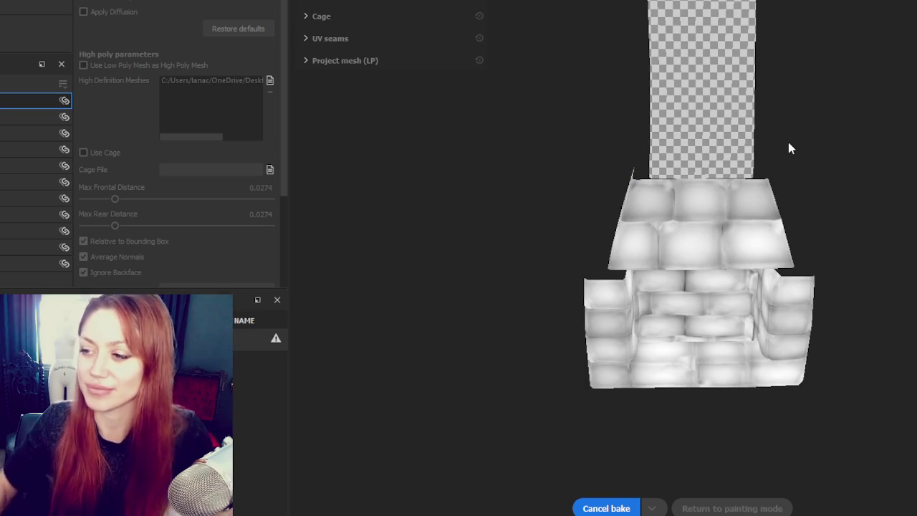
- Zoom and orbit to inspect the baked stone-block maps, then return to painting mode
scroll(578, 229, up, 3)
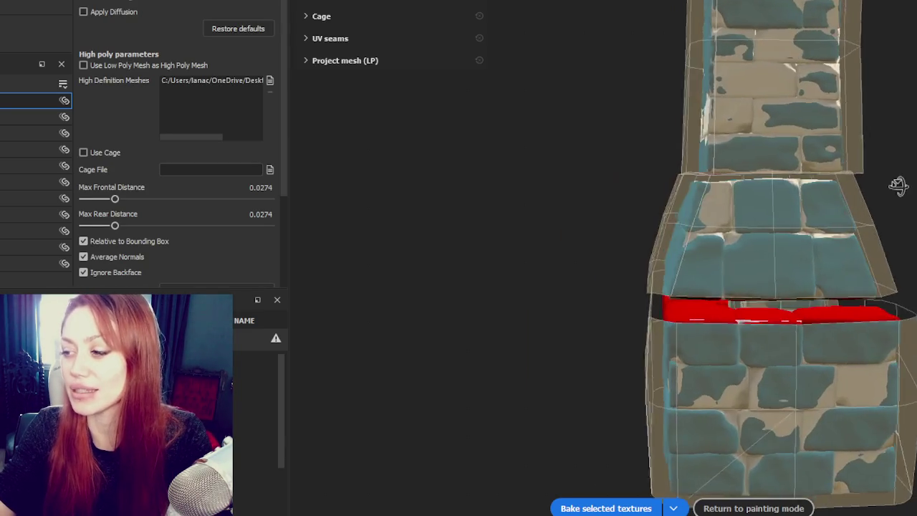
middle_drag(893, 187, 722, 161)
alt+drag(722, 161, 866, 187)
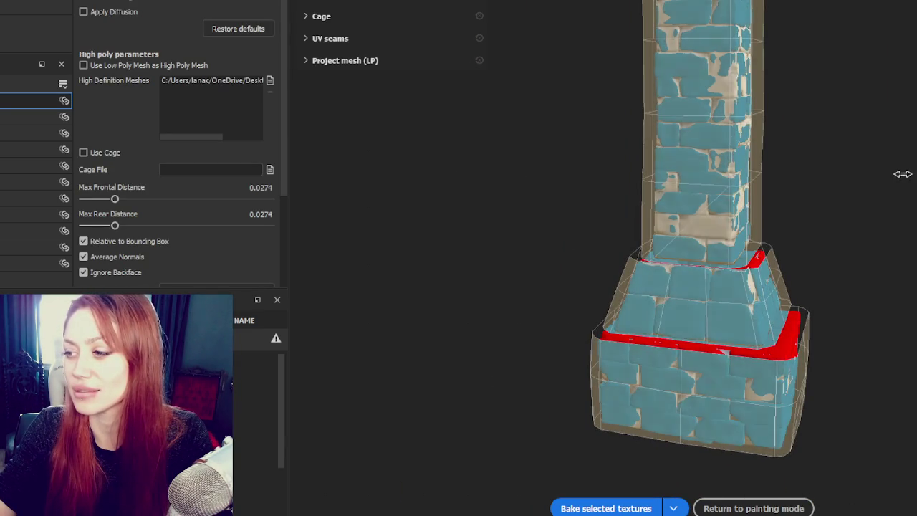
click(754, 508)
- Frame the whole fireplace and drag a beige stone material from the shelf onto it
mouse_move(612, 153)
alt+mouse_down()
mouse_move(420, 131)
mouse_move(119, 117)
mouse_move(475, 152)
mouse_move(669, 241)
alt+mouse_up()
shift+right_drag(669, 242, 638, 241)
mouse_move(637, 241)
alt+mouse_down()
mouse_move(415, 225)
mouse_move(667, 205)
alt+mouse_up()
alt+middle_drag(625, 251, 629, 181)
mouse_move(628, 181)
alt+mouse_down()
mouse_move(643, 279)
mouse_move(579, 241)
mouse_move(643, 148)
alt+mouse_up()
mouse_move(643, 148)
alt+right_down()
mouse_move(643, 186)
mouse_move(580, 194)
alt+right_up()
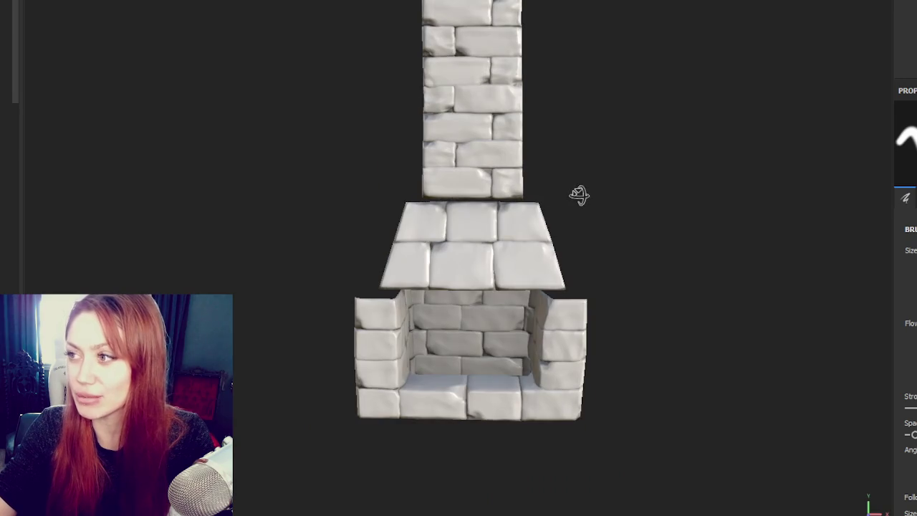
alt+drag(580, 194, 618, 102)
shift+right_drag(618, 103, 611, 149)
alt+middle_drag(610, 148, 671, 187)
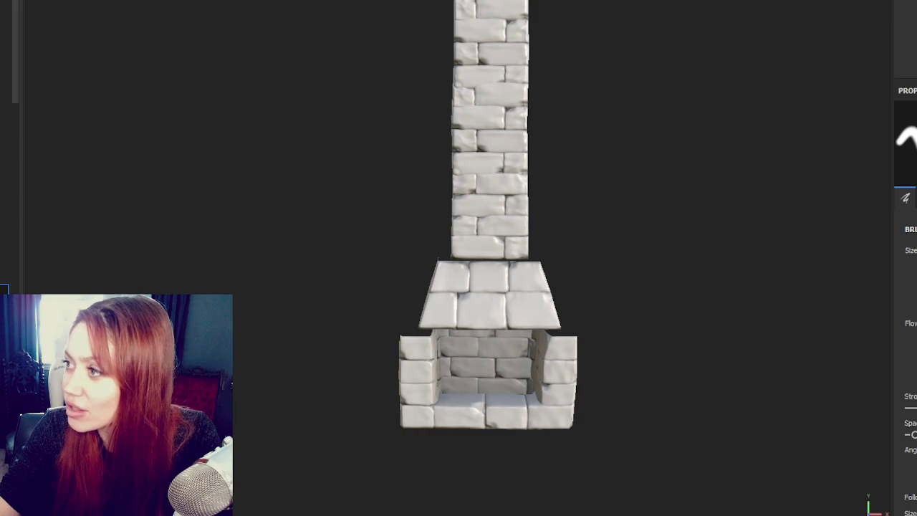
drag(98, 271, 490, 144)
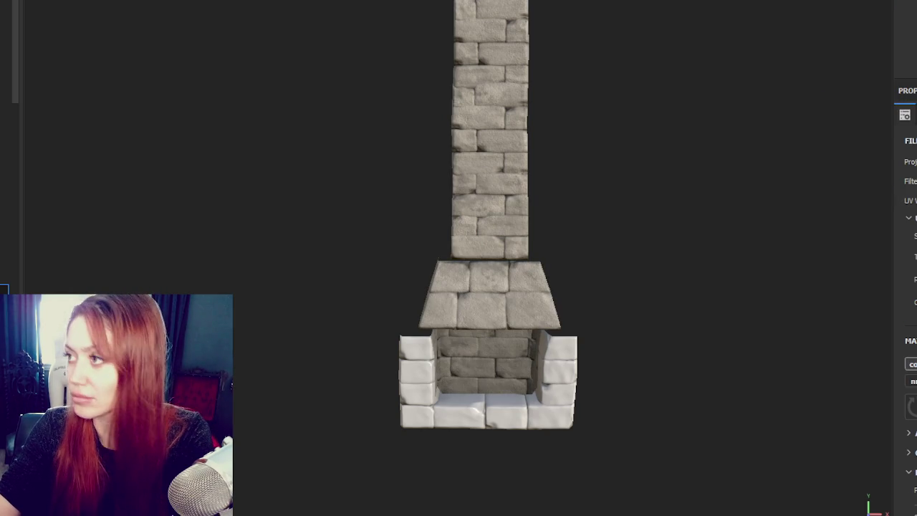
- Switch to the paint brush, save the project, and zoom in on the fireplace
key(1)
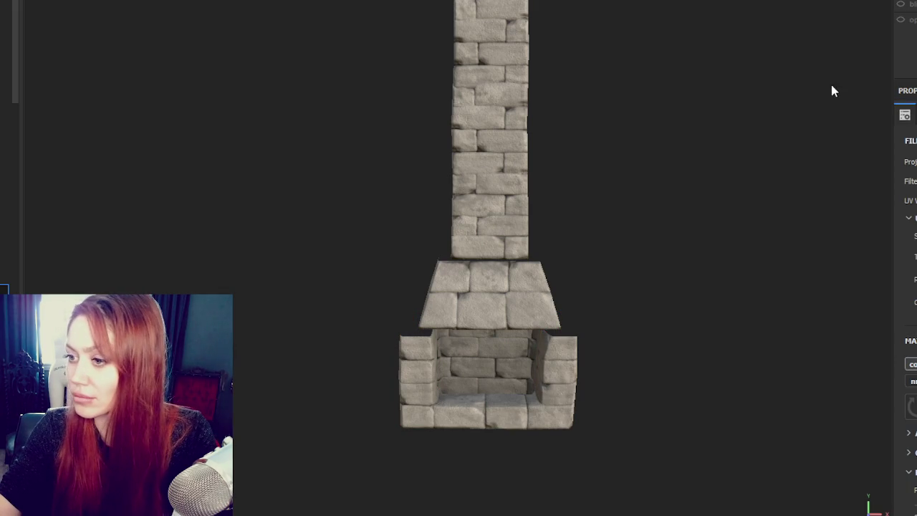
key(ctrl+s)
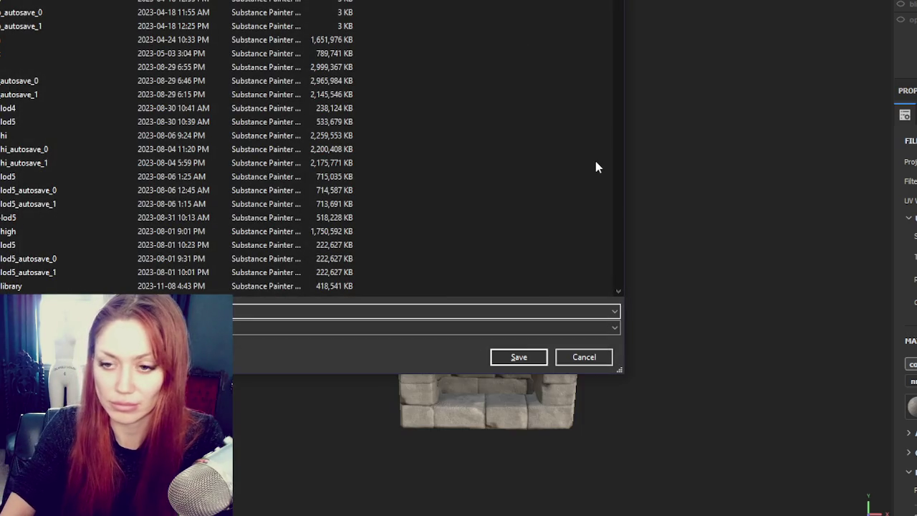
key(Escape)
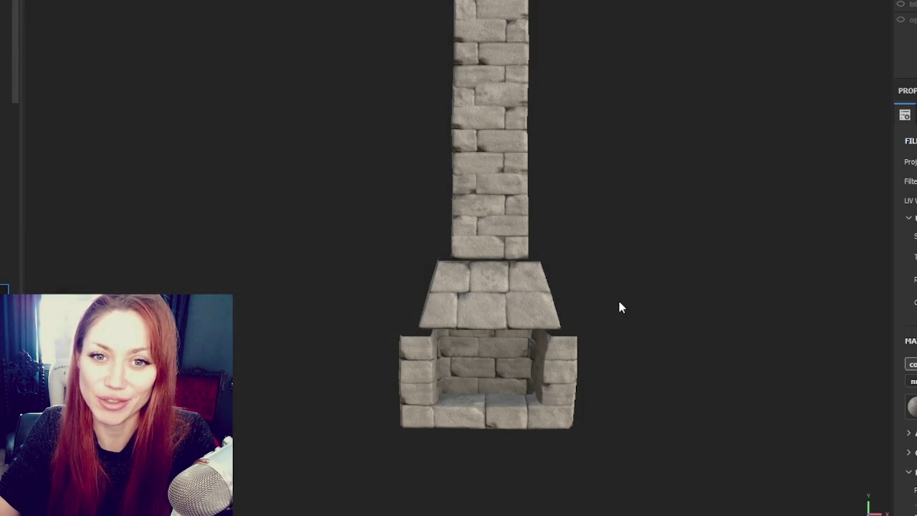
scroll(620, 307, up, 2)
scroll(620, 307, up, 2)
scroll(621, 306, up, 2)
scroll(620, 307, up, 2)
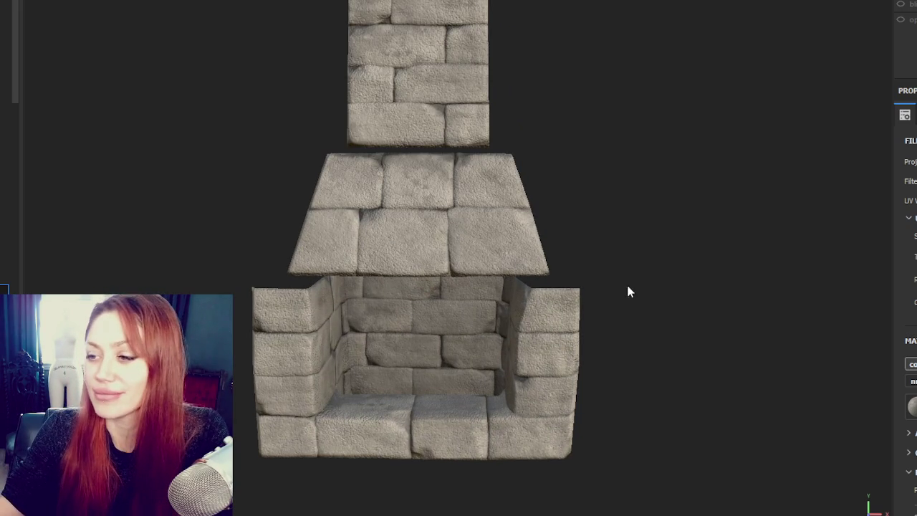
- Drop a rough grey stone material onto the fireplace and fill the hood and firebox with brown rubble
mouse_move(576, 85)
middle_down()
mouse_move(568, 477)
mouse_move(609, 205)
mouse_move(564, 131)
middle_up()
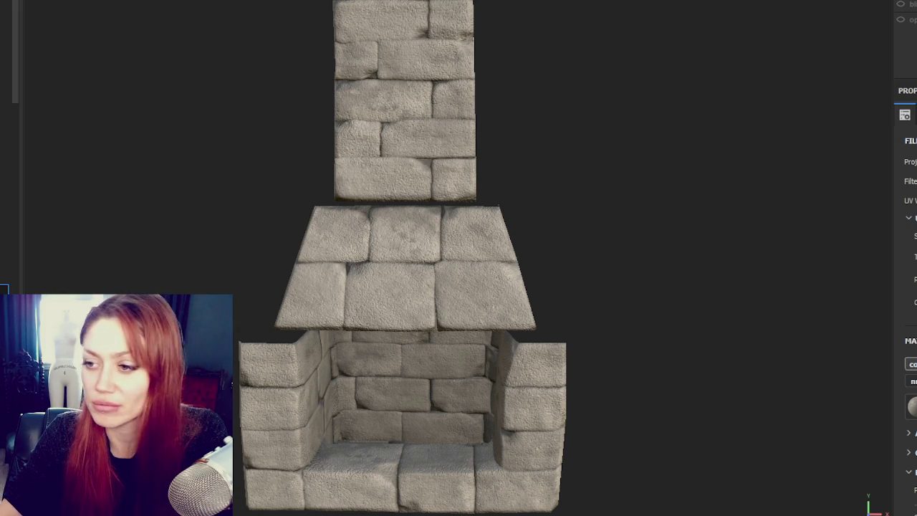
mouse_move(563, 332)
alt+mouse_down()
mouse_move(475, 150)
mouse_move(760, 179)
mouse_move(839, 148)
mouse_move(833, 114)
mouse_move(411, 134)
mouse_move(455, 116)
mouse_move(475, 139)
mouse_move(167, 236)
alt+mouse_up()
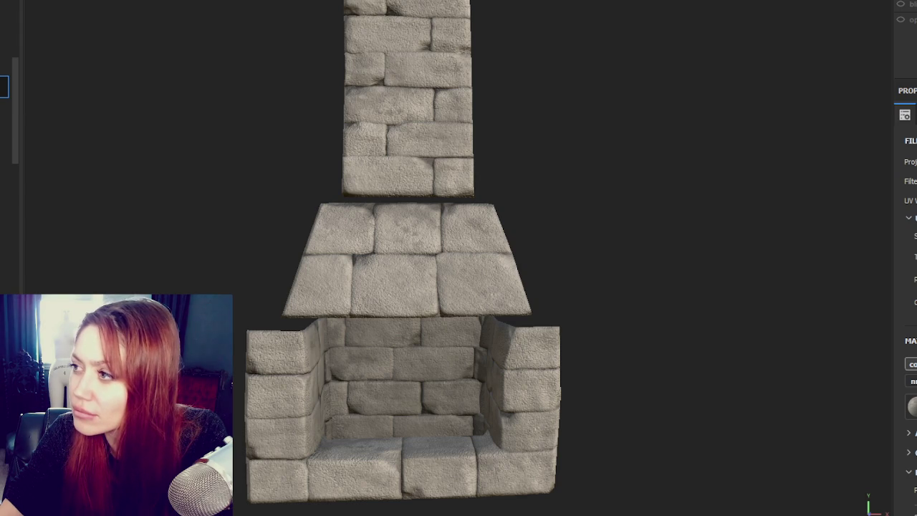
drag(6, 86, 538, 430)
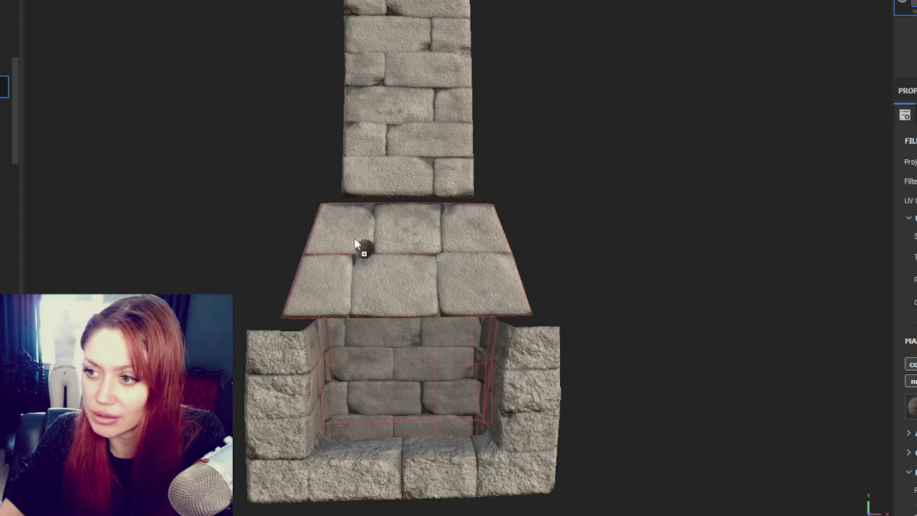
click(405, 253)
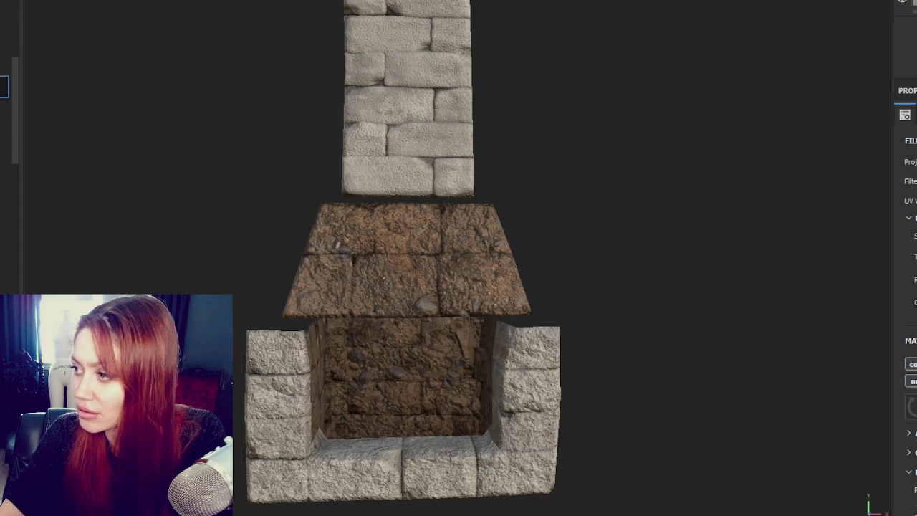
- Undo the brown rubble fills on the hood, walls and chimney, reverting them to clean stone
key(ctrl+z)
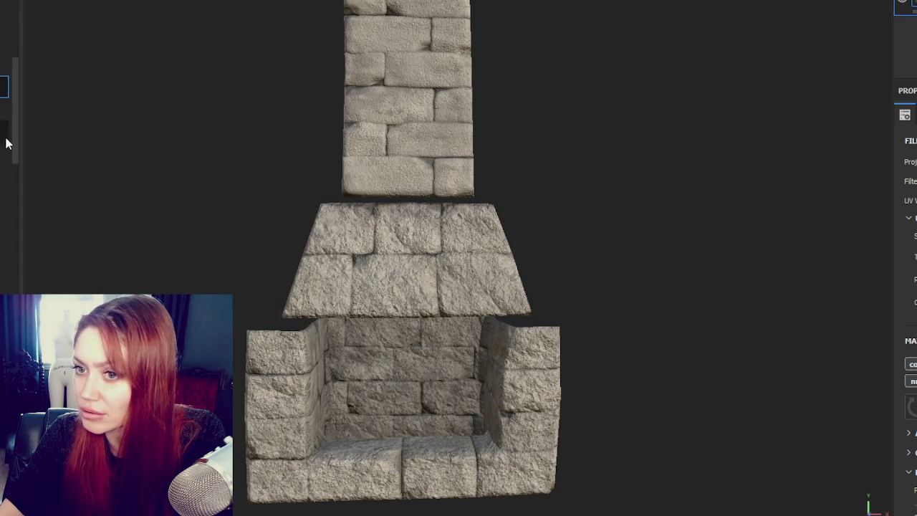
click(423, 32)
key(ctrl+z)
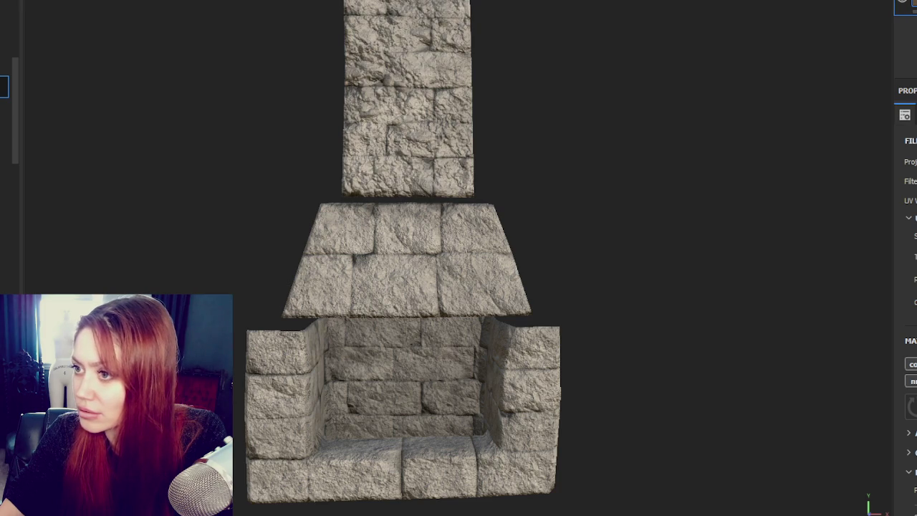
key(ctrl+z)
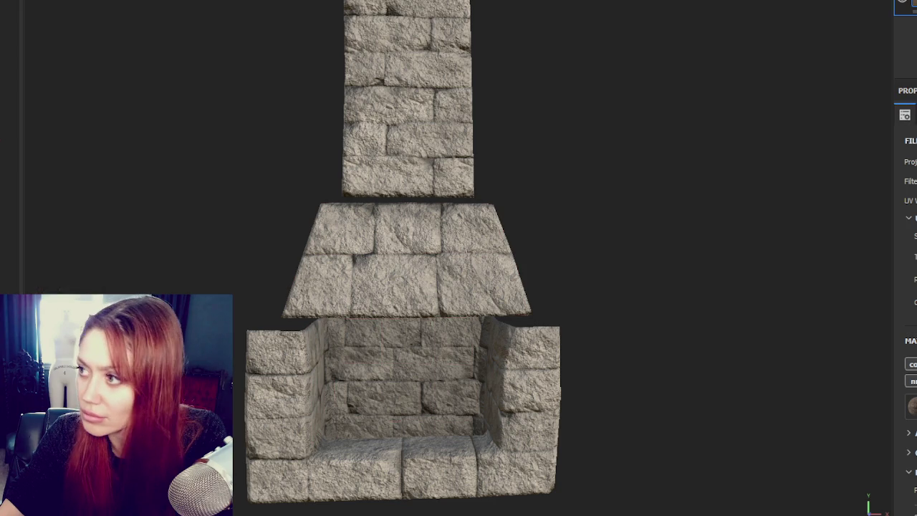
click(907, 29)
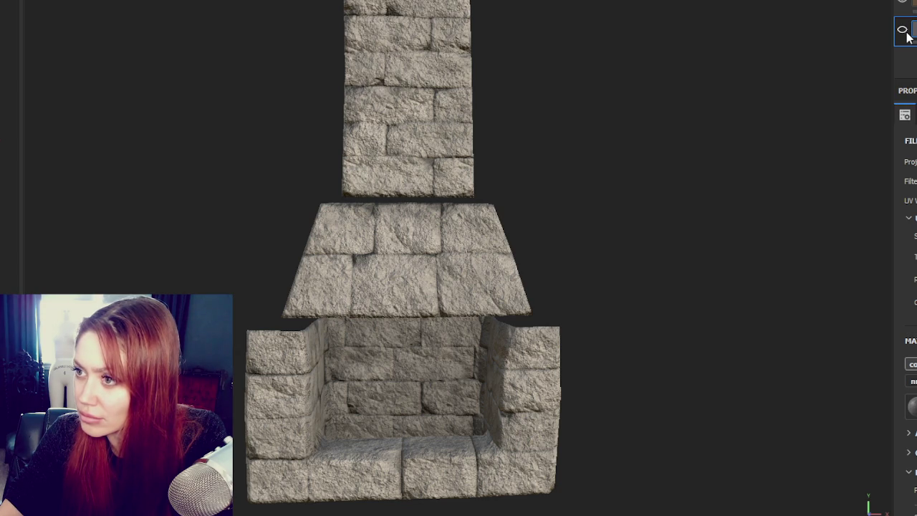
scroll(660, 203, down, 2)
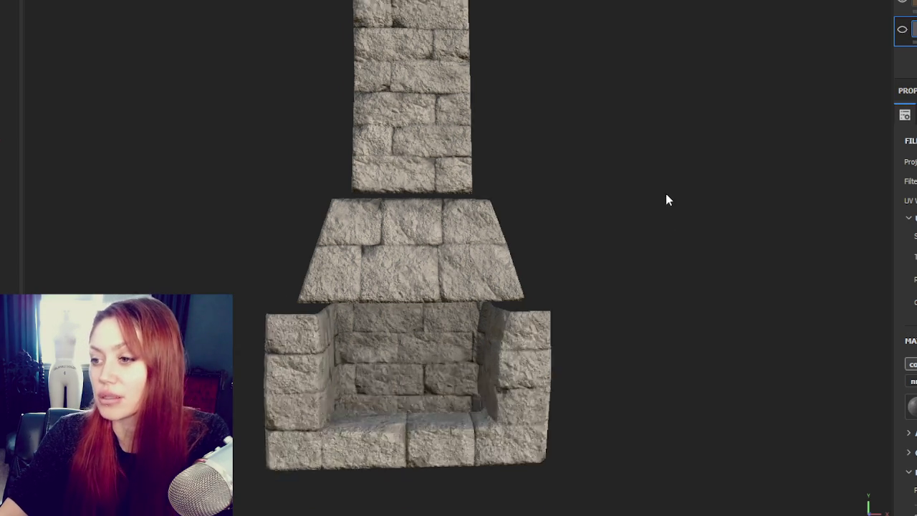
scroll(630, 191, up, 2)
mouse_move(630, 190)
alt+mouse_down()
mouse_move(209, 179)
mouse_move(675, 186)
alt+mouse_up()
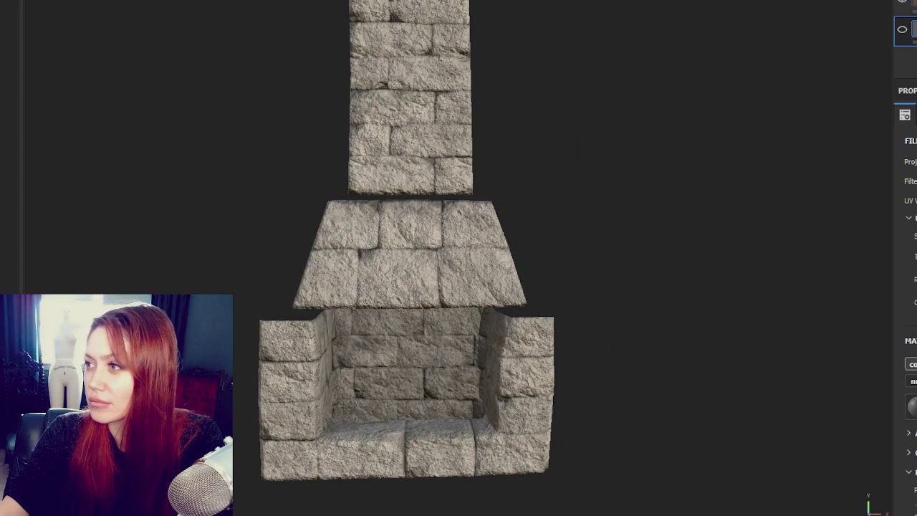
- Add a new top layer with a dark base colour for soot grime
key(ctrl+d)
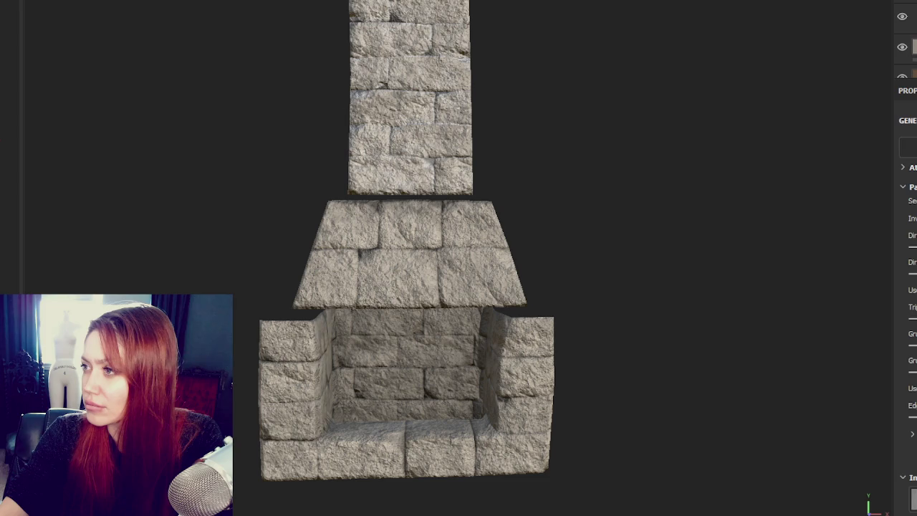
click(904, 17)
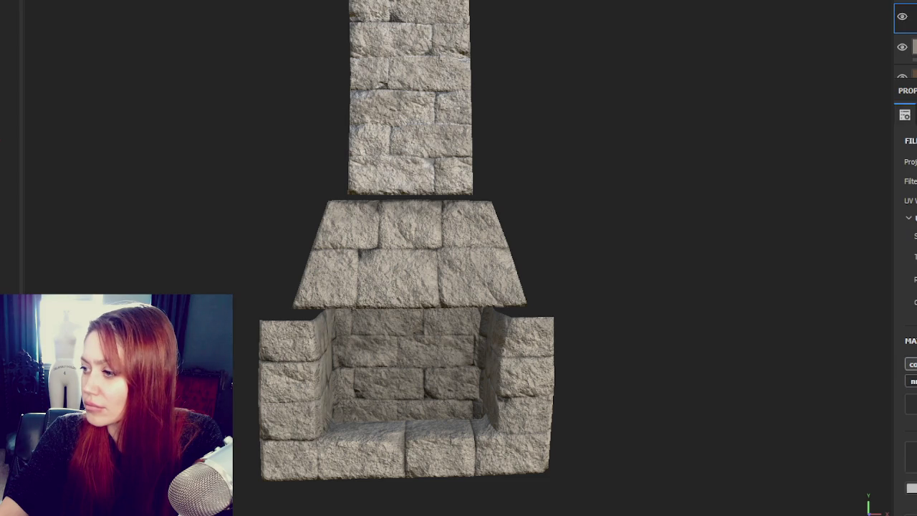
click(911, 315)
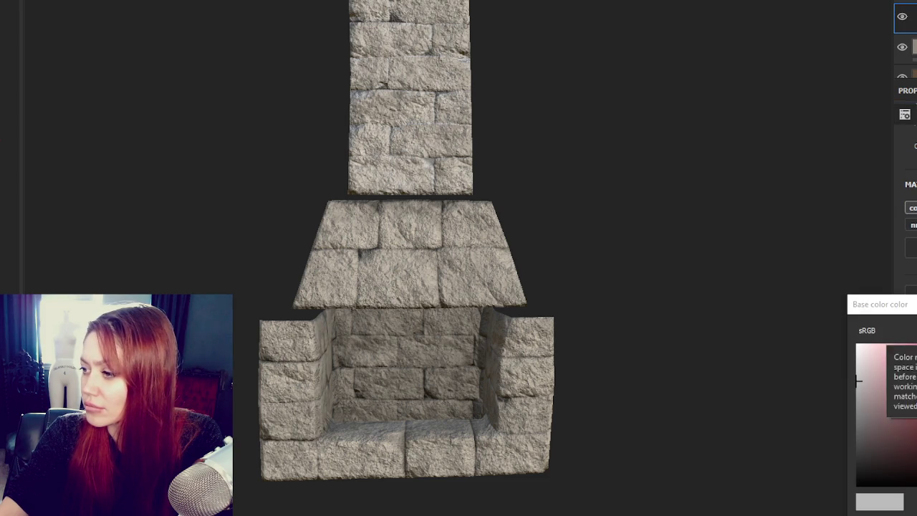
click(871, 501)
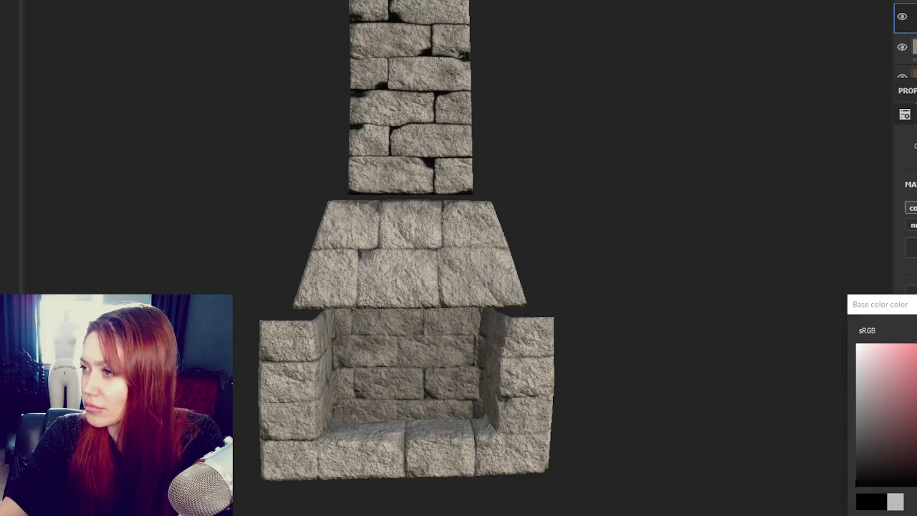
click(911, 47)
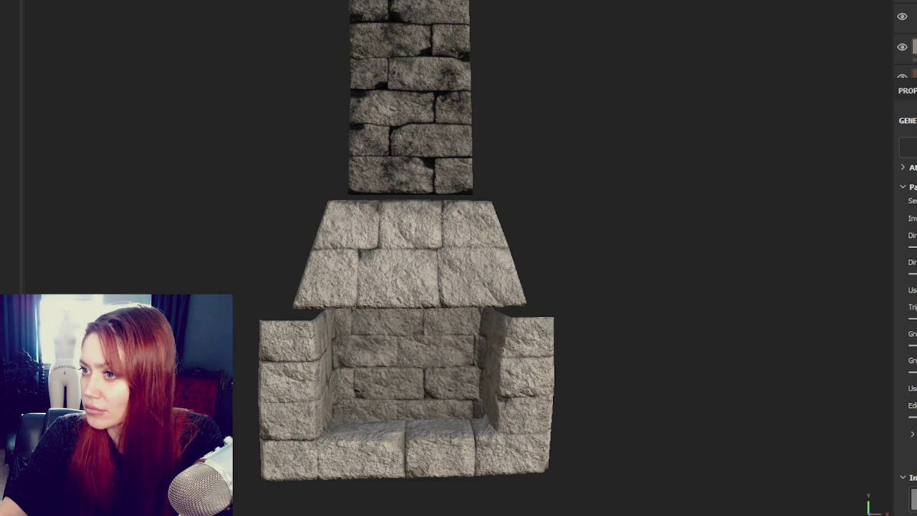
key(f)
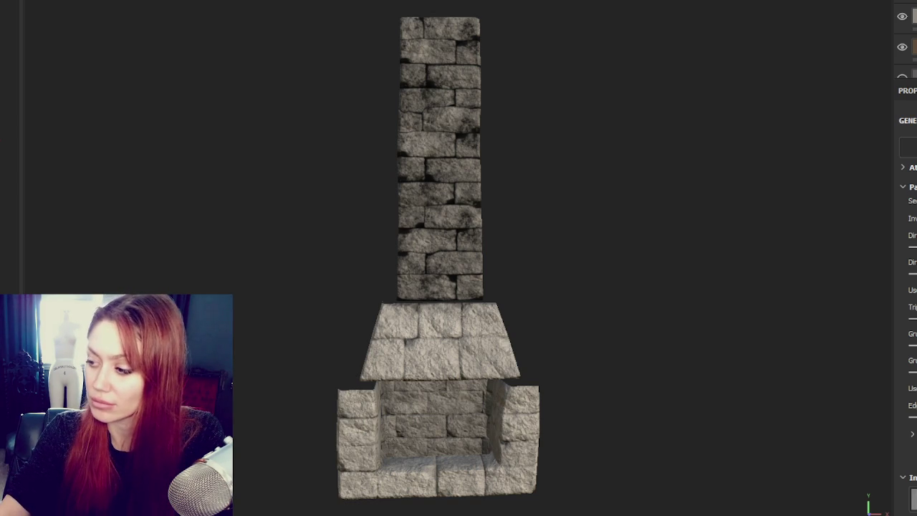
- Paint dark soot over the hood and side blocks, blackening the firebox interior
key(1)
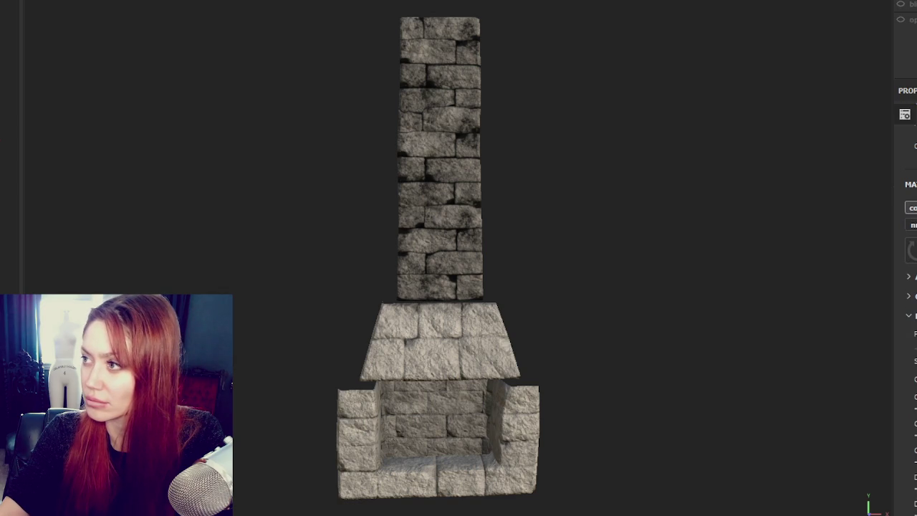
key(1)
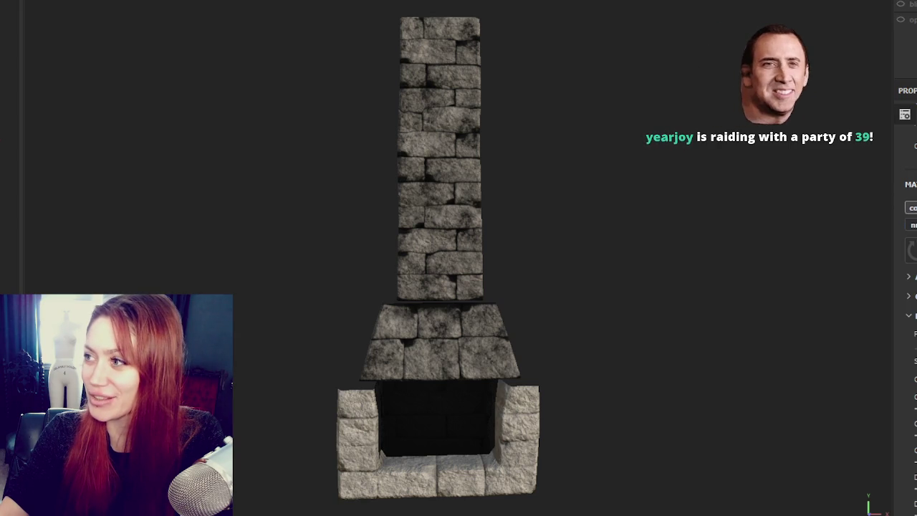
key(1)
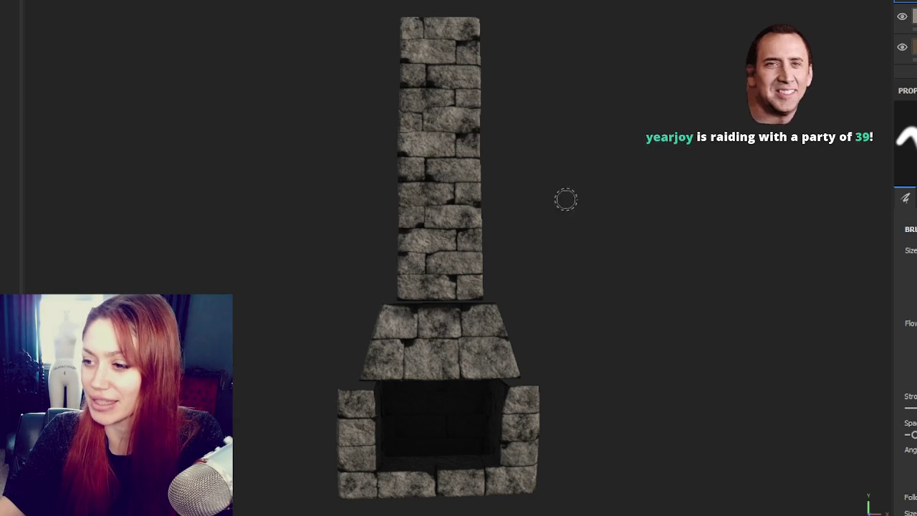
scroll(573, 139, down, 1)
alt+drag(573, 139, 606, 178)
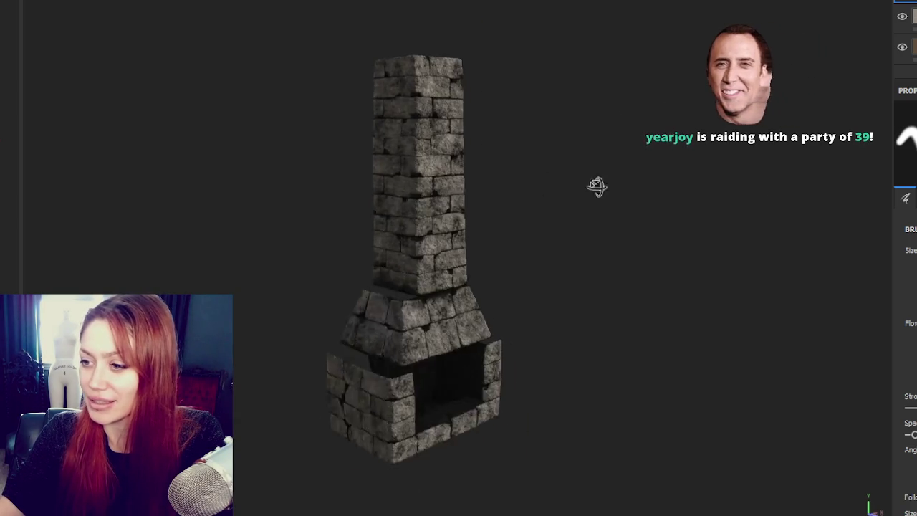
mouse_move(606, 178)
shift+right_down()
mouse_move(467, 187)
mouse_move(804, 193)
mouse_move(722, 190)
shift+right_up()
scroll(616, 135, up, 2)
scroll(626, 137, up, 1)
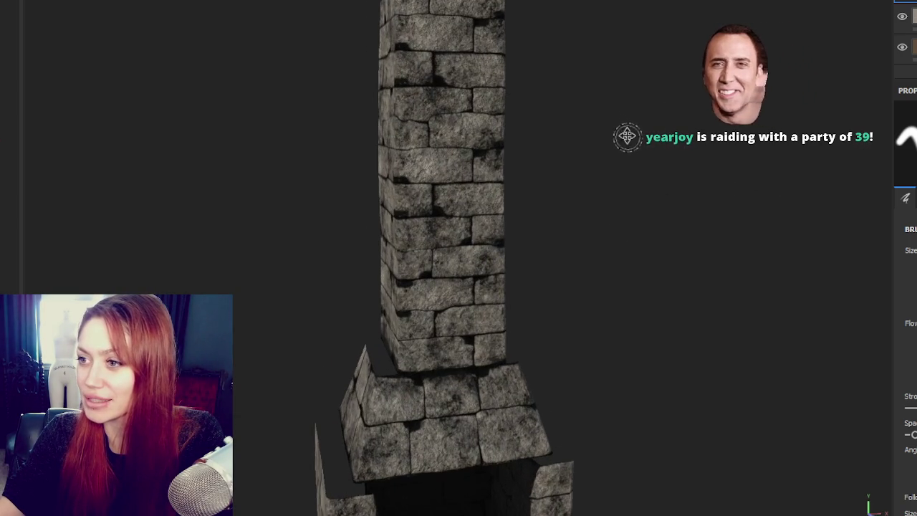
middle_drag(626, 137, 587, 115)
scroll(587, 123, down, 2)
mouse_move(588, 123)
alt+mouse_down()
mouse_move(323, 117)
mouse_move(604, 113)
mouse_move(626, 125)
mouse_move(574, 118)
mouse_move(575, 168)
alt+mouse_up()
scroll(549, 133, up, 2)
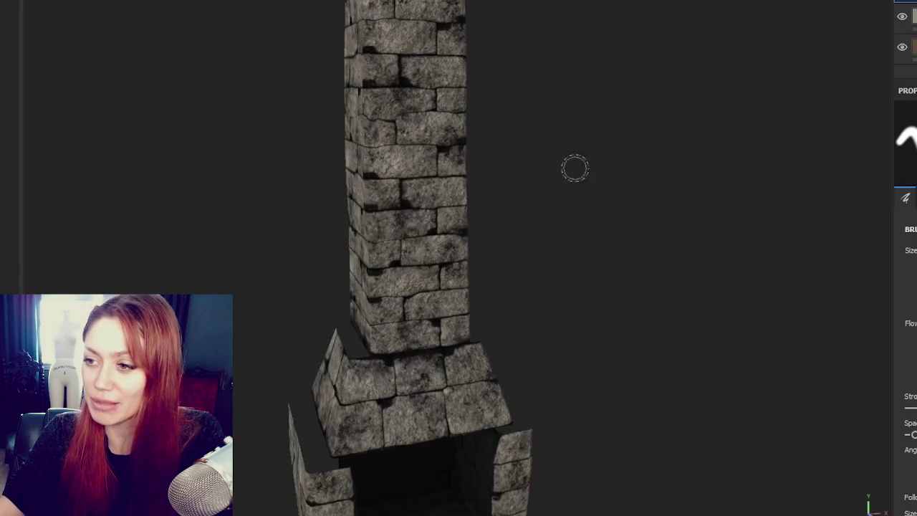
middle_drag(575, 168, 543, 159)
scroll(609, 136, down, 2)
mouse_move(610, 136)
alt+mouse_down()
mouse_move(721, 41)
mouse_move(600, 103)
alt+mouse_up()
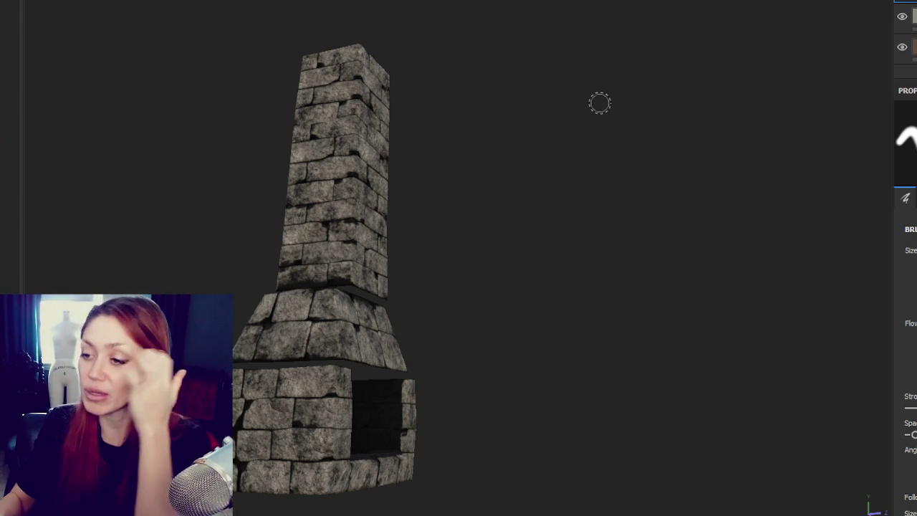
mouse_move(264, 237)
alt+mouse_down()
mouse_move(471, 260)
mouse_move(272, 284)
alt+mouse_up()
scroll(246, 301, up, 3)
mouse_move(246, 301)
alt+middle_down()
mouse_move(289, 119)
mouse_move(349, 157)
alt+middle_up()
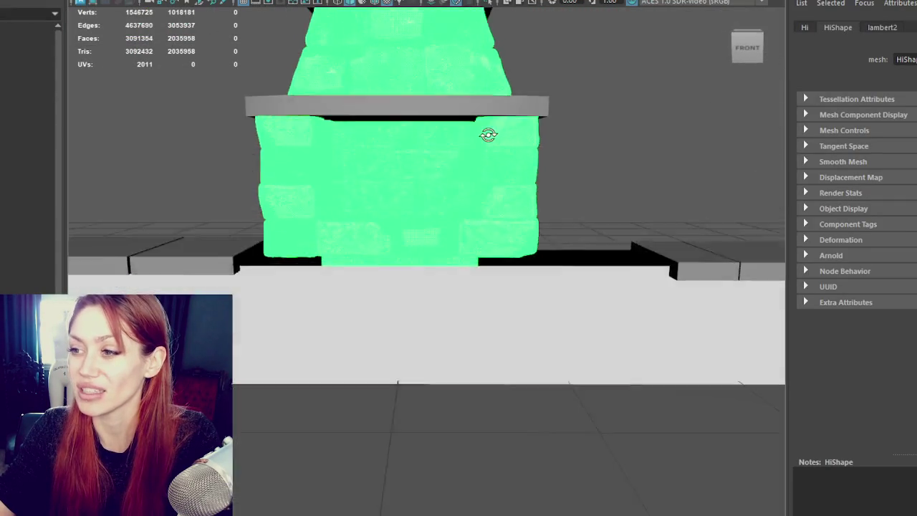
scroll(488, 134, down, 3)
click(530, 117)
scroll(530, 117, up, 5)
scroll(450, 119, down, 4)
mouse_move(450, 119)
alt+mouse_down()
mouse_move(547, 141)
mouse_move(416, 148)
mouse_move(461, 149)
alt+mouse_up()
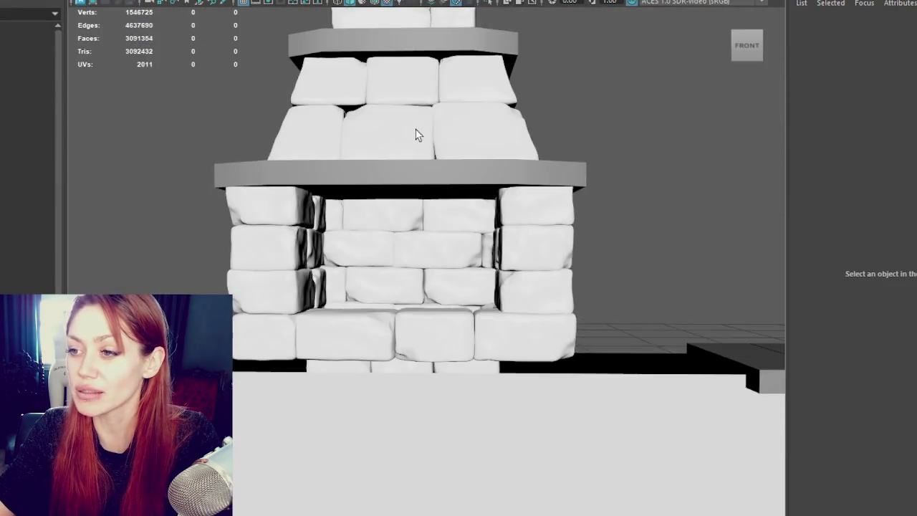
scroll(415, 147, down, 4)
scroll(418, 146, up, 3)
click(460, 149)
click(559, 179)
mouse_move(558, 179)
alt+mouse_down()
mouse_move(345, 182)
mouse_move(485, 189)
alt+mouse_up()
scroll(436, 179, up, 3)
scroll(436, 179, down, 2)
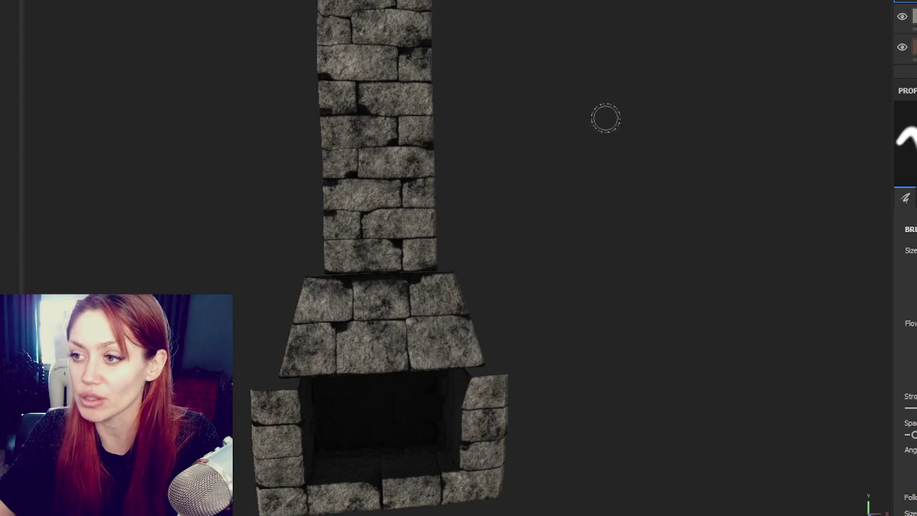
mouse_move(604, 116)
alt+mouse_down()
mouse_move(368, 126)
mouse_move(499, 121)
mouse_move(477, 187)
mouse_move(492, 135)
mouse_move(447, 53)
mouse_move(457, 118)
alt+mouse_up()
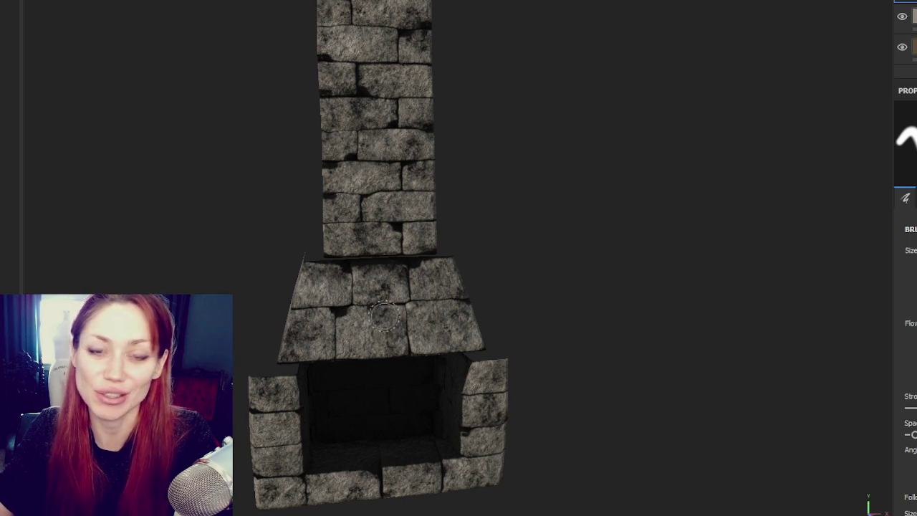
mouse_move(387, 233)
alt+mouse_down()
mouse_move(591, 284)
mouse_move(396, 220)
mouse_move(455, 213)
mouse_move(319, 250)
mouse_move(333, 178)
mouse_move(47, 198)
mouse_move(62, 307)
mouse_move(372, 162)
mouse_move(351, 129)
mouse_move(513, 125)
alt+mouse_up()
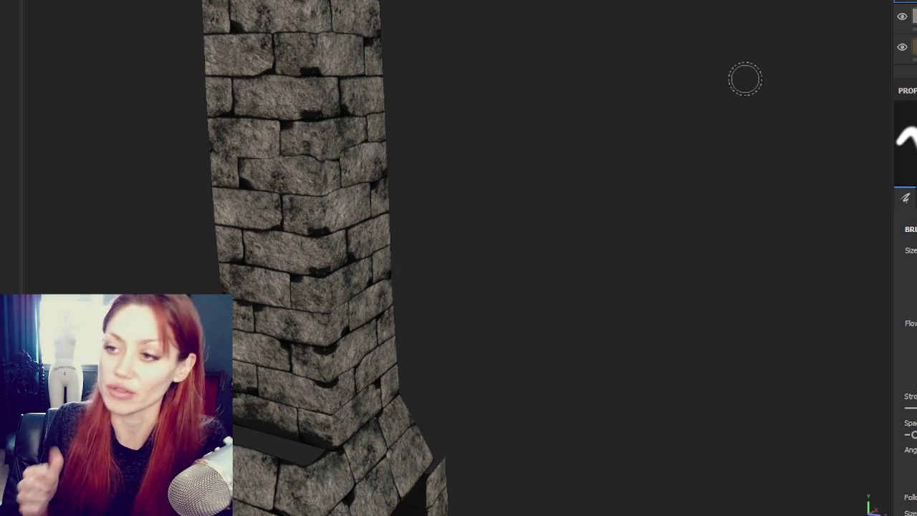
alt+drag(531, 290, 568, 291)
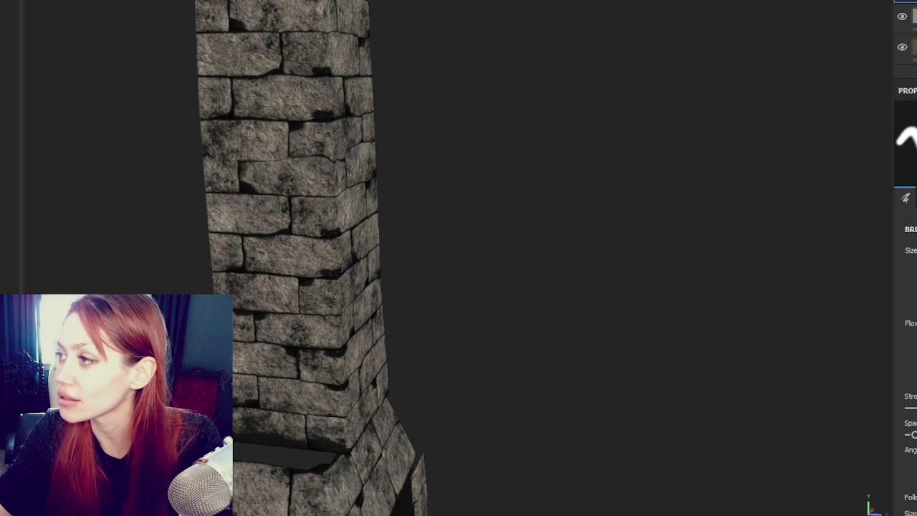
key(Tab)
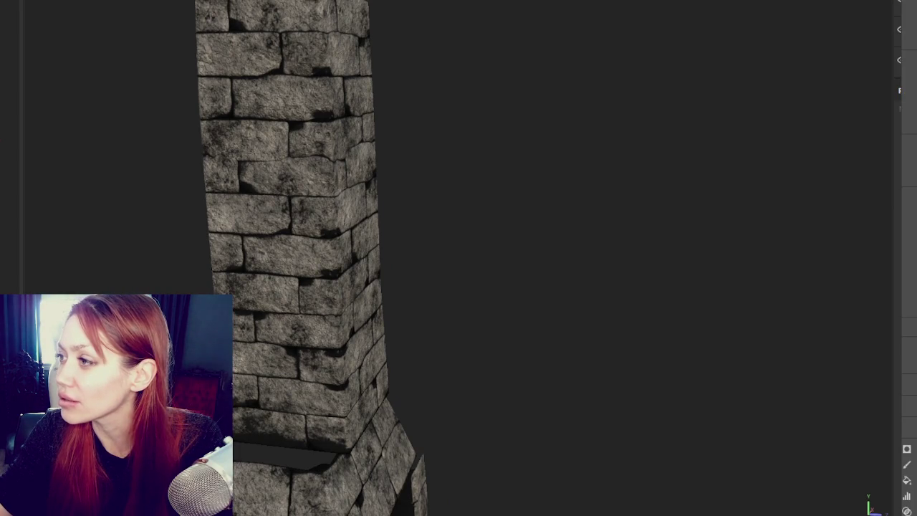
key(Tab)
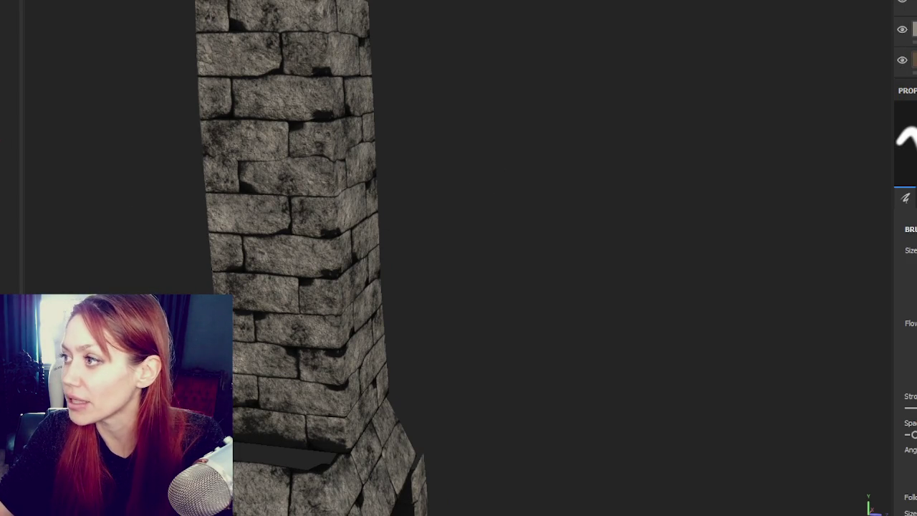
alt+right_drag(524, 274, 473, 284)
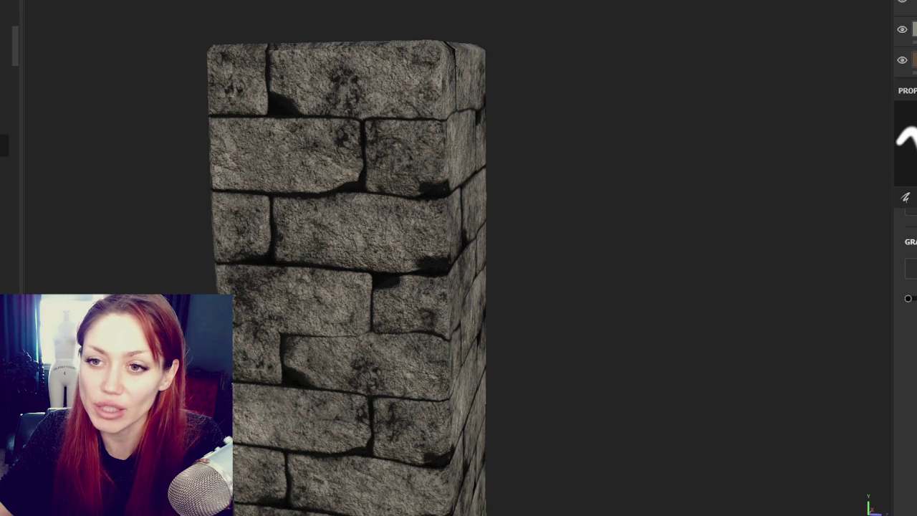
key(2)
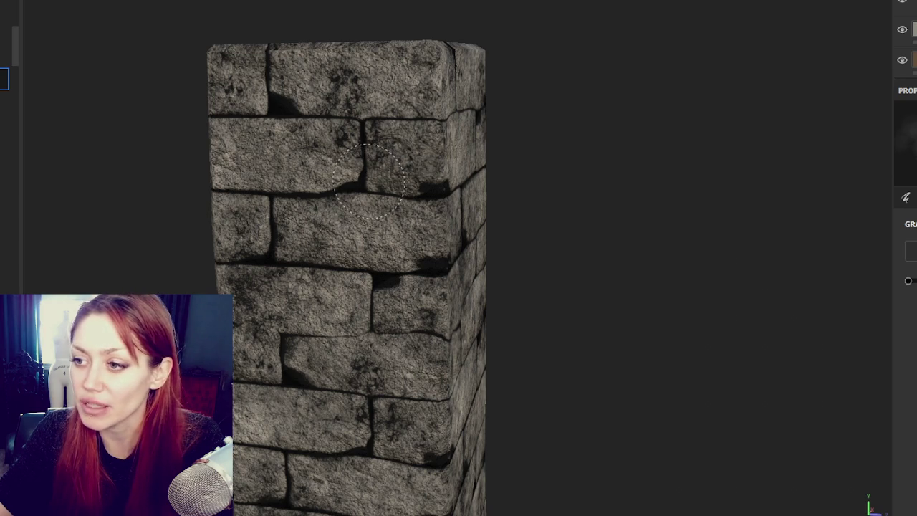
scroll(458, 272, up, 2)
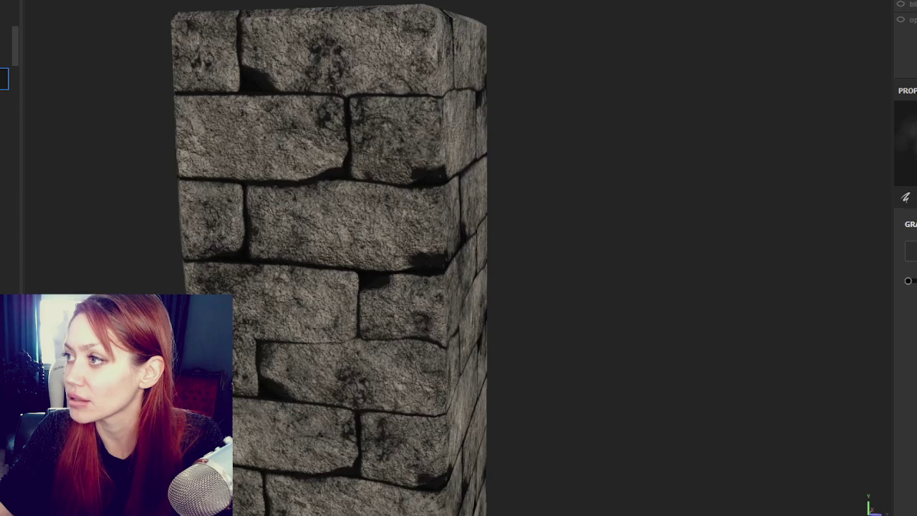
click(904, 17)
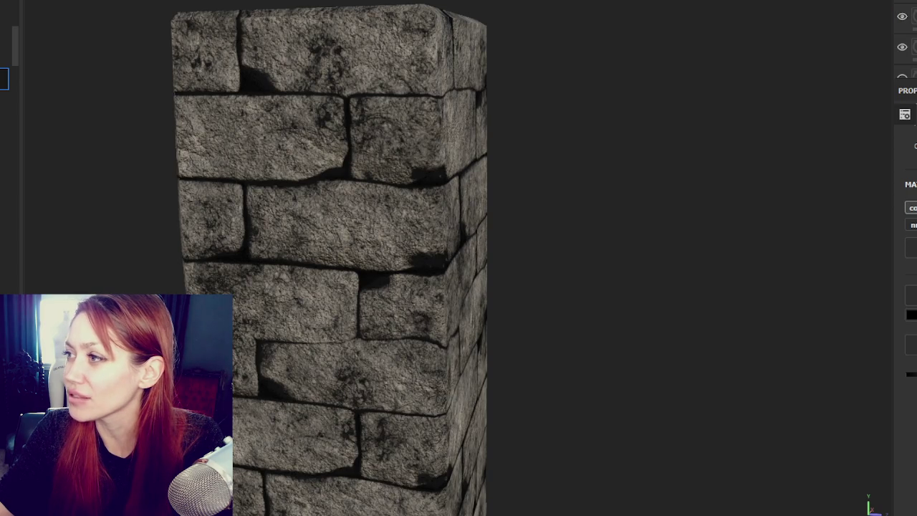
click(907, 4)
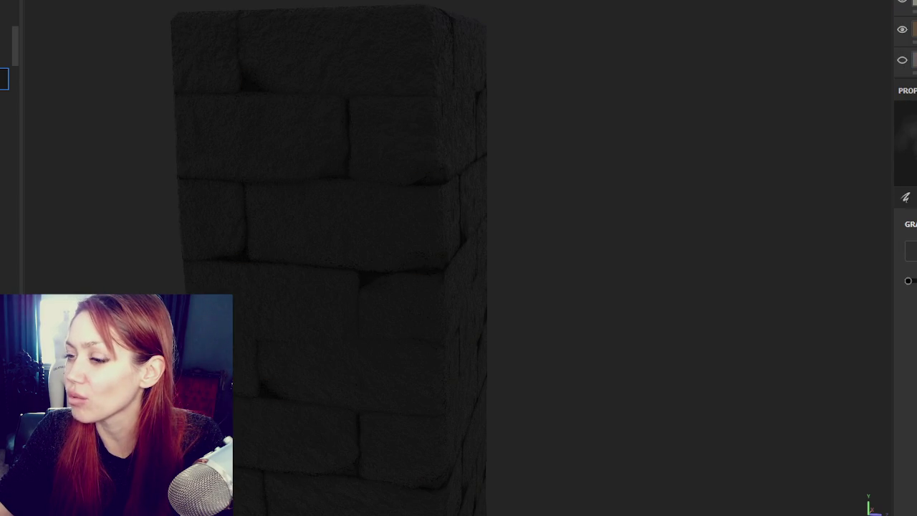
key(Delete)
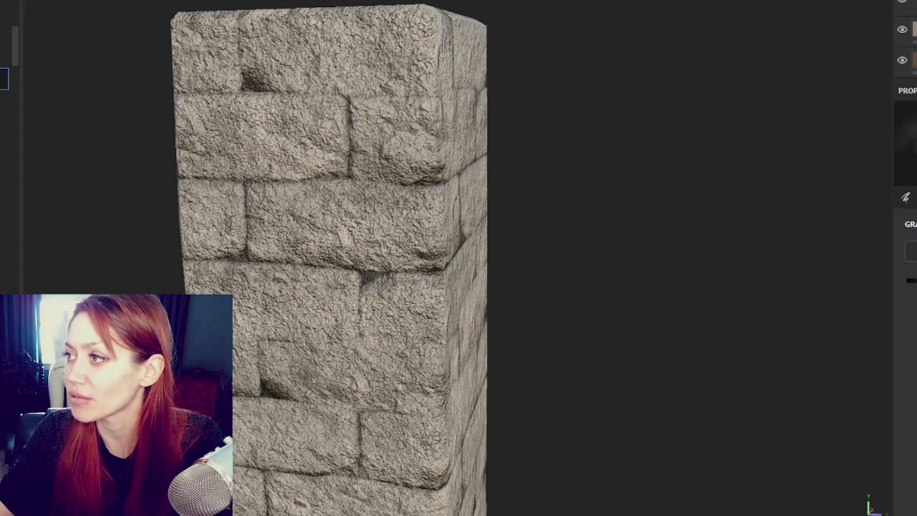
key(ctrl+z)
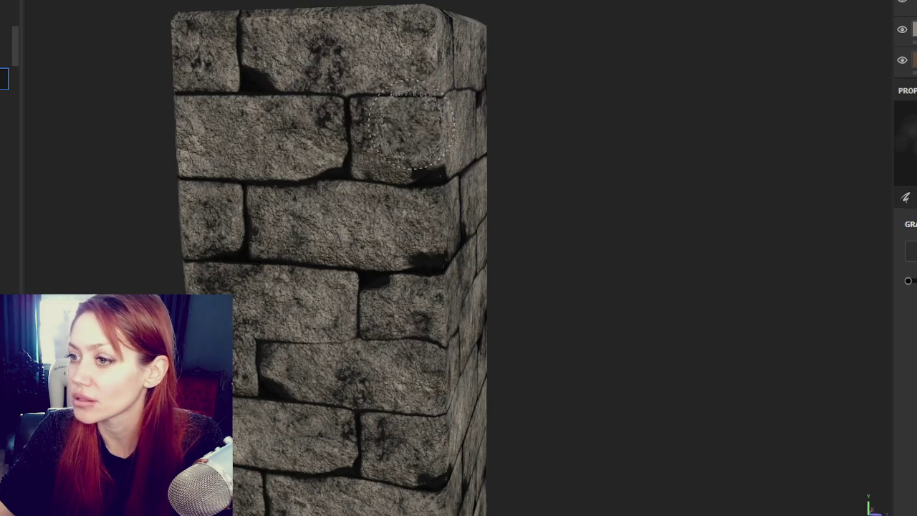
alt+drag(833, 180, 645, 215)
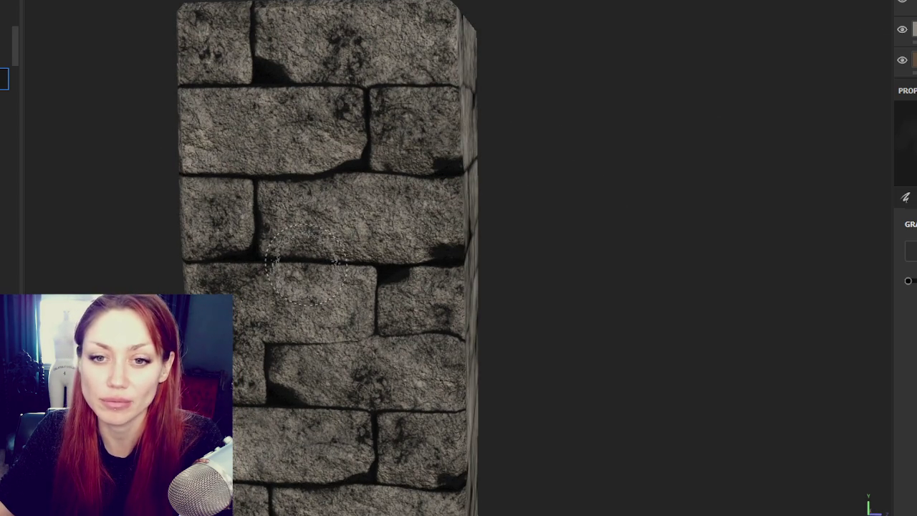
alt+drag(373, 172, 367, 190)
scroll(412, 157, up, 2)
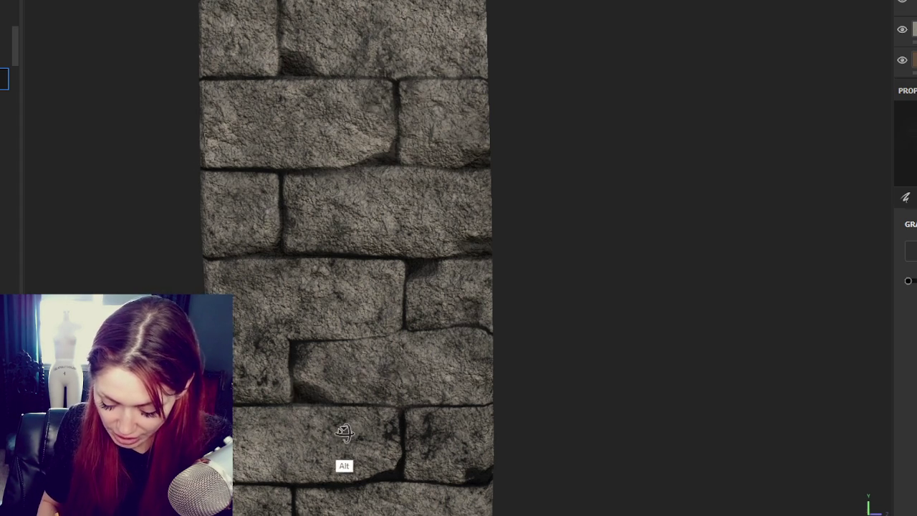
mouse_move(301, 347)
alt+mouse_down()
mouse_move(374, 401)
mouse_move(307, 401)
alt+mouse_up()
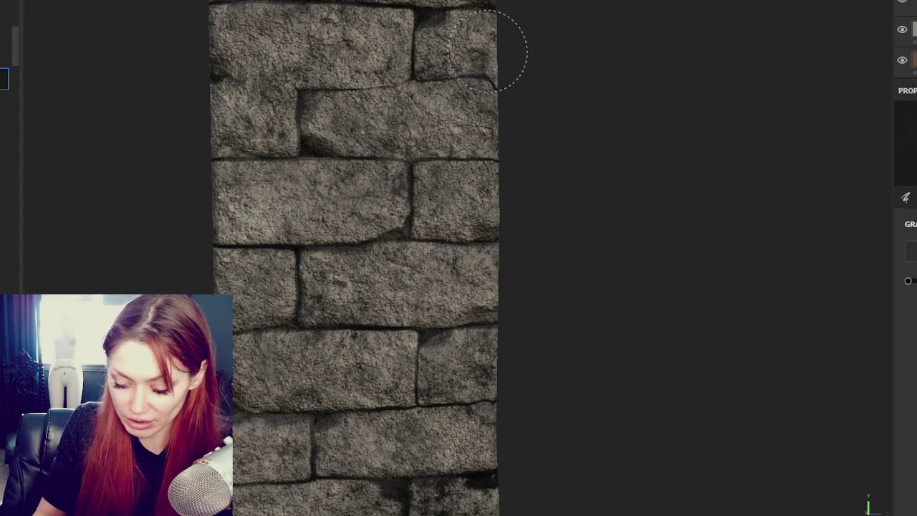
alt+middle_drag(380, 107, 395, 151)
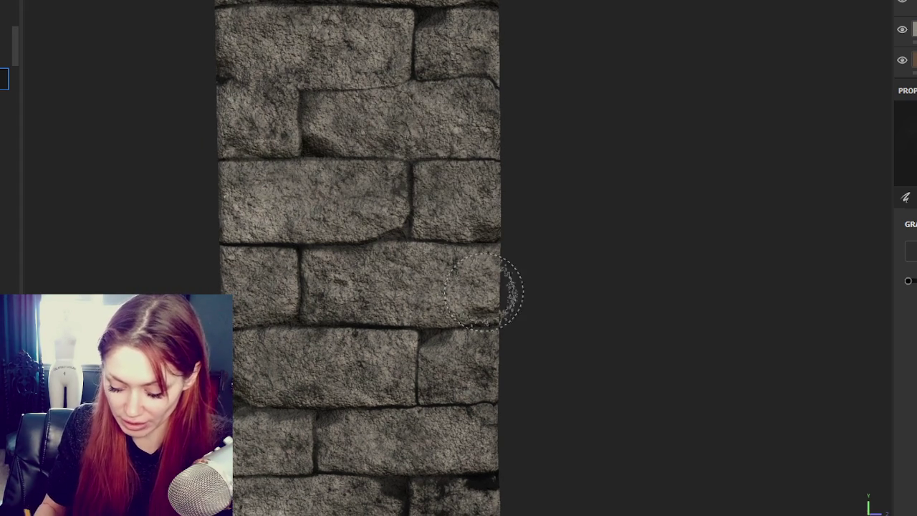
alt+middle_drag(396, 127, 401, 123)
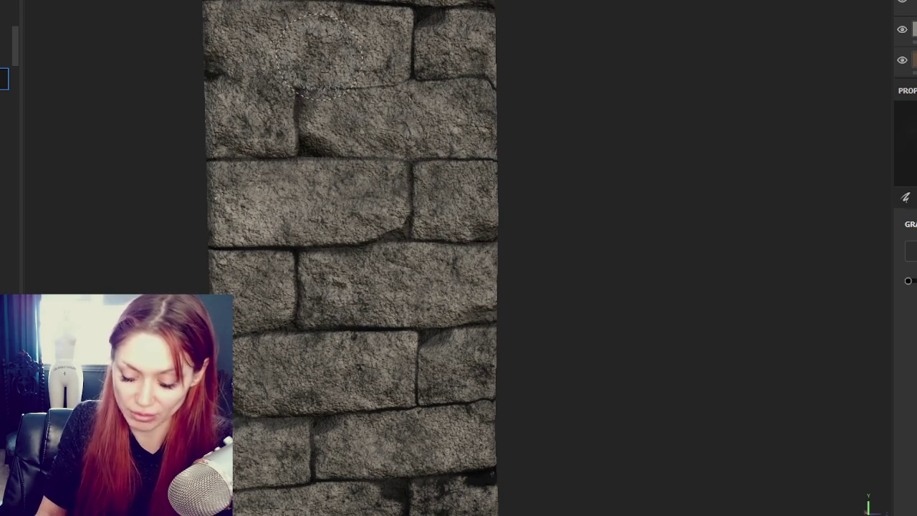
scroll(459, 301, down, 2)
scroll(458, 301, down, 2)
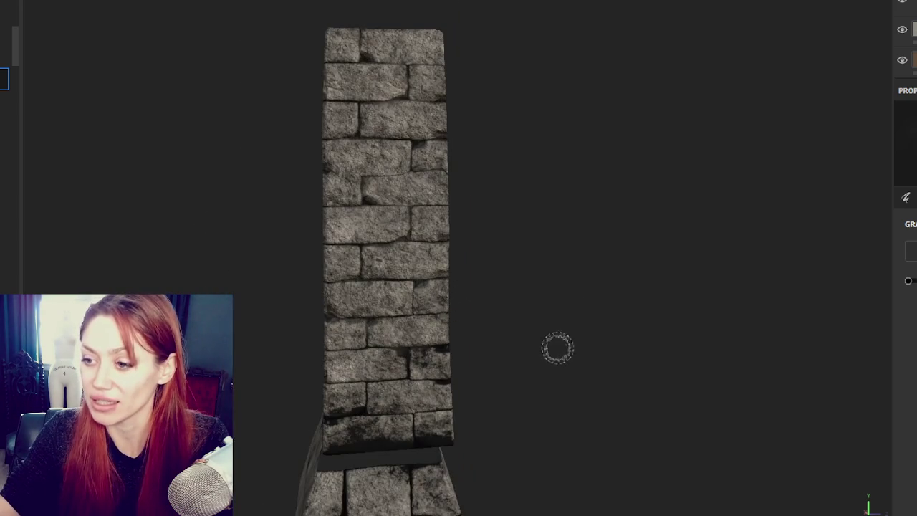
- Paint stone texture over the dark notch in the top-left stone of the chimney column
scroll(566, 301, up, 2)
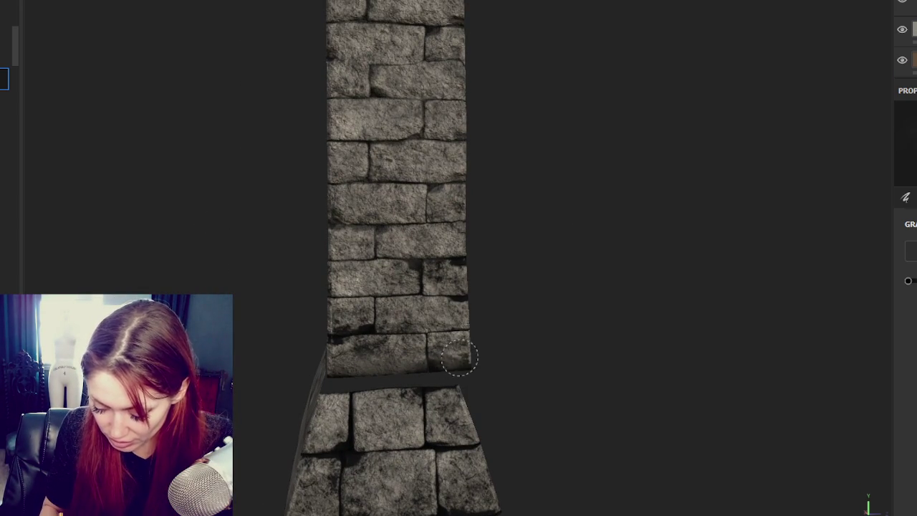
mouse_move(479, 360)
alt+mouse_down()
mouse_move(414, 370)
mouse_move(368, 331)
mouse_move(399, 337)
alt+mouse_up()
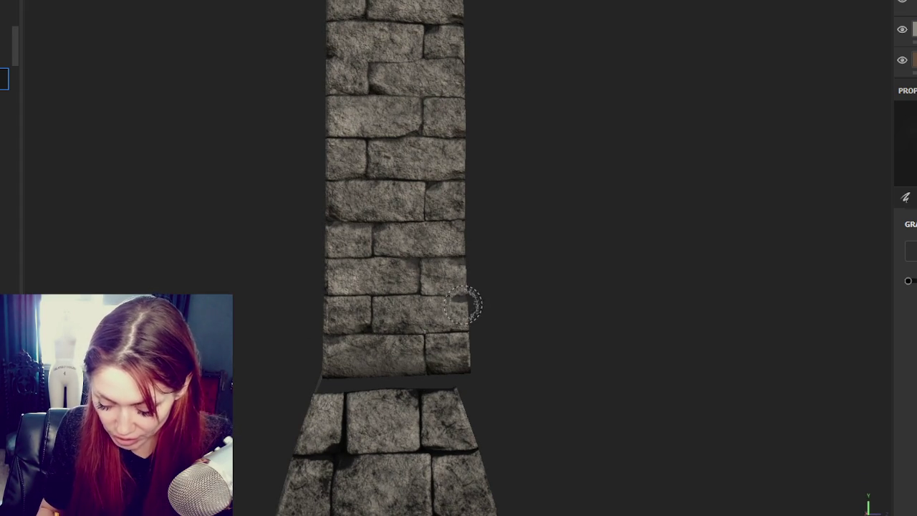
mouse_move(430, 352)
alt+mouse_down()
mouse_move(367, 323)
mouse_move(391, 328)
alt+mouse_up()
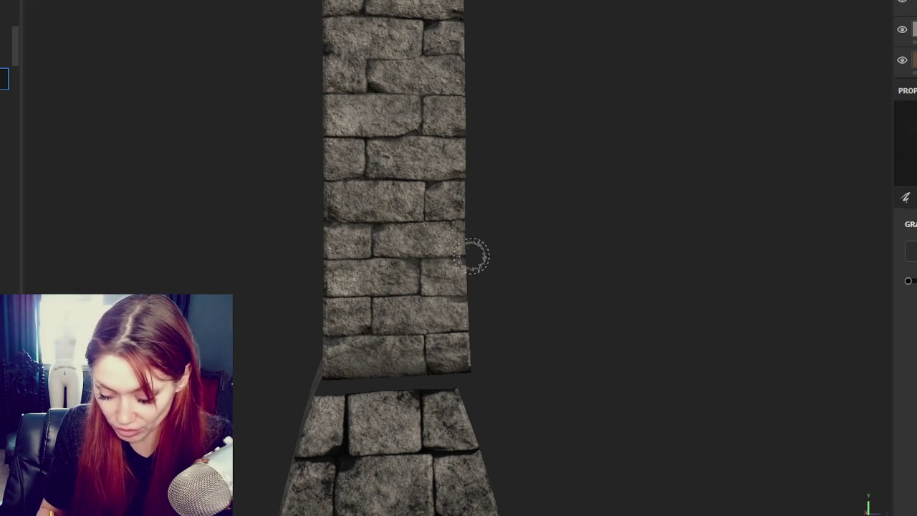
alt+drag(566, 277, 414, 251)
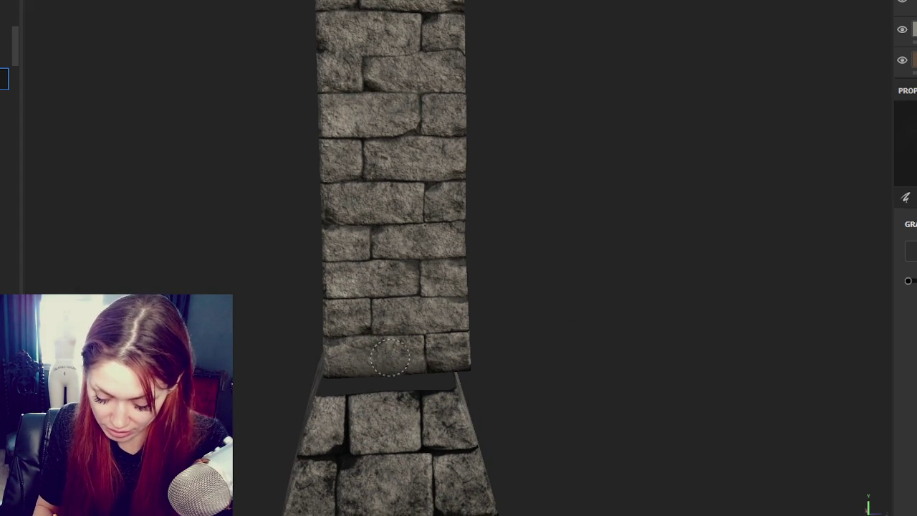
alt+drag(450, 373, 507, 349)
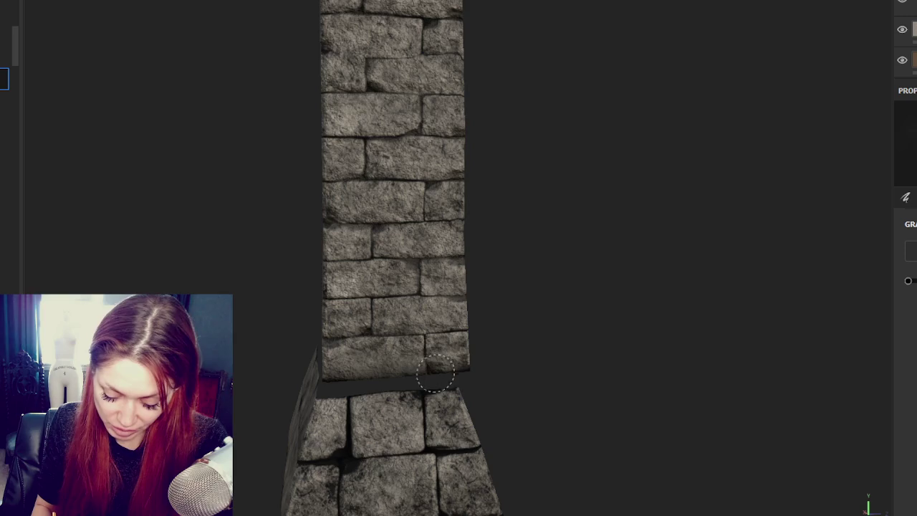
alt+drag(399, 400, 688, 375)
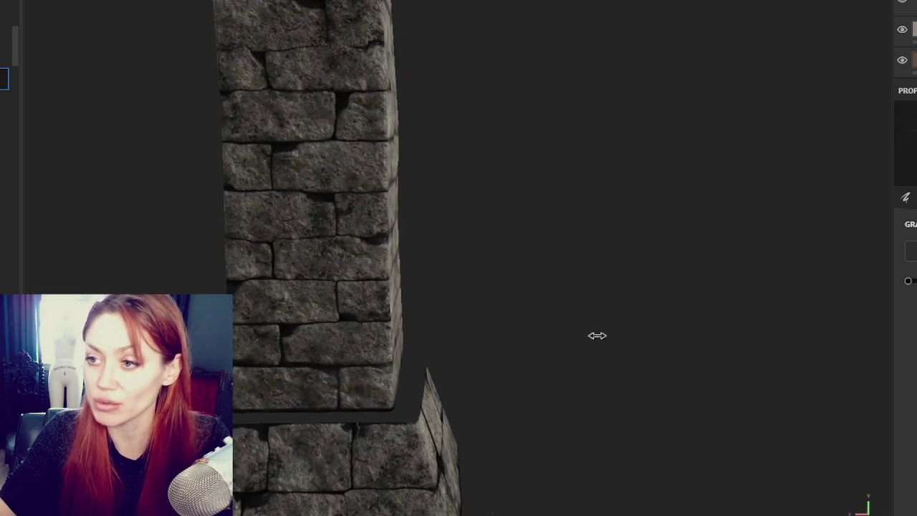
alt+drag(616, 334, 569, 270)
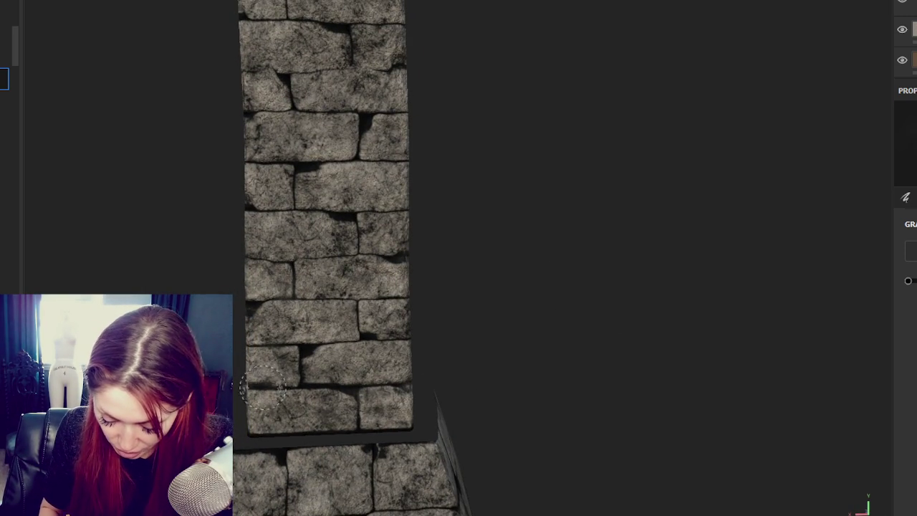
alt+drag(264, 387, 276, 404)
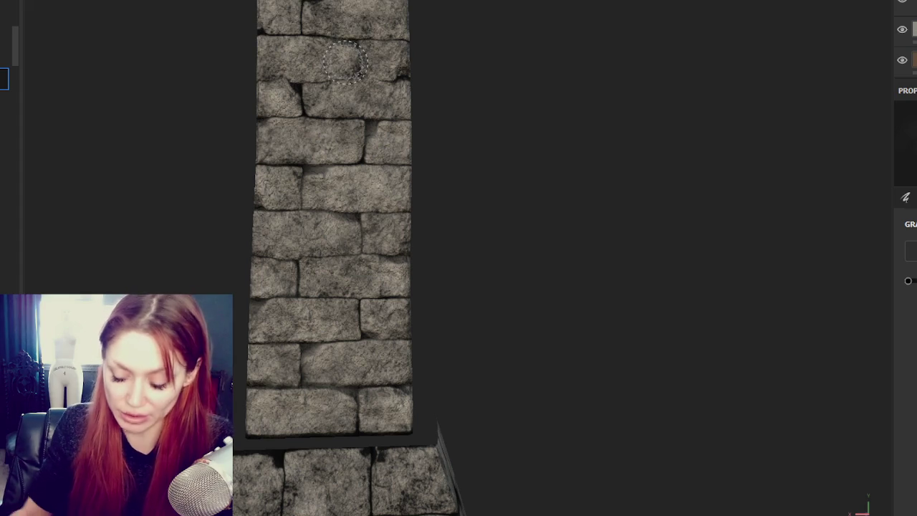
middle_drag(358, 93, 275, 246)
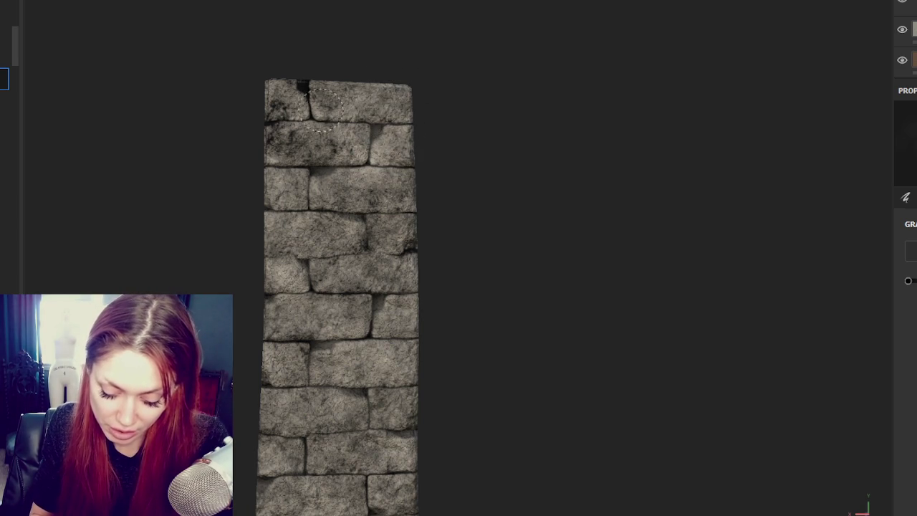
drag(308, 83, 301, 100)
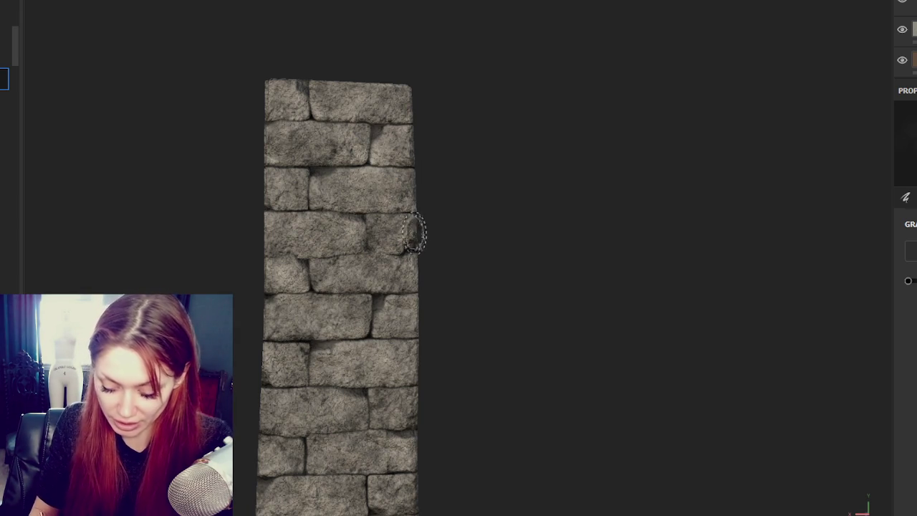
- Brighten the lighting and paint stone over the column's bottom row of stones
mouse_move(520, 279)
alt+mouse_down()
mouse_move(467, 160)
mouse_move(493, 199)
mouse_move(282, 196)
mouse_move(265, 213)
mouse_move(453, 227)
mouse_move(403, 112)
mouse_move(334, 137)
mouse_move(403, 184)
alt+mouse_up()
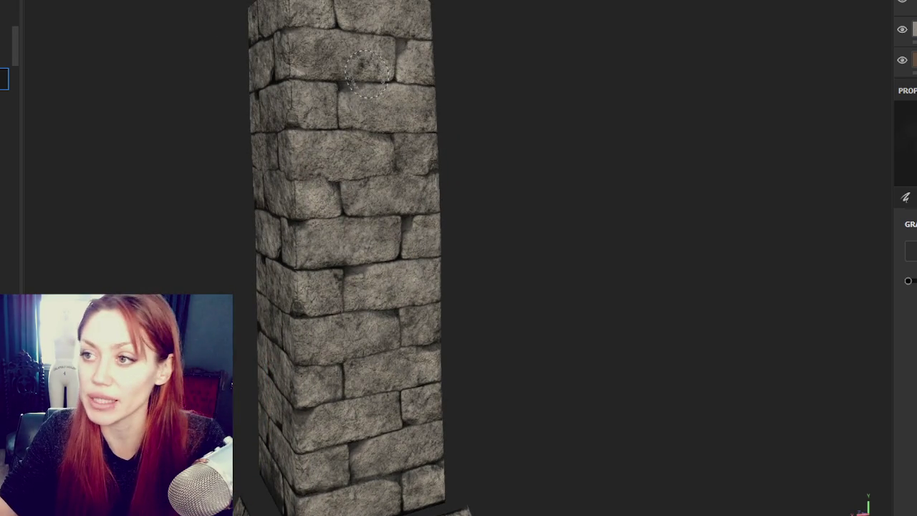
mouse_move(340, 84)
alt+mouse_down()
mouse_move(365, 115)
mouse_move(337, 86)
alt+mouse_up()
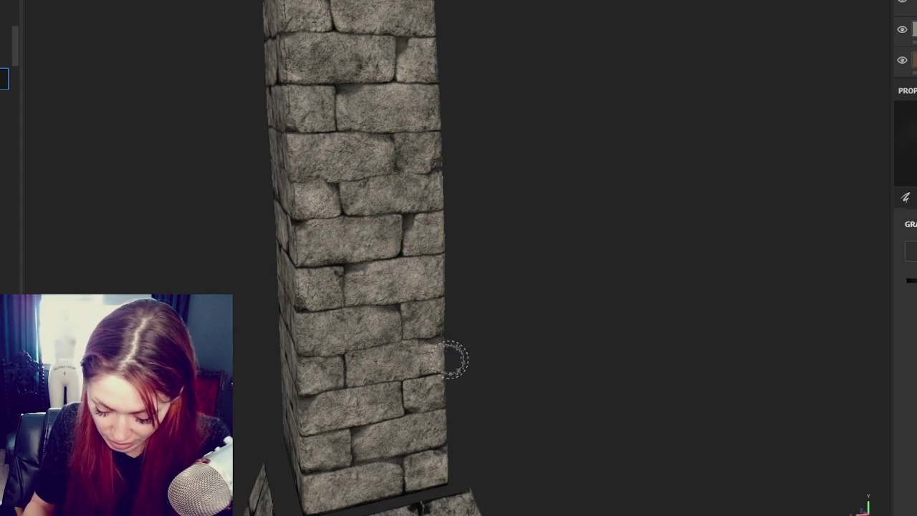
mouse_move(454, 334)
alt+mouse_down()
mouse_move(602, 279)
mouse_move(538, 252)
mouse_move(533, 174)
alt+mouse_up()
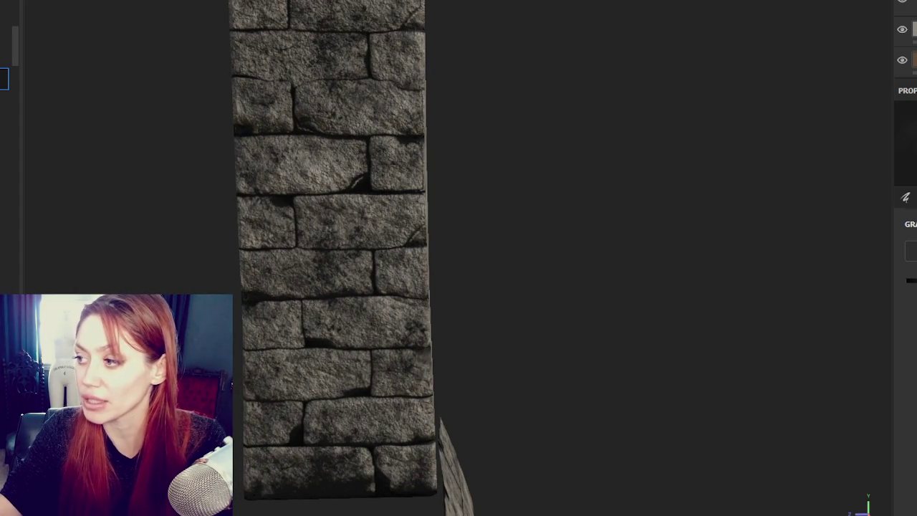
mouse_move(630, 229)
alt+mouse_down()
mouse_move(640, 126)
mouse_move(621, 164)
mouse_move(673, 180)
alt+mouse_up()
shift+right_drag(674, 180, 659, 185)
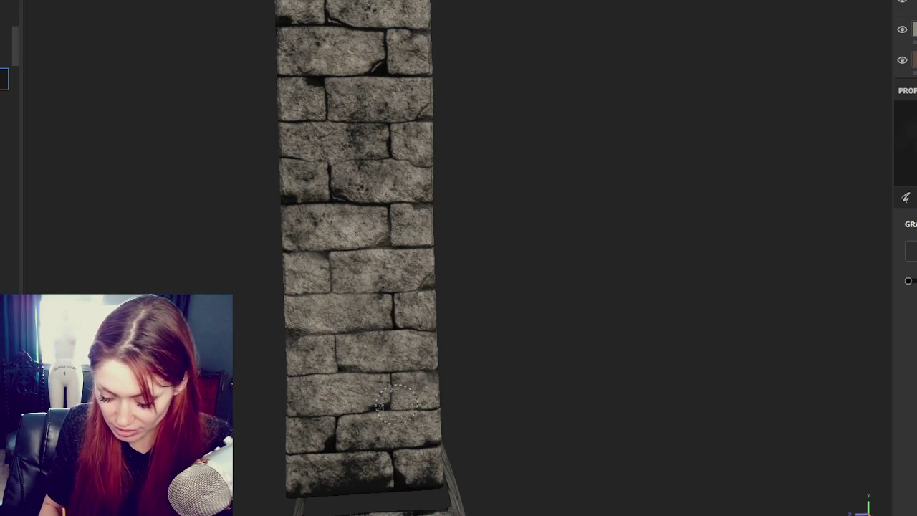
alt+drag(416, 448, 304, 446)
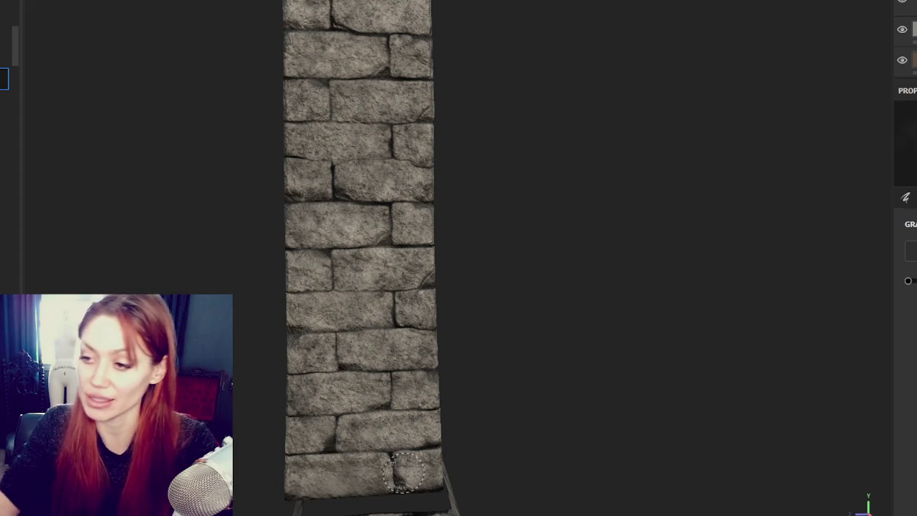
mouse_move(405, 473)
alt+mouse_down()
mouse_move(671, 286)
mouse_move(560, 241)
alt+mouse_up()
drag(359, 448, 379, 441)
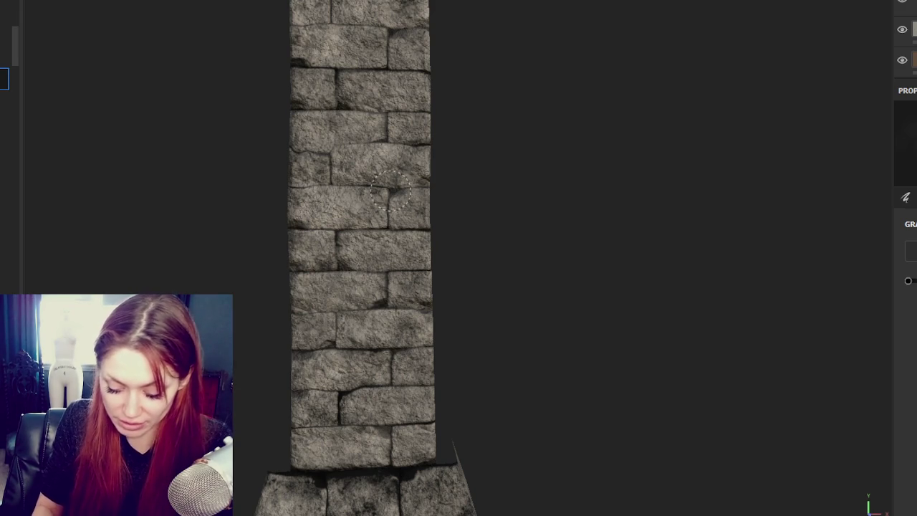
scroll(358, 228, down, 3)
alt+drag(581, 246, 790, 219)
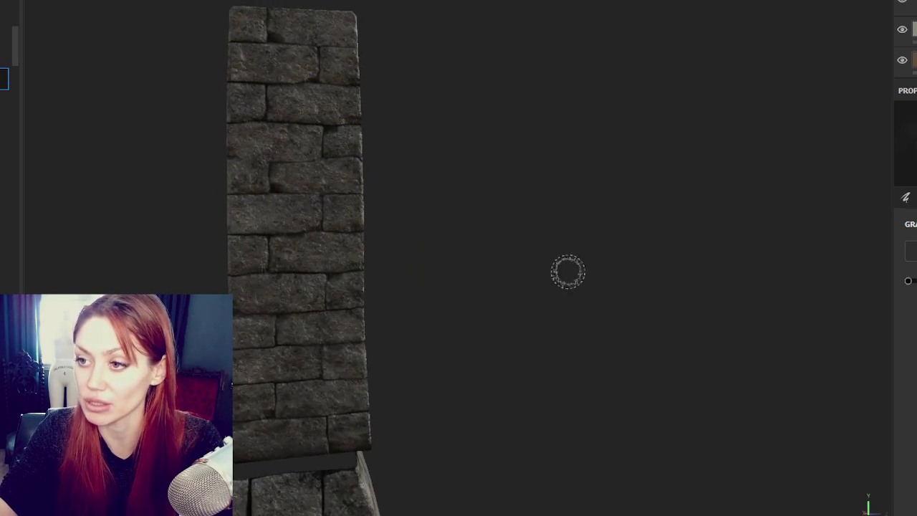
alt+drag(633, 251, 591, 124)
scroll(637, 393, down, 3)
alt+drag(348, 276, 222, 250)
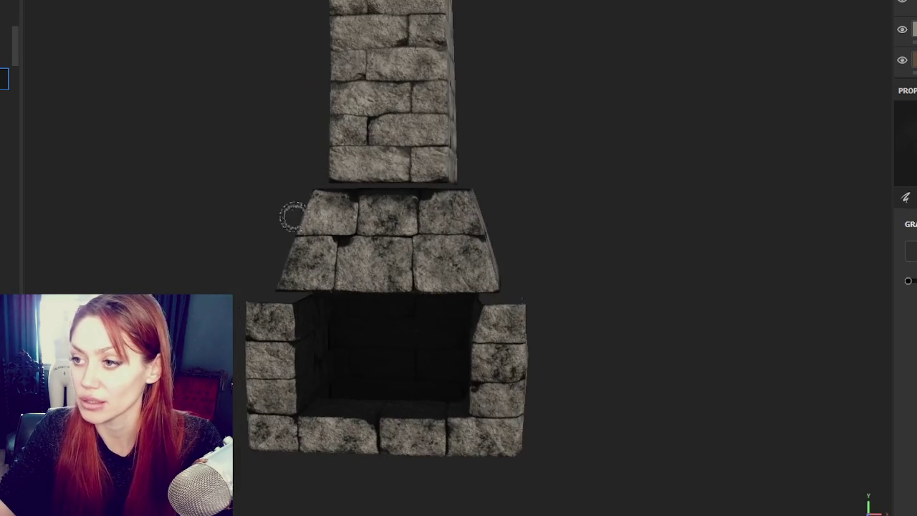
scroll(453, 253, up, 3)
scroll(453, 254, down, 3)
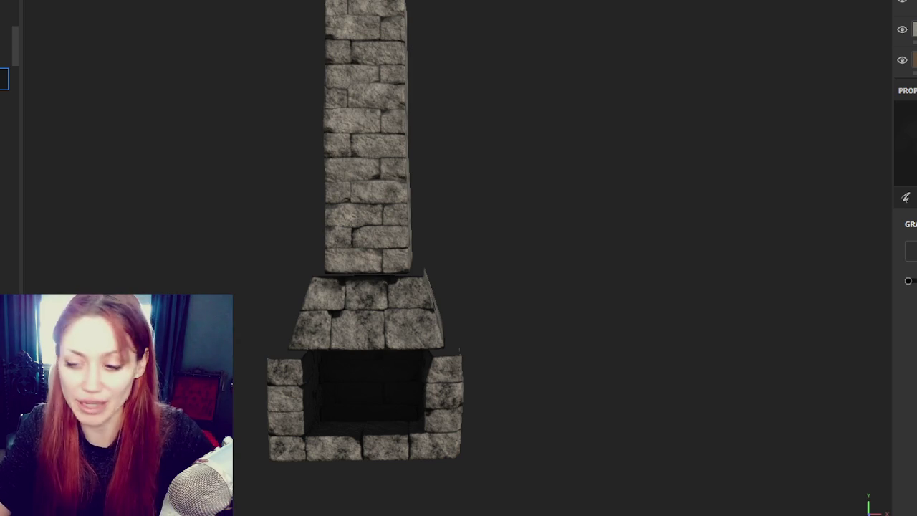
alt+drag(332, 226, 707, 247)
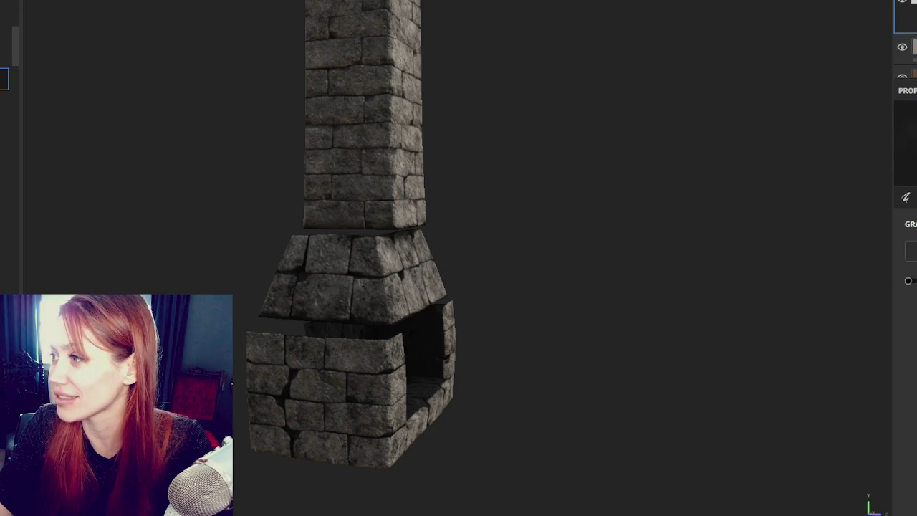
scroll(512, 268, up, 3)
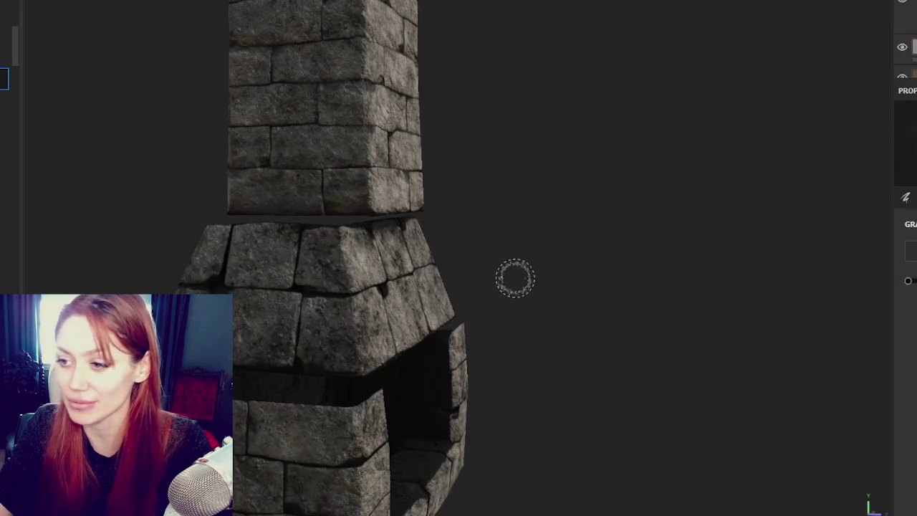
alt+drag(512, 268, 588, 217)
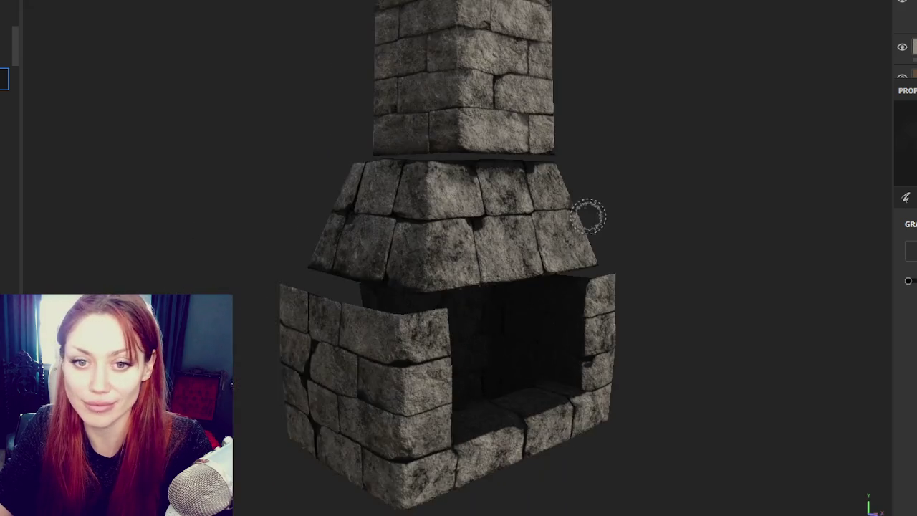
scroll(588, 217, up, 3)
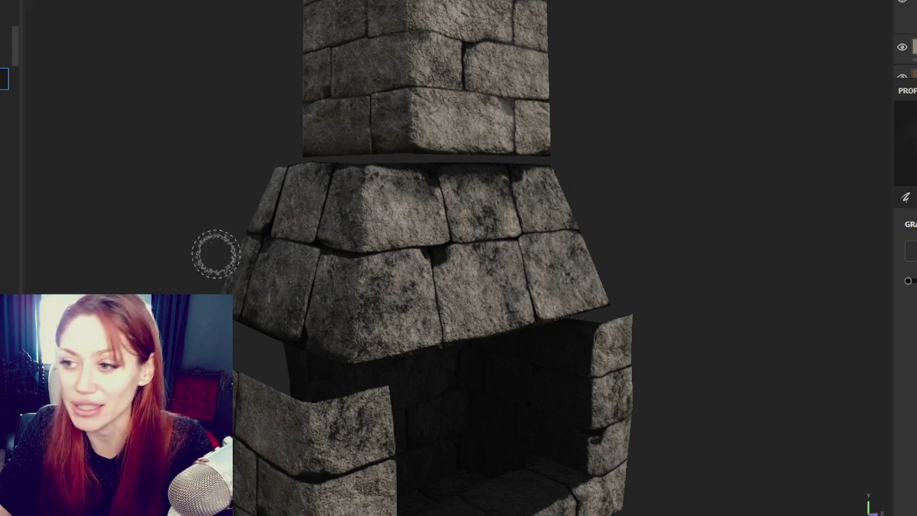
mouse_move(437, 254)
alt+mouse_down()
mouse_move(391, 273)
mouse_move(439, 252)
mouse_move(480, 259)
alt+mouse_up()
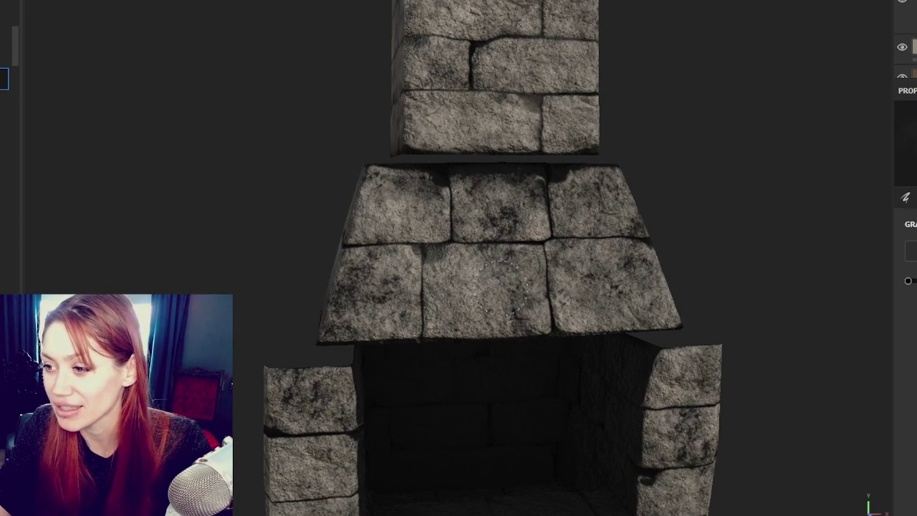
- Brush light speckles over the top, upper-right and middle hood stones to soften dark patches
scroll(444, 272, up, 1)
scroll(452, 301, up, 1)
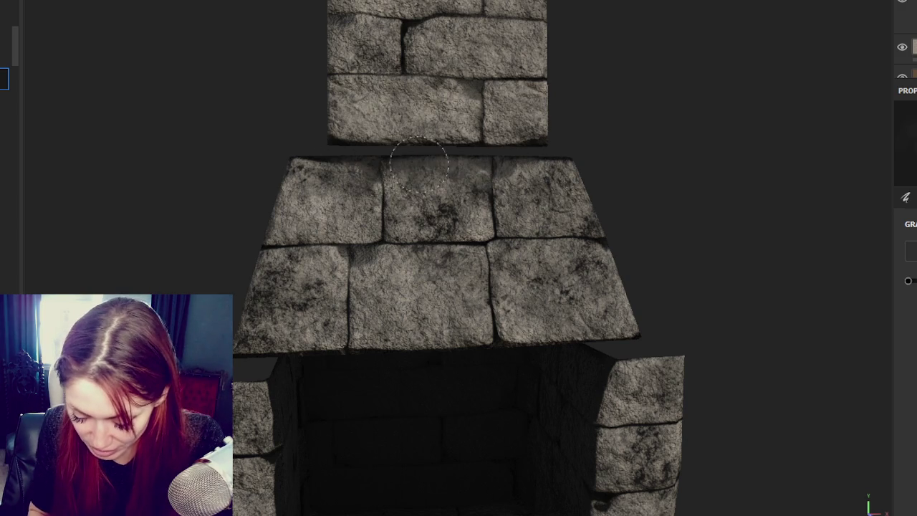
drag(461, 166, 438, 215)
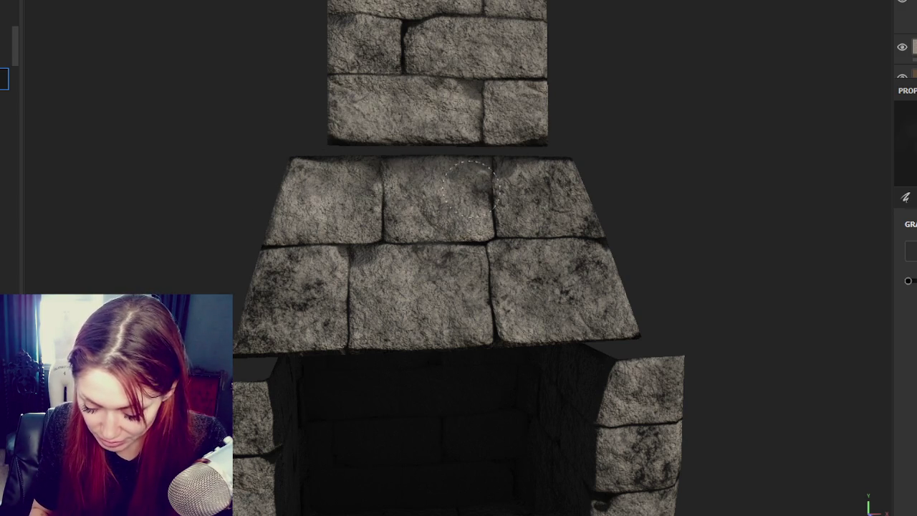
alt+drag(550, 252, 574, 258)
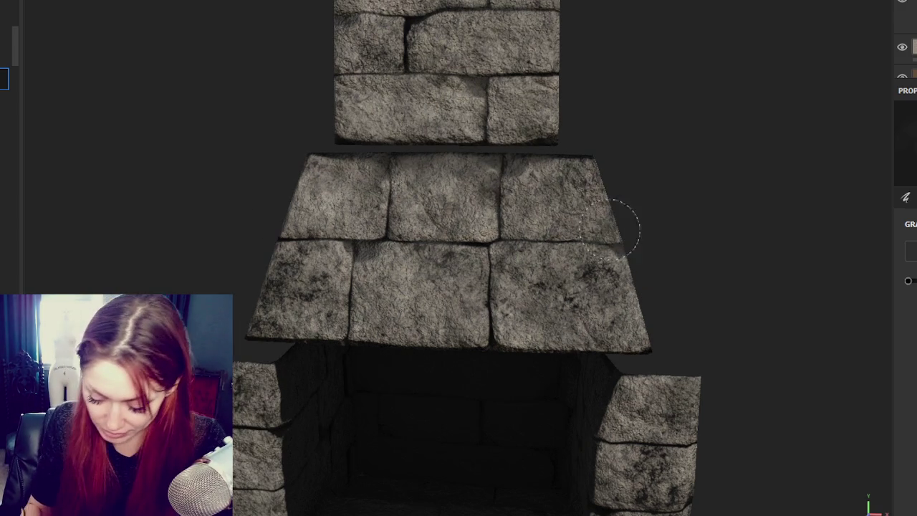
alt+drag(526, 269, 258, 358)
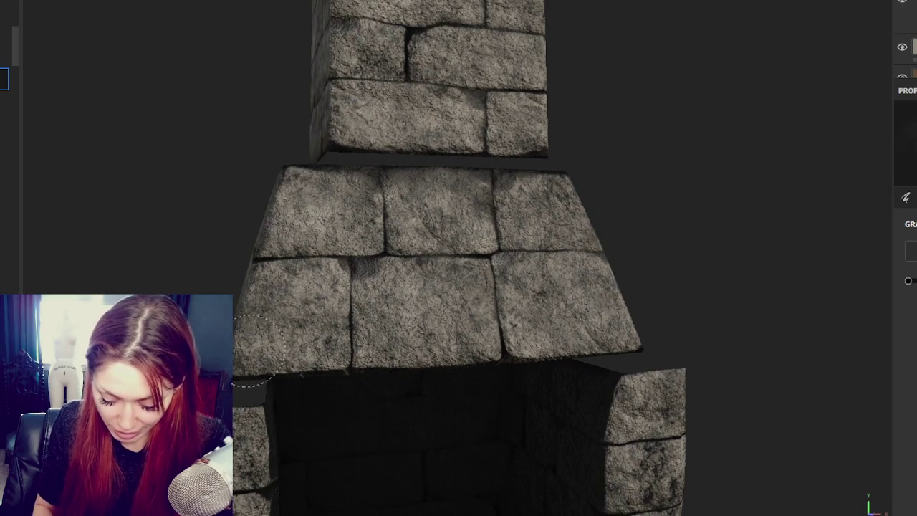
mouse_move(276, 294)
alt+mouse_down()
mouse_move(762, 344)
mouse_move(502, 387)
alt+mouse_up()
alt+drag(463, 430, 350, 226)
alt+middle_drag(350, 227, 559, 251)
shift+right_drag(559, 251, 528, 251)
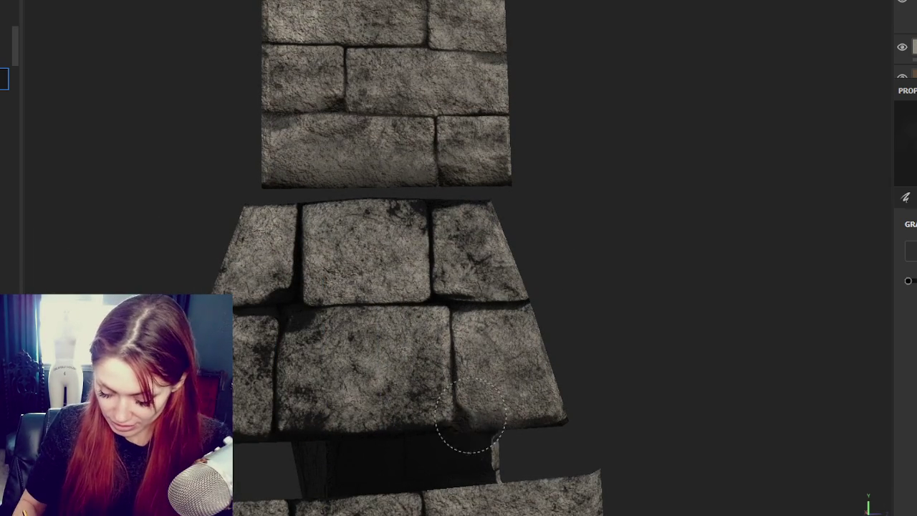
mouse_move(469, 240)
mouse_down()
mouse_move(419, 201)
mouse_move(389, 194)
mouse_move(379, 247)
mouse_up()
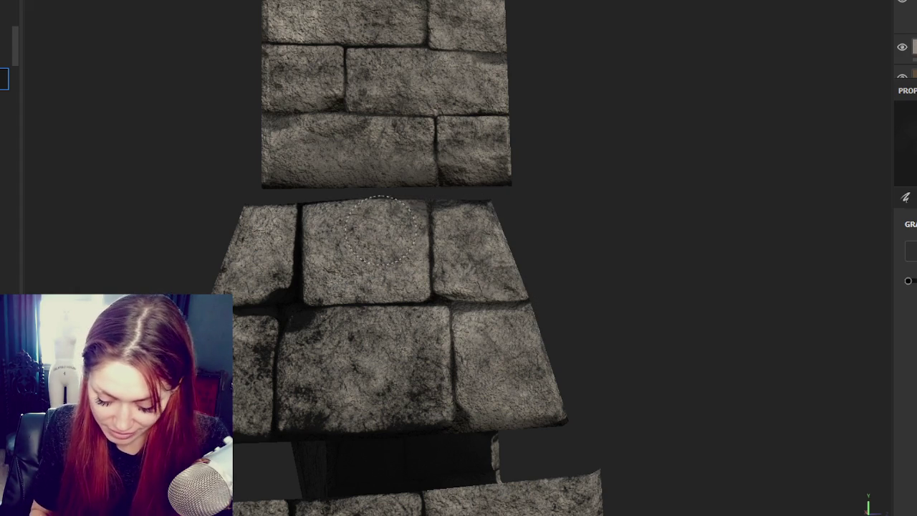
mouse_move(370, 399)
mouse_down()
mouse_move(301, 358)
mouse_move(394, 373)
mouse_move(407, 390)
mouse_move(266, 308)
mouse_move(280, 294)
mouse_move(273, 279)
mouse_move(297, 265)
mouse_move(276, 287)
mouse_move(293, 237)
mouse_move(254, 387)
mouse_move(265, 430)
mouse_move(336, 423)
mouse_up()
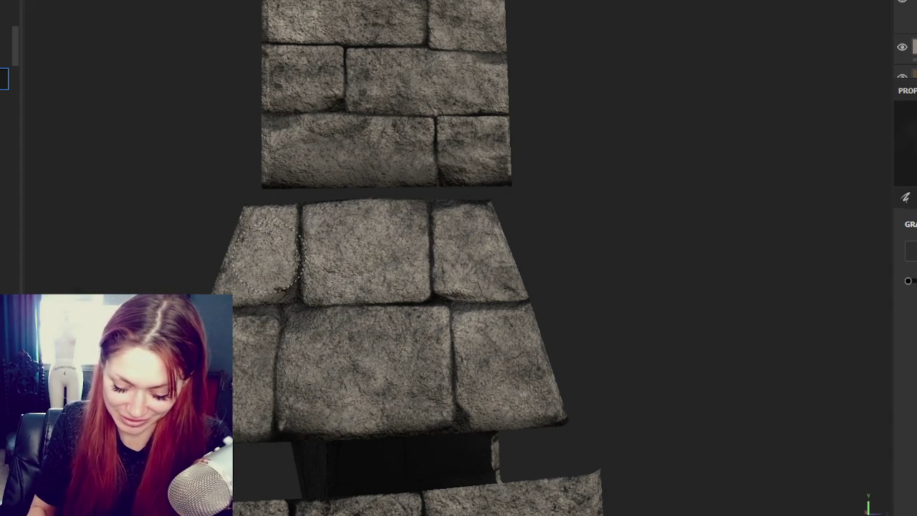
mouse_move(276, 269)
alt+mouse_down()
mouse_move(530, 234)
mouse_move(492, 244)
alt+mouse_up()
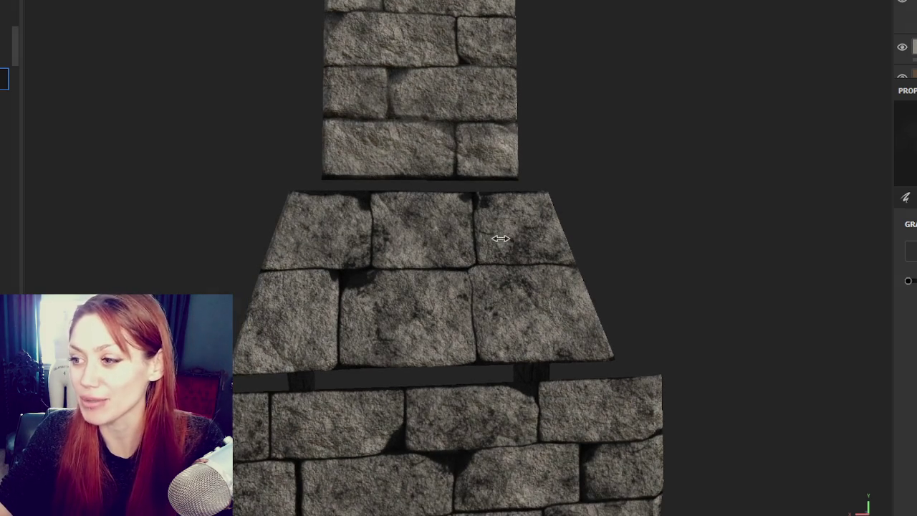
drag(494, 236, 571, 323)
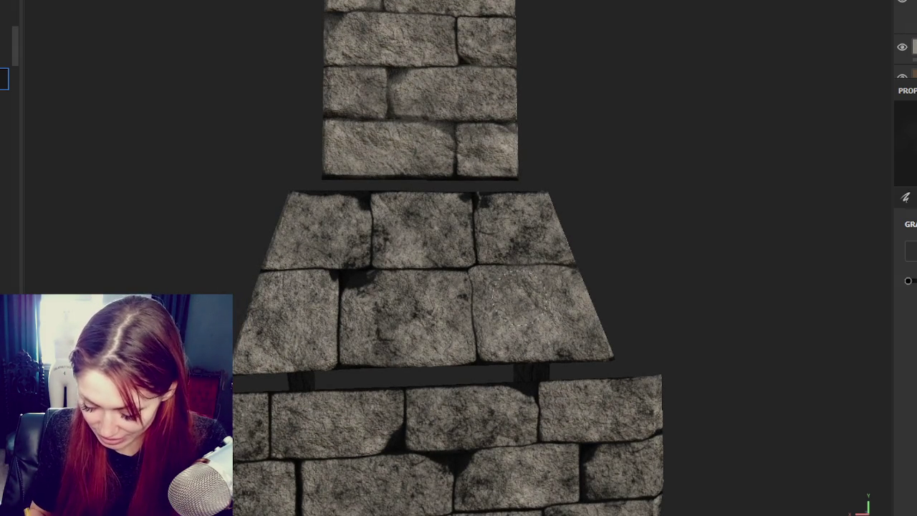
alt+drag(495, 215, 469, 186)
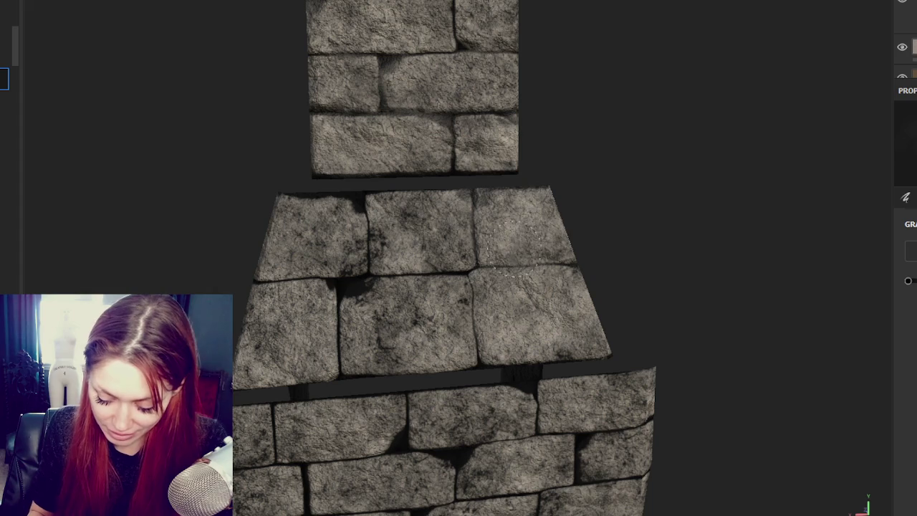
drag(390, 201, 443, 207)
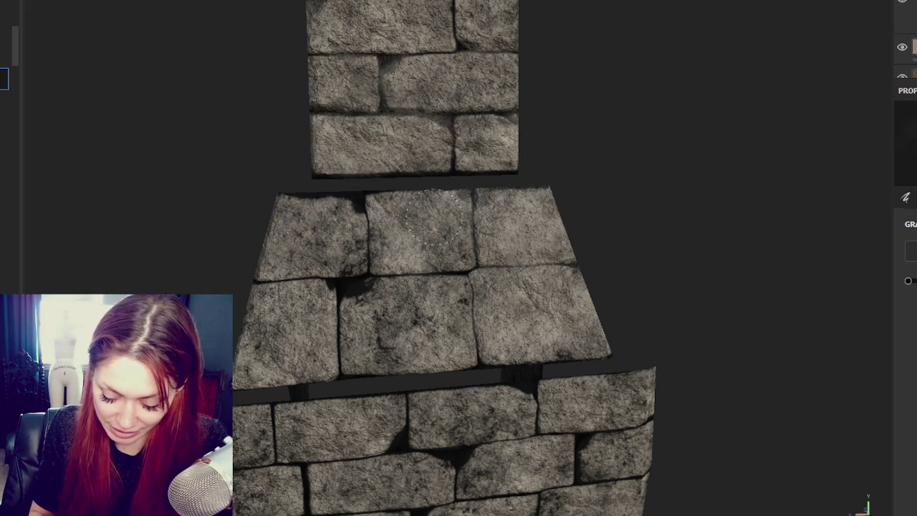
mouse_move(390, 244)
mouse_down()
mouse_move(347, 280)
mouse_move(359, 291)
mouse_move(349, 280)
mouse_up()
mouse_move(385, 310)
mouse_down()
mouse_move(394, 358)
mouse_move(339, 337)
mouse_up()
drag(291, 323, 240, 333)
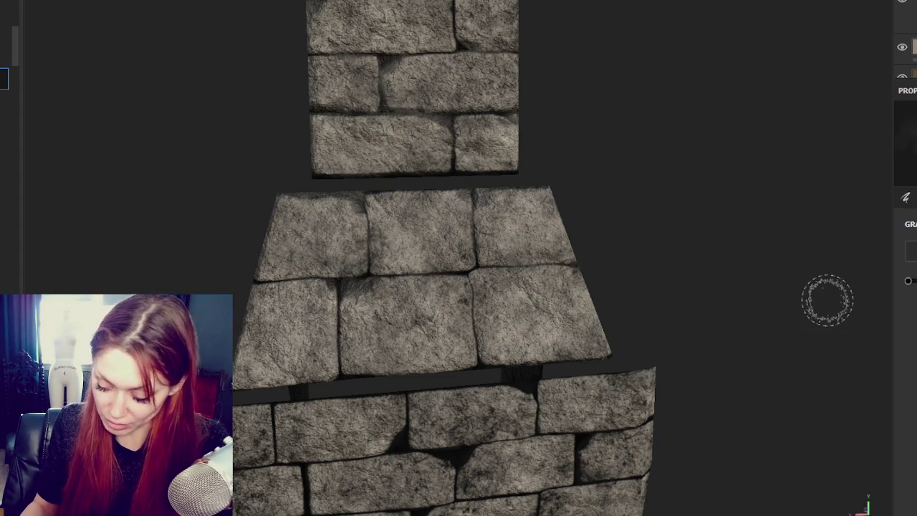
alt+drag(827, 300, 466, 213)
scroll(569, 246, up, 3)
alt+middle_drag(568, 245, 481, 124)
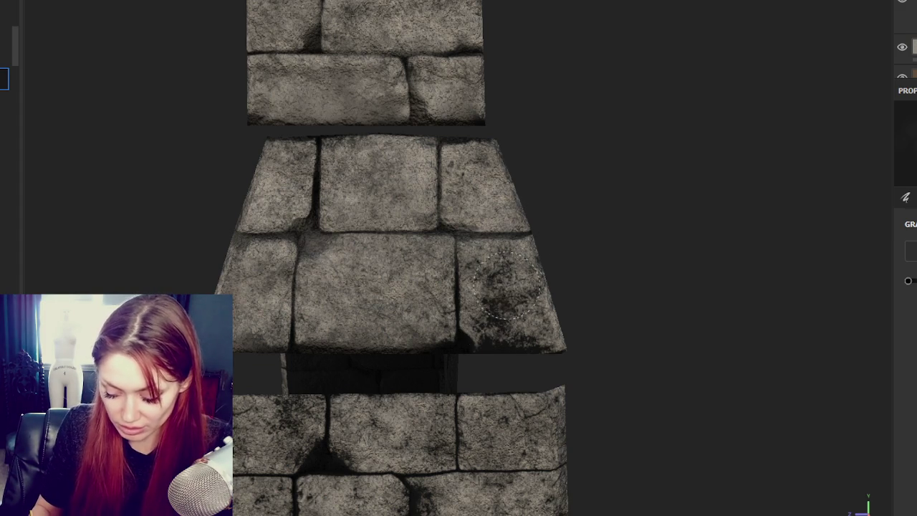
alt+drag(570, 333, 511, 328)
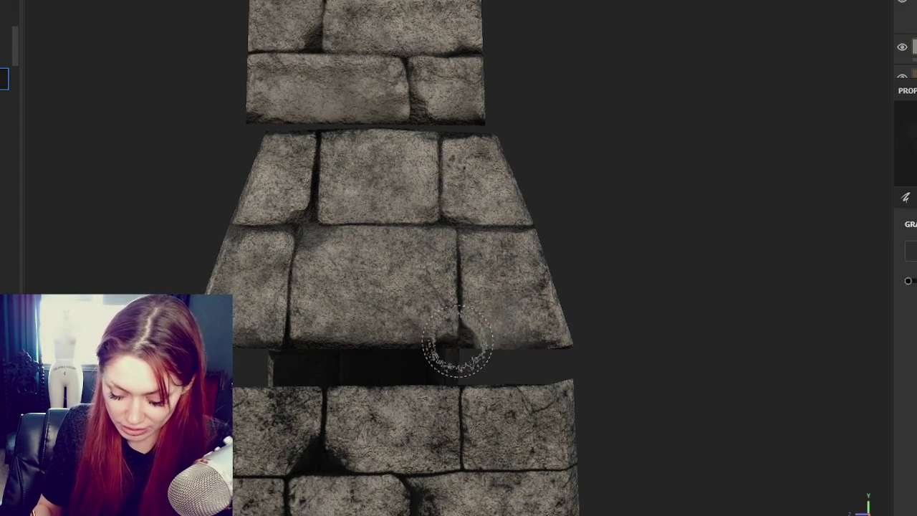
mouse_move(552, 324)
alt+mouse_down()
mouse_move(495, 344)
mouse_move(400, 296)
alt+mouse_up()
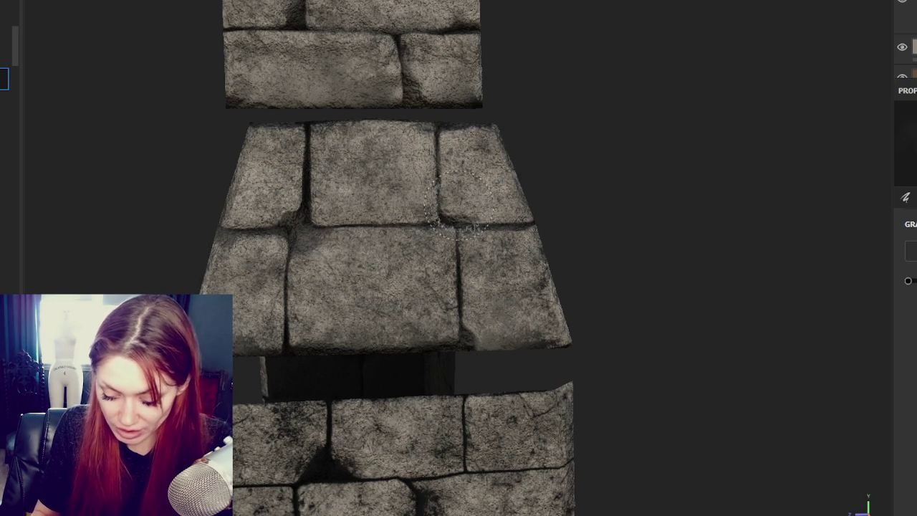
alt+drag(425, 307, 647, 297)
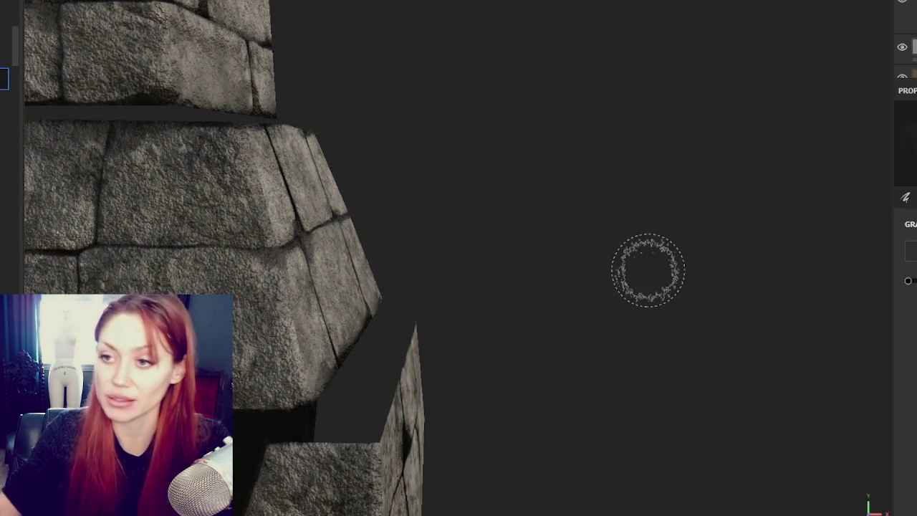
mouse_move(591, 201)
alt+mouse_down()
mouse_move(585, 225)
mouse_move(480, 186)
alt+mouse_up()
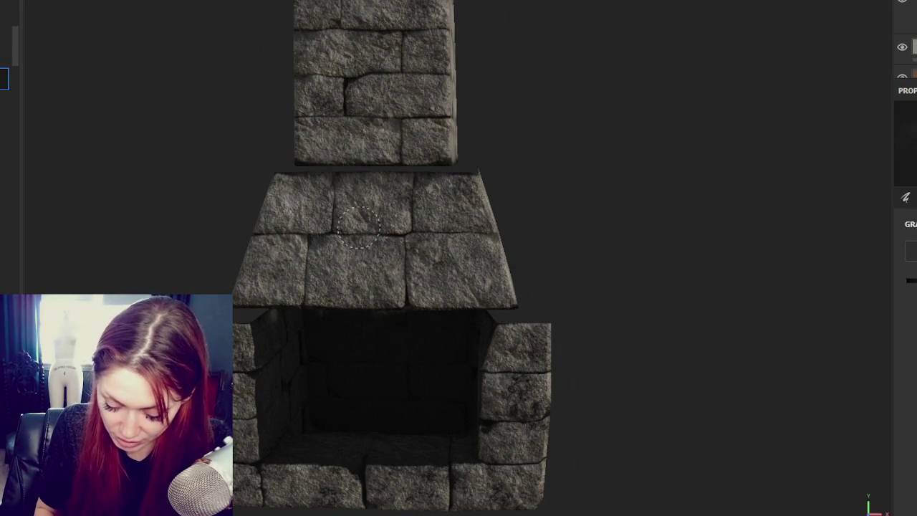
mouse_move(311, 350)
alt+mouse_down()
mouse_move(368, 175)
mouse_move(412, 169)
alt+mouse_up()
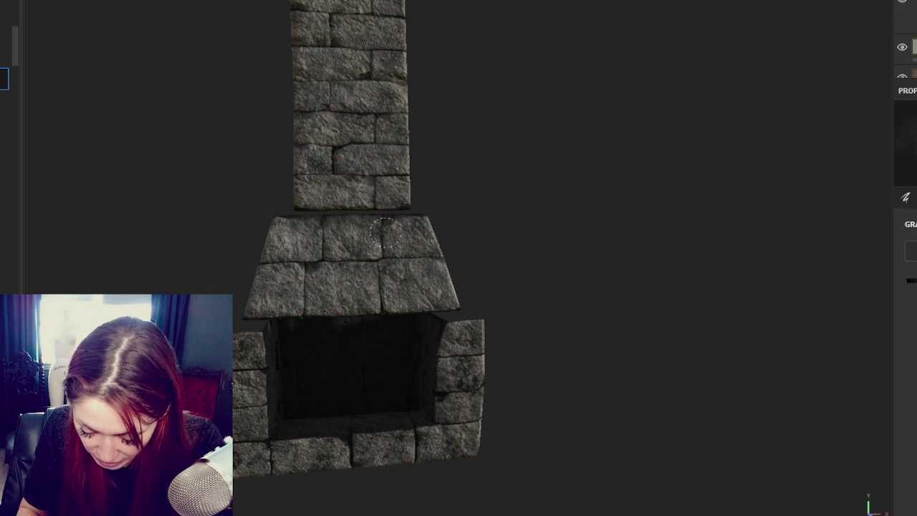
mouse_move(310, 236)
alt+mouse_down()
mouse_move(342, 286)
mouse_move(320, 307)
alt+mouse_up()
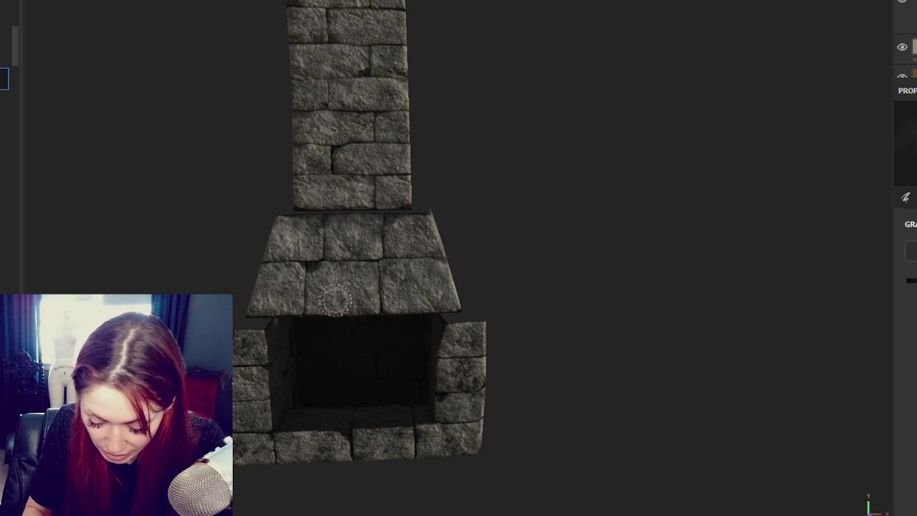
scroll(382, 207, up, 3)
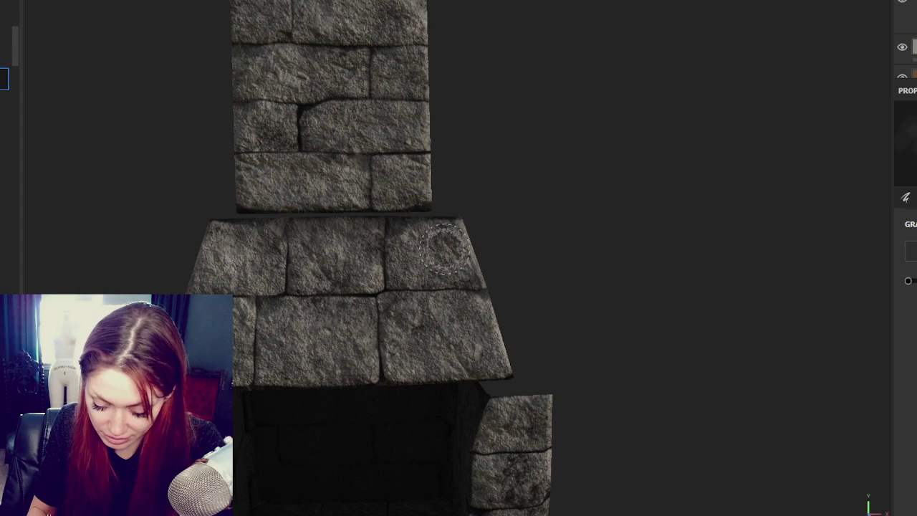
alt+drag(451, 258, 457, 215)
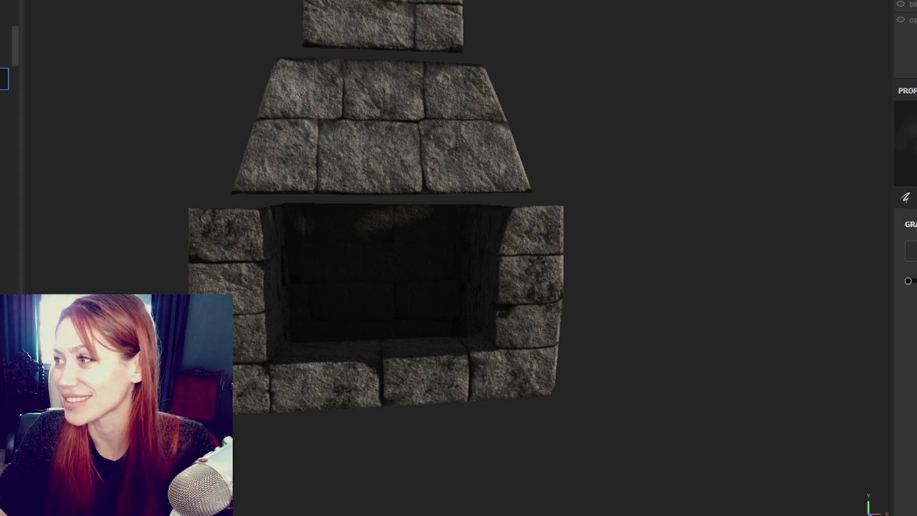
- Switch between the layer's material settings and its previous settings section
scroll(904, 21, down, 1)
click(907, 19)
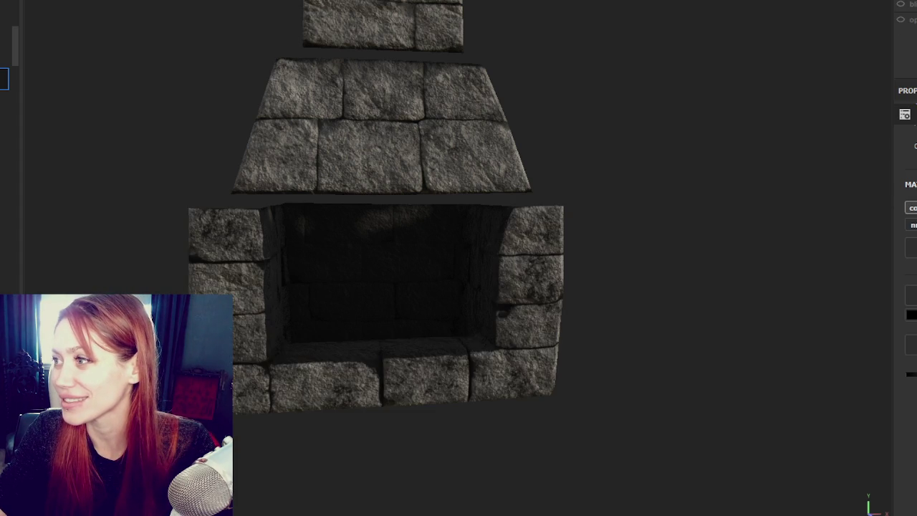
scroll(902, 29, up, 1)
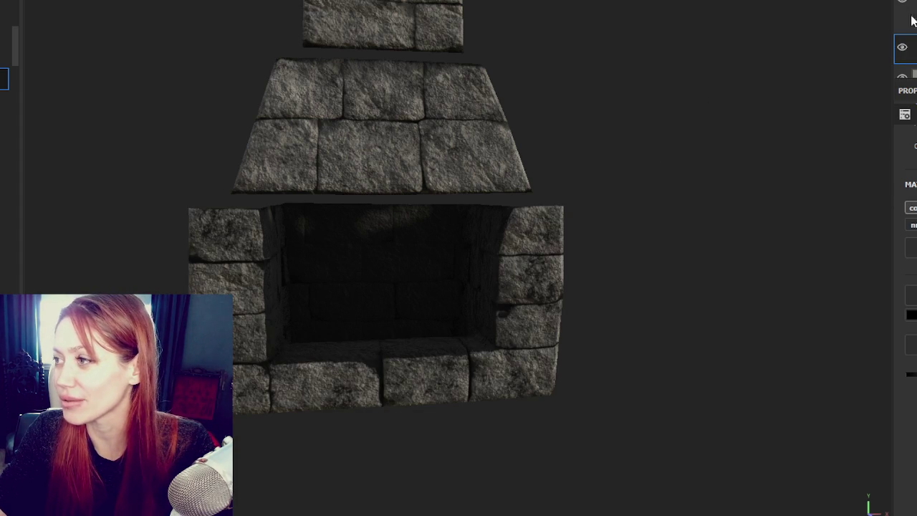
scroll(904, 43, down, 1)
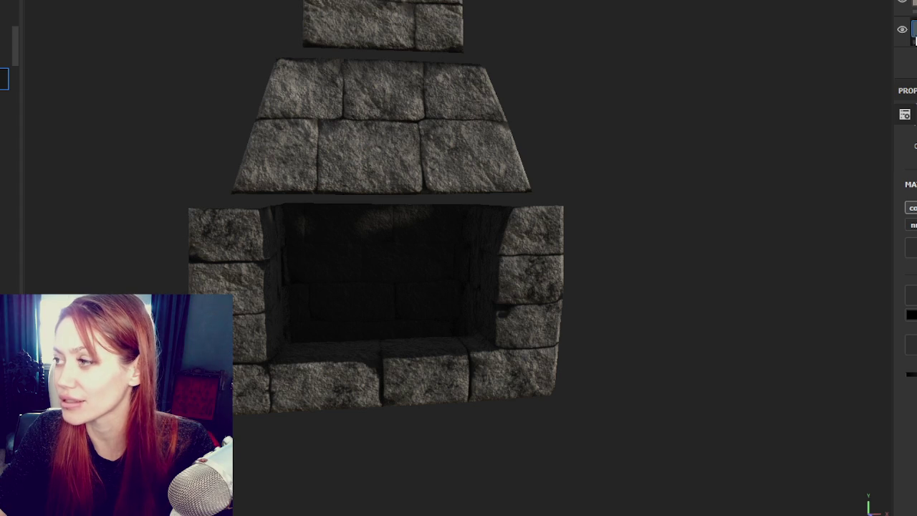
click(909, 29)
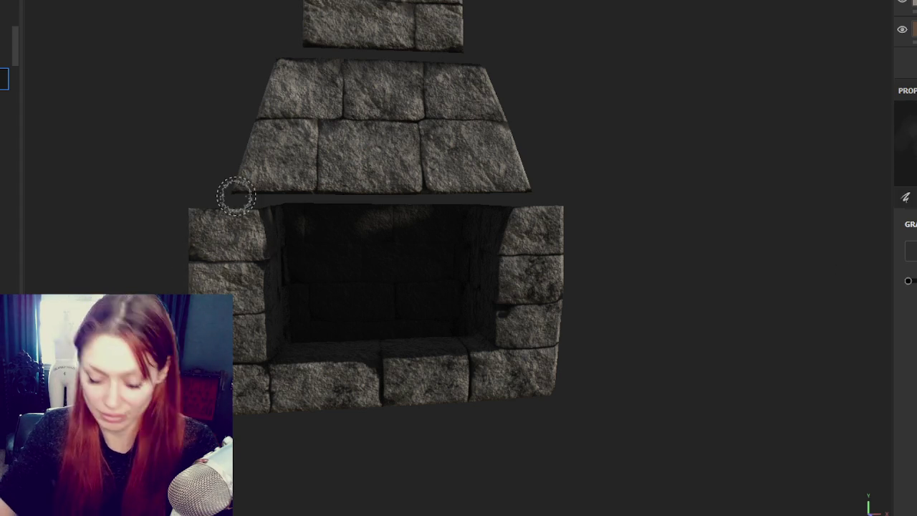
- Check the firebox soot around the fireplace opening and down toward the hearth stones
mouse_move(340, 239)
alt+mouse_down()
mouse_move(341, 340)
mouse_move(293, 411)
mouse_move(364, 389)
alt+mouse_up()
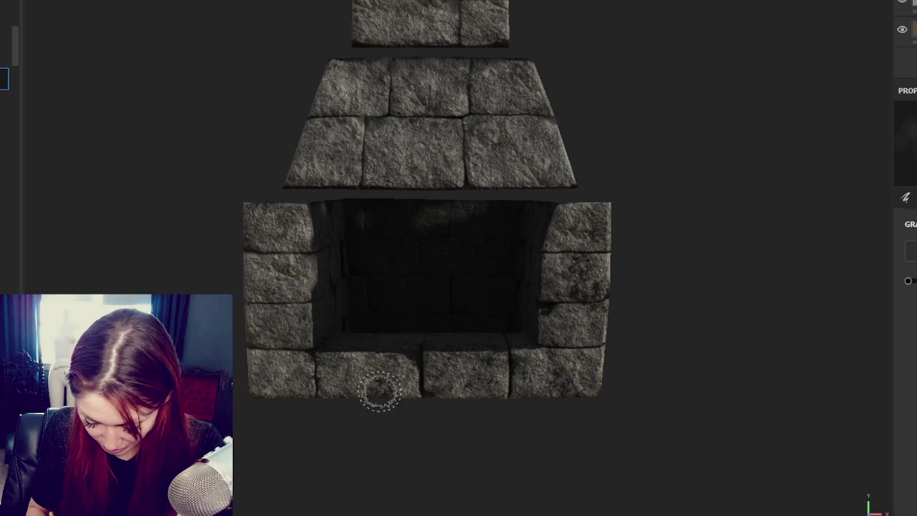
mouse_move(444, 372)
alt+mouse_down()
mouse_move(327, 352)
mouse_move(418, 348)
mouse_move(506, 327)
mouse_move(454, 358)
mouse_move(506, 337)
mouse_move(439, 358)
alt+mouse_up()
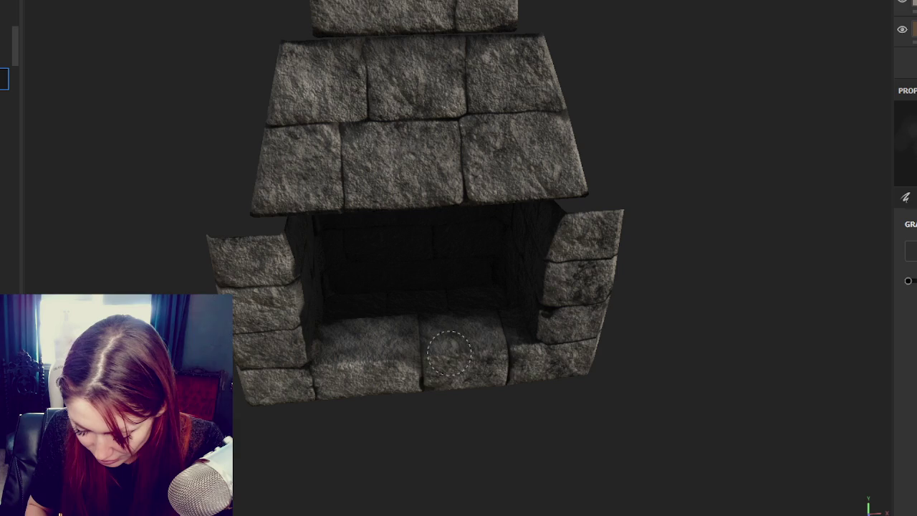
alt+drag(429, 389, 536, 307)
mouse_move(495, 341)
alt+mouse_down()
mouse_move(511, 301)
mouse_move(334, 353)
mouse_move(464, 351)
alt+mouse_up()
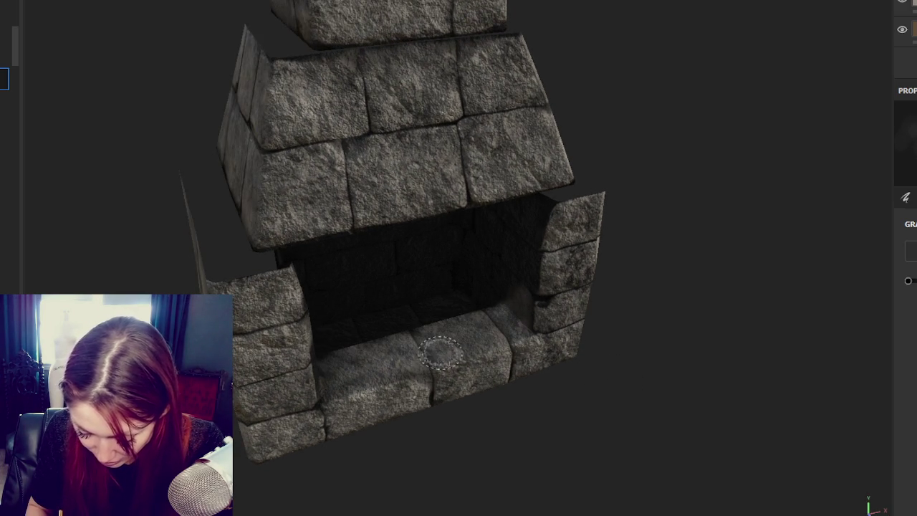
mouse_move(440, 399)
alt+mouse_down()
mouse_move(495, 337)
mouse_move(363, 291)
mouse_move(312, 246)
alt+mouse_up()
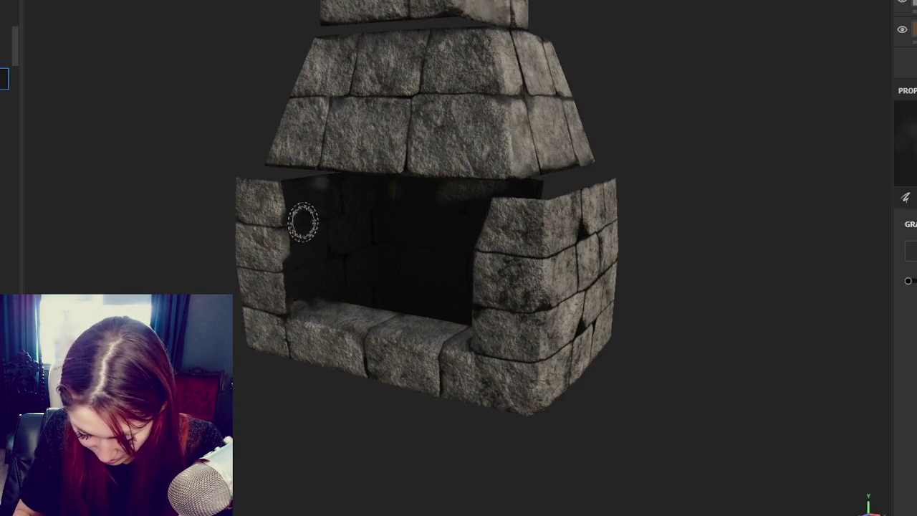
mouse_move(299, 188)
alt+mouse_down()
mouse_move(638, 339)
mouse_move(470, 209)
mouse_move(598, 311)
alt+mouse_up()
mouse_move(454, 251)
alt+mouse_down()
mouse_move(430, 297)
mouse_move(434, 231)
alt+mouse_up()
mouse_move(470, 342)
alt+mouse_down()
mouse_move(465, 208)
mouse_move(481, 416)
mouse_move(513, 401)
mouse_move(490, 207)
alt+mouse_up()
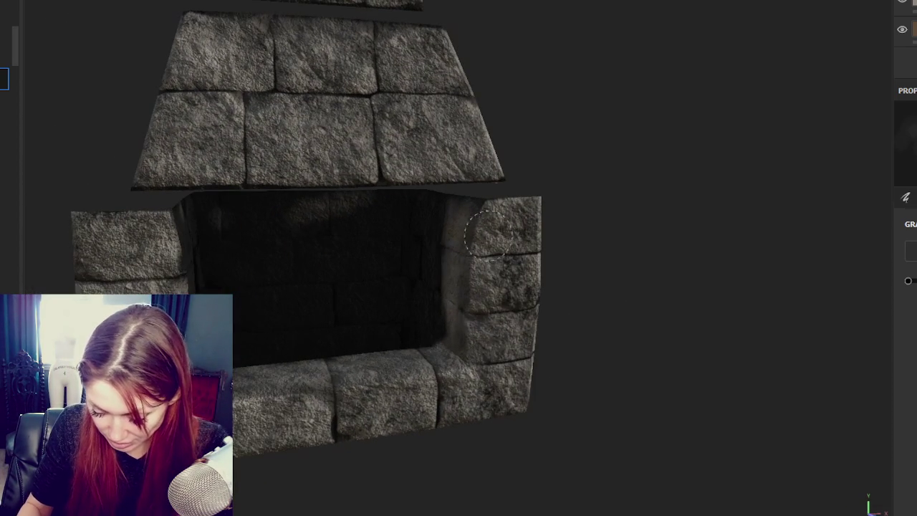
alt+drag(513, 287, 549, 381)
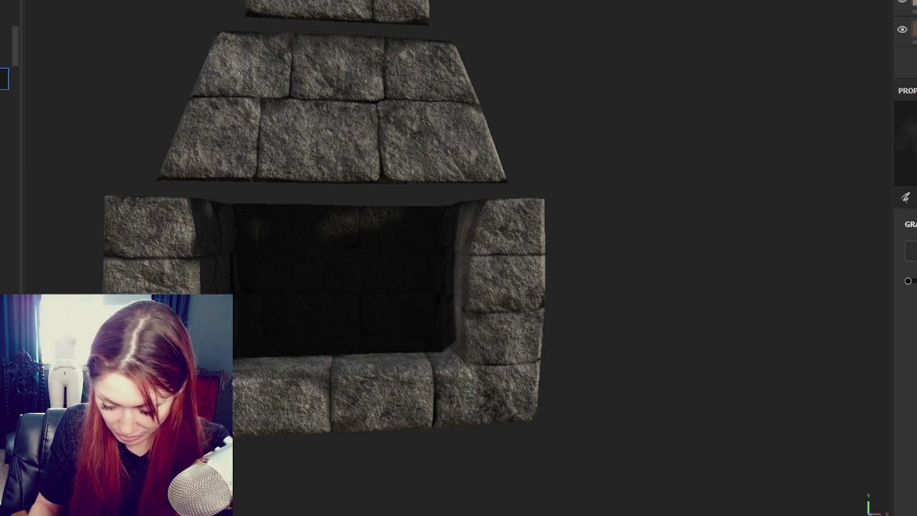
scroll(429, 240, down, 2)
scroll(430, 240, down, 1)
scroll(430, 240, down, 2)
- Inspect the chimney tower from the back and sides, then the firebox's inner right side
mouse_move(430, 240)
alt+mouse_down()
mouse_move(424, 229)
mouse_move(448, 219)
mouse_move(775, 209)
mouse_move(478, 216)
mouse_move(598, 329)
mouse_move(503, 315)
alt+mouse_up()
shift+right_drag(503, 315, 469, 314)
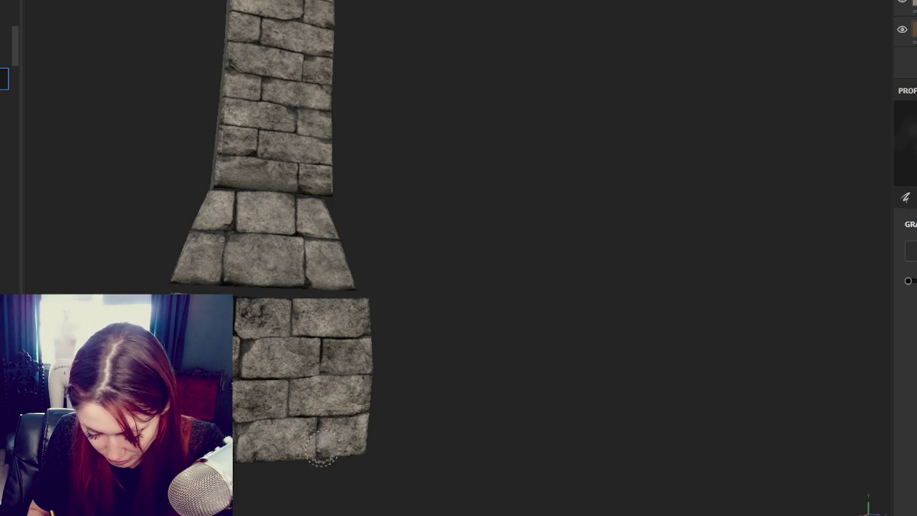
alt+drag(256, 454, 280, 467)
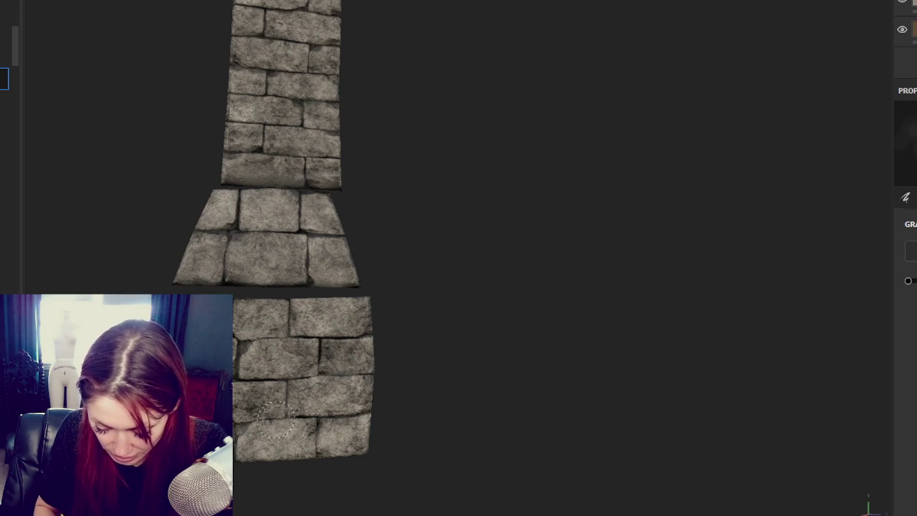
alt+drag(255, 416, 288, 398)
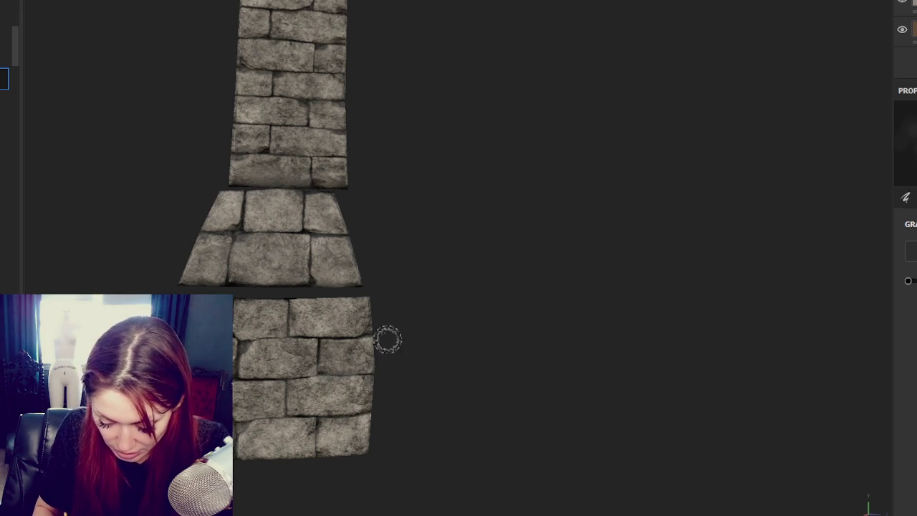
alt+drag(375, 338, 435, 366)
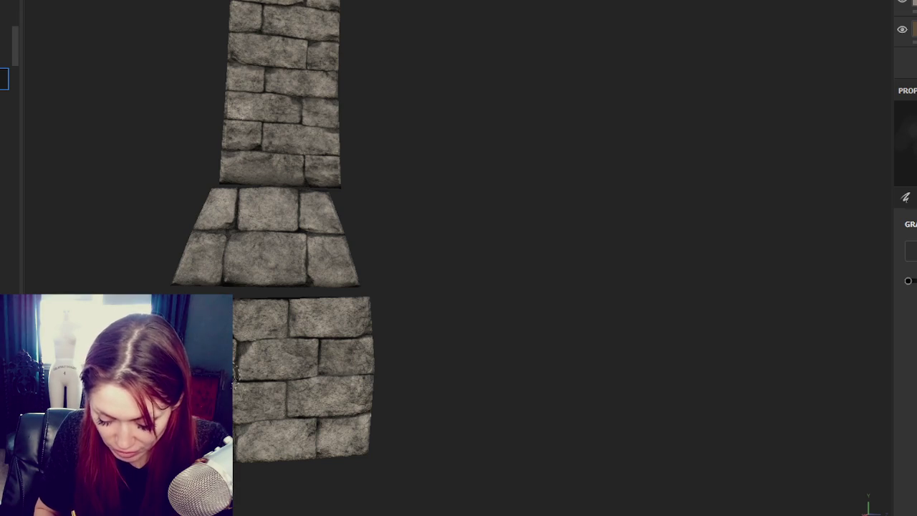
alt+drag(358, 266, 594, 266)
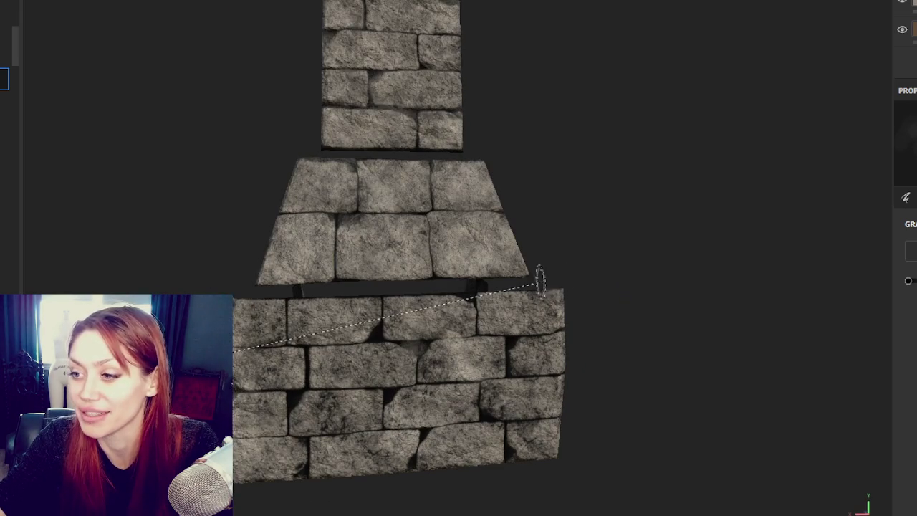
middle_drag(545, 275, 497, 225)
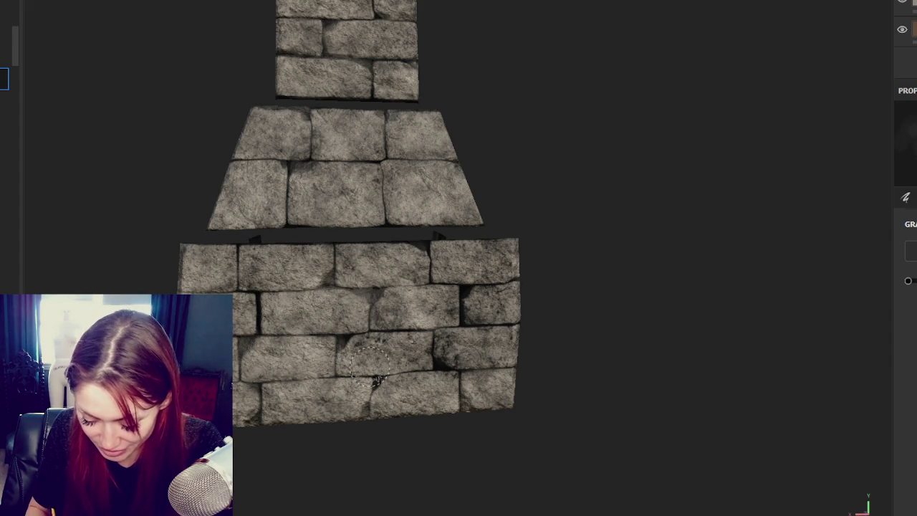
alt+drag(484, 355, 469, 357)
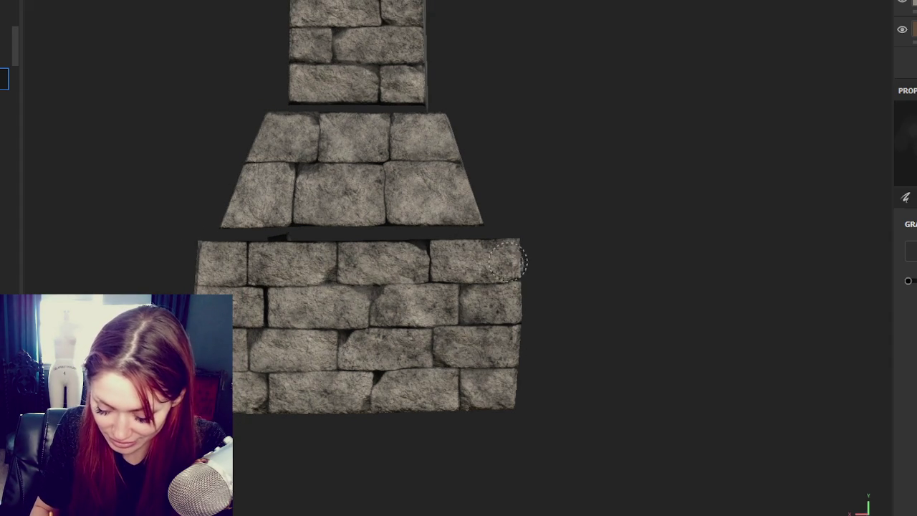
alt+drag(465, 287, 537, 317)
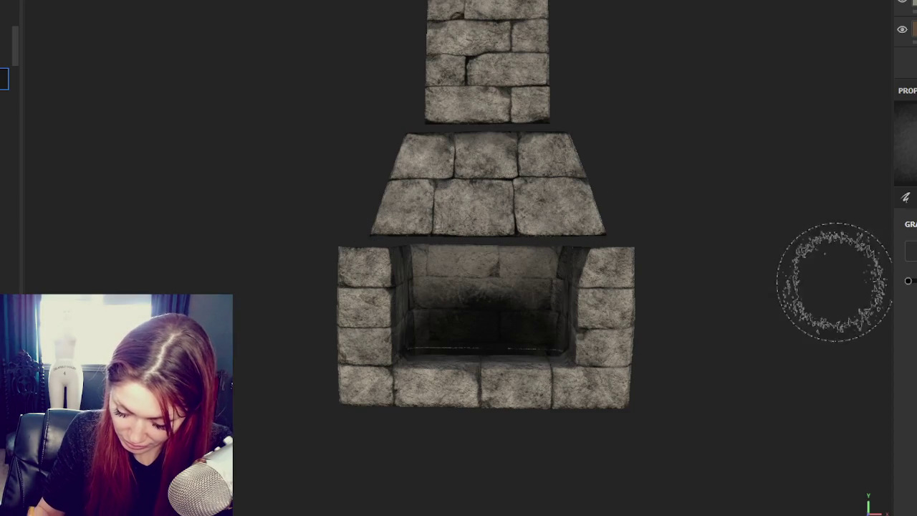
alt+drag(533, 277, 652, 272)
alt+drag(552, 262, 440, 265)
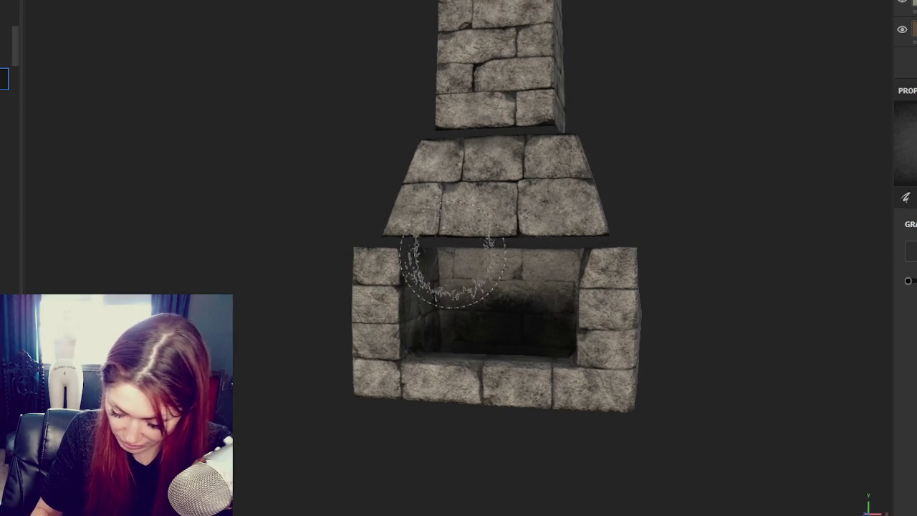
alt+drag(749, 303, 481, 307)
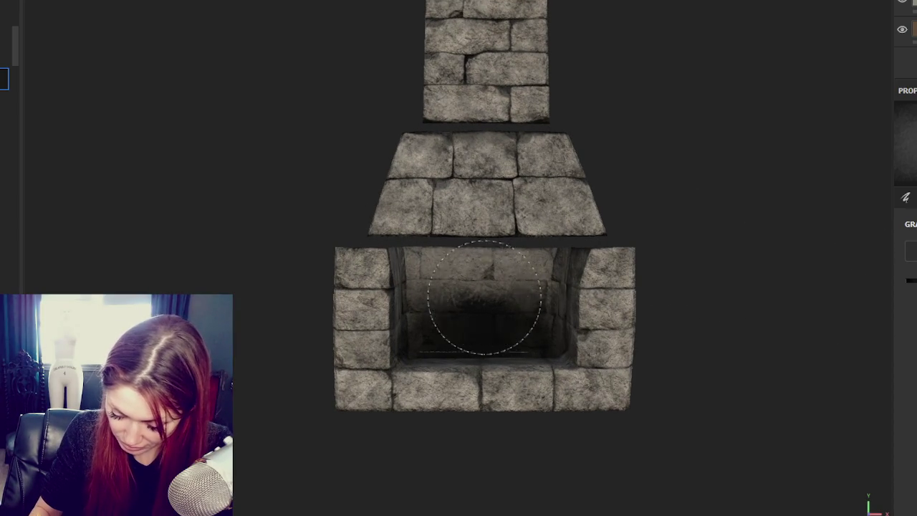
mouse_move(662, 375)
alt+mouse_down()
mouse_move(465, 315)
mouse_move(721, 303)
alt+mouse_up()
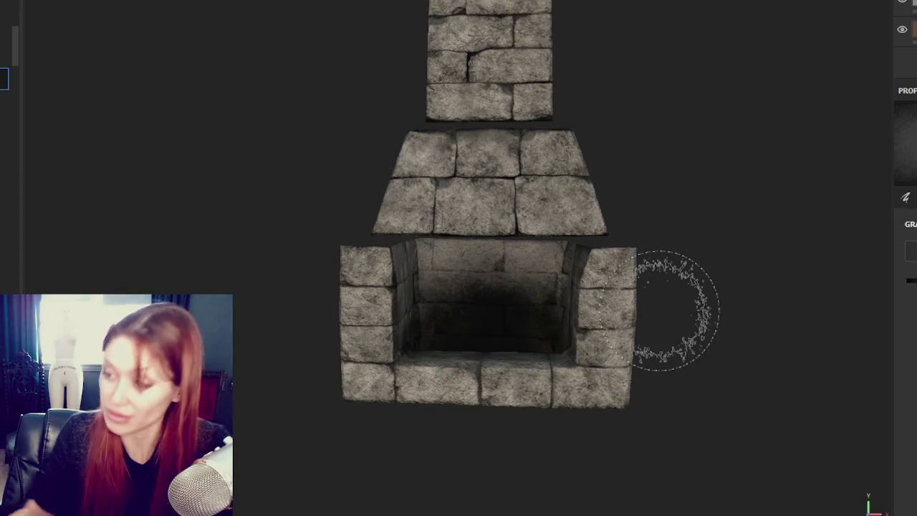
scroll(676, 303, down, 2)
scroll(611, 287, up, 3)
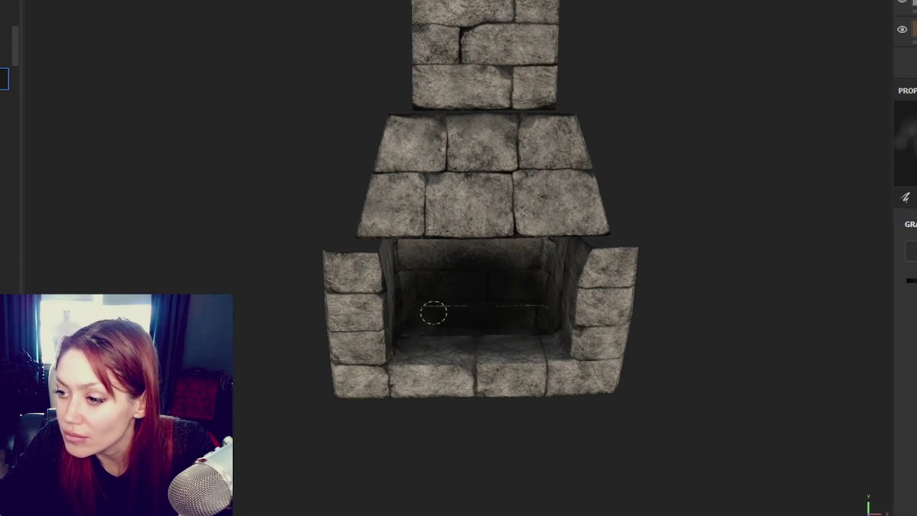
mouse_move(452, 307)
alt+mouse_down()
mouse_move(452, 338)
mouse_move(498, 334)
mouse_move(532, 381)
mouse_move(523, 327)
alt+mouse_up()
mouse_move(428, 337)
alt+mouse_down()
mouse_move(555, 331)
mouse_move(540, 342)
mouse_move(430, 344)
alt+mouse_up()
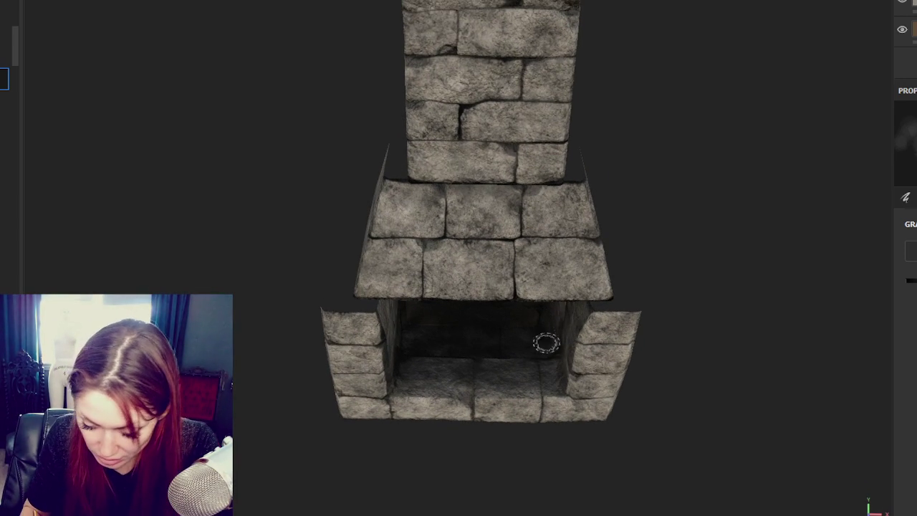
alt+drag(553, 378, 537, 348)
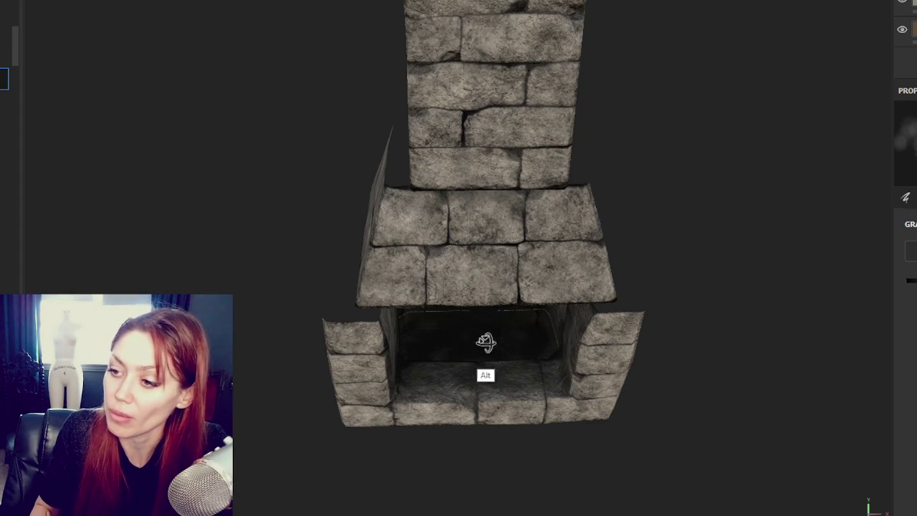
alt+drag(458, 340, 365, 297)
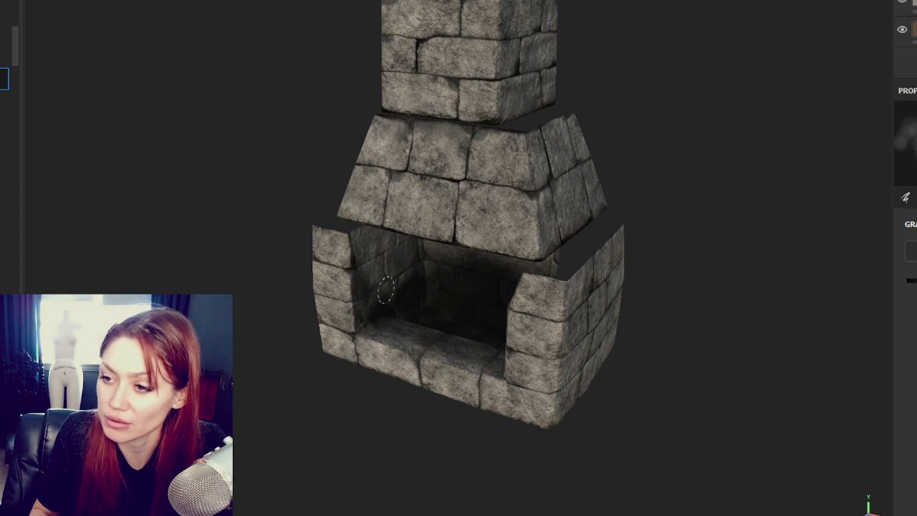
mouse_move(385, 293)
alt+mouse_down()
mouse_move(430, 285)
mouse_move(381, 284)
mouse_move(640, 293)
mouse_move(581, 270)
alt+mouse_up()
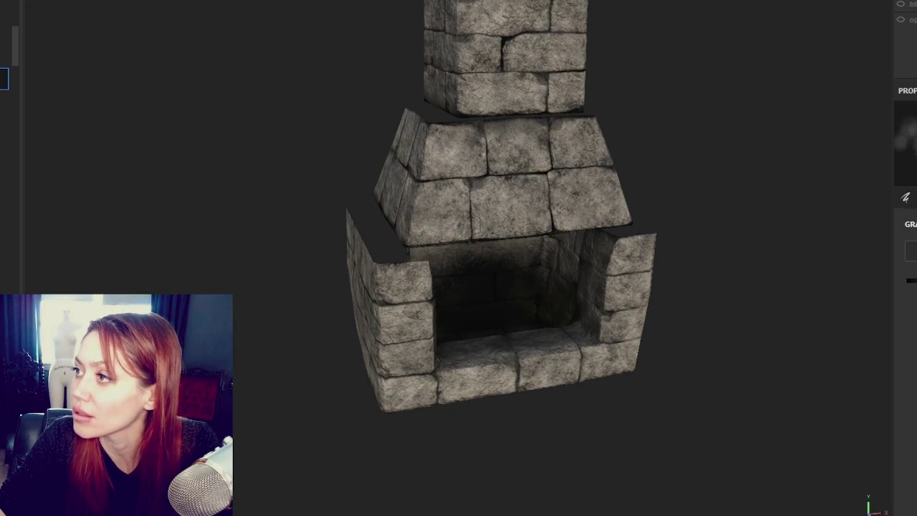
scroll(904, 36, up, 1)
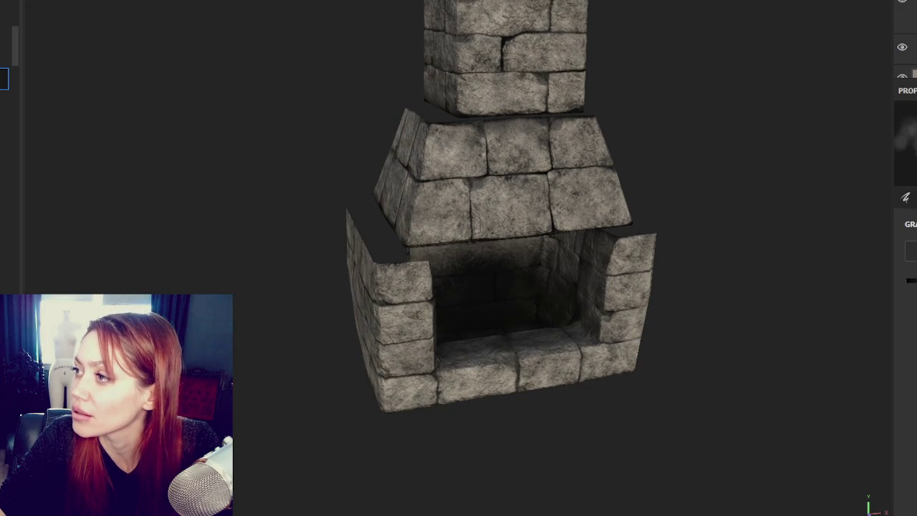
alt+drag(755, 303, 541, 304)
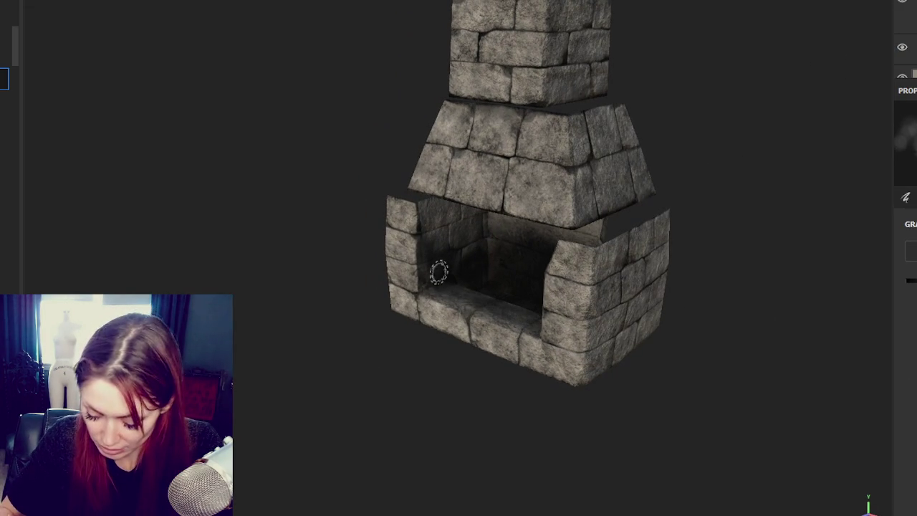
alt+drag(563, 222, 115, 142)
alt+right_drag(114, 141, 429, 280)
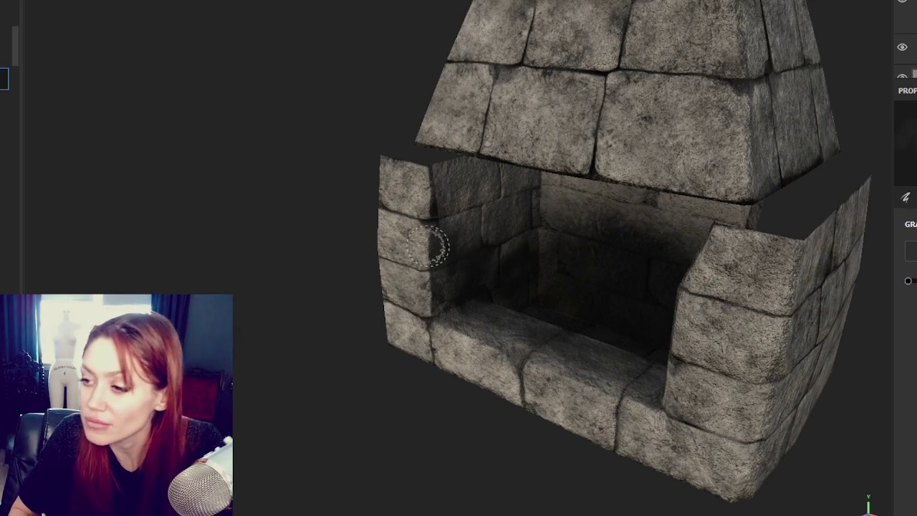
mouse_move(543, 318)
alt+mouse_down()
mouse_move(438, 303)
mouse_move(630, 313)
mouse_move(610, 284)
mouse_move(660, 319)
alt+mouse_up()
mouse_move(600, 323)
alt+mouse_down()
mouse_move(475, 307)
mouse_move(687, 272)
alt+mouse_up()
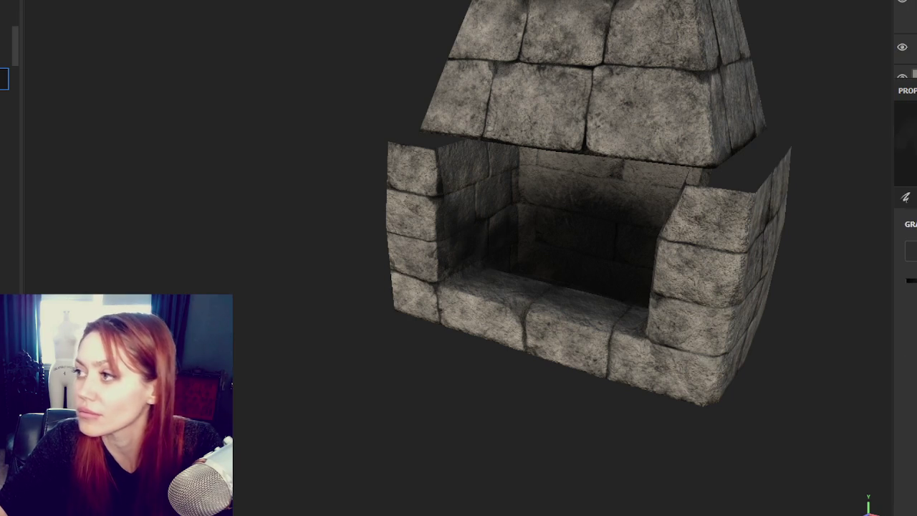
alt+drag(507, 278, 475, 270)
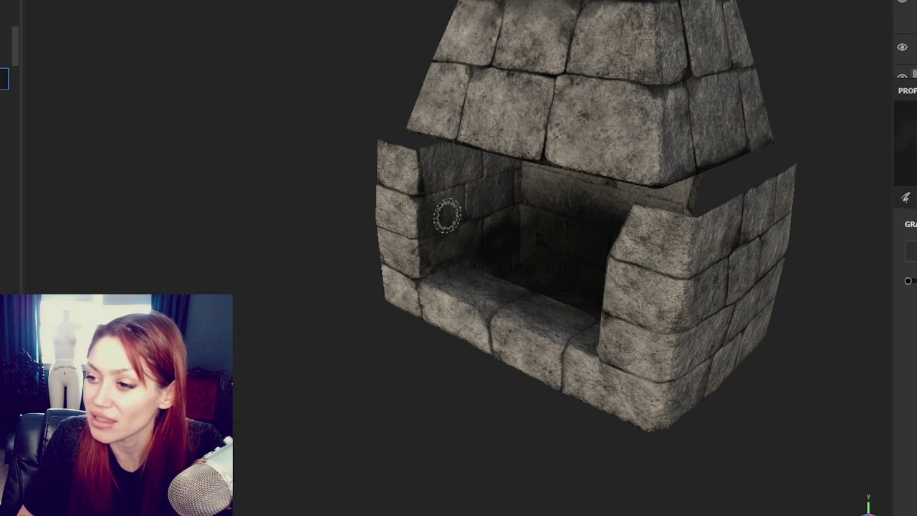
alt+drag(454, 245, 438, 225)
alt+drag(487, 262, 421, 222)
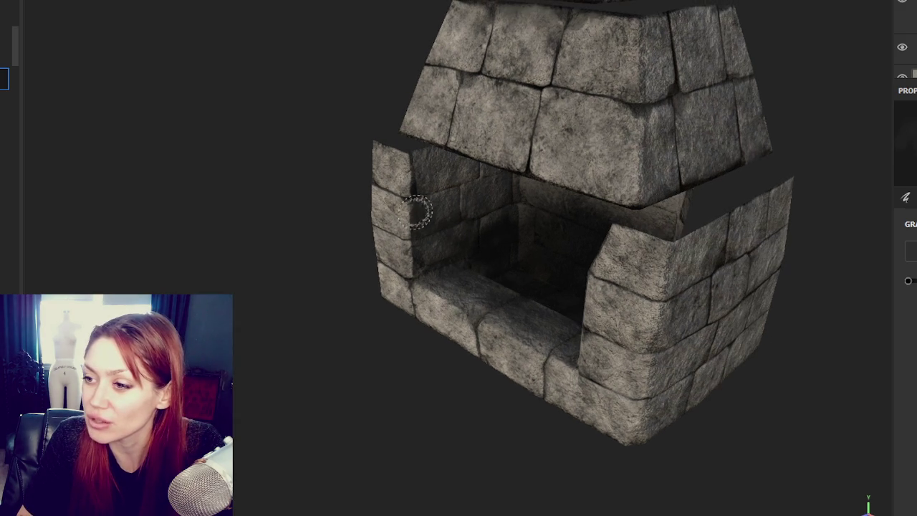
alt+drag(450, 263, 487, 244)
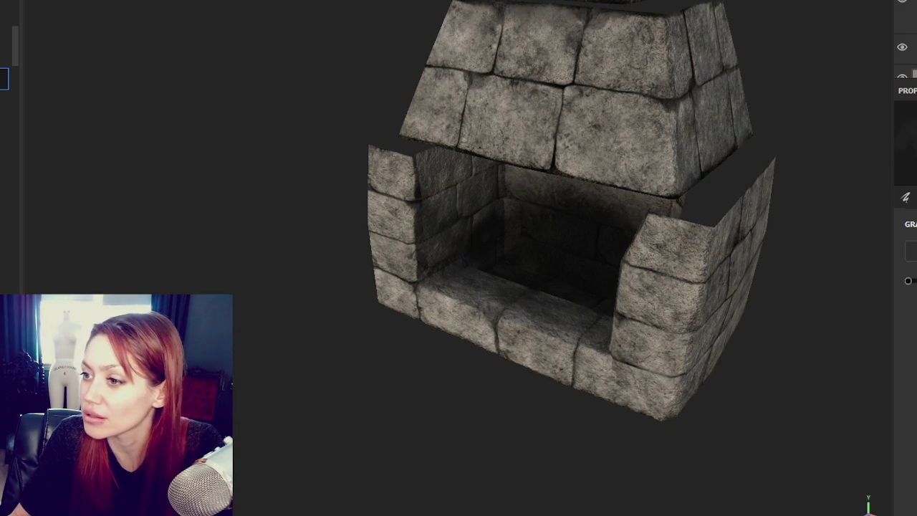
alt+drag(629, 235, 494, 222)
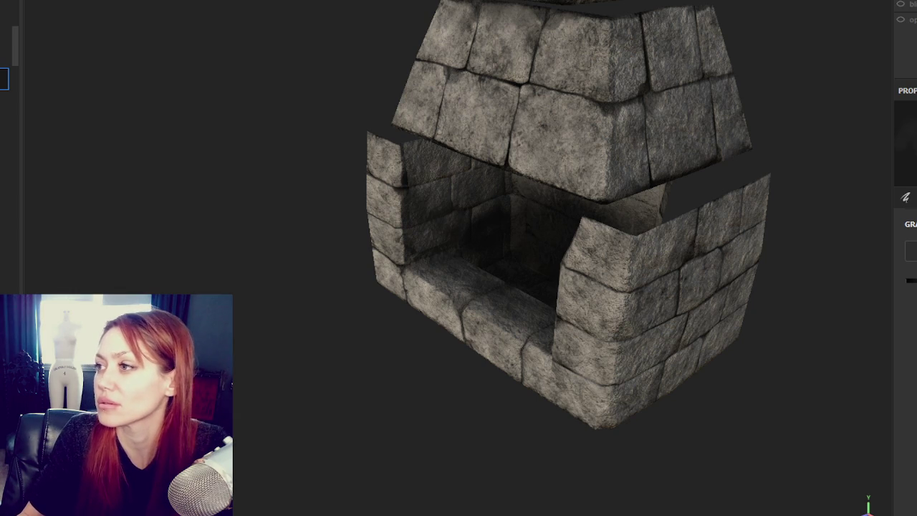
click(906, 48)
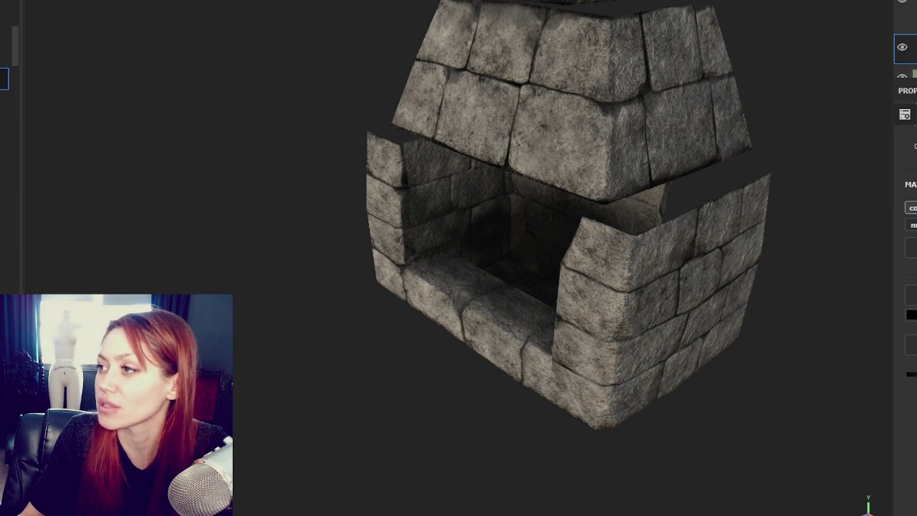
click(904, 72)
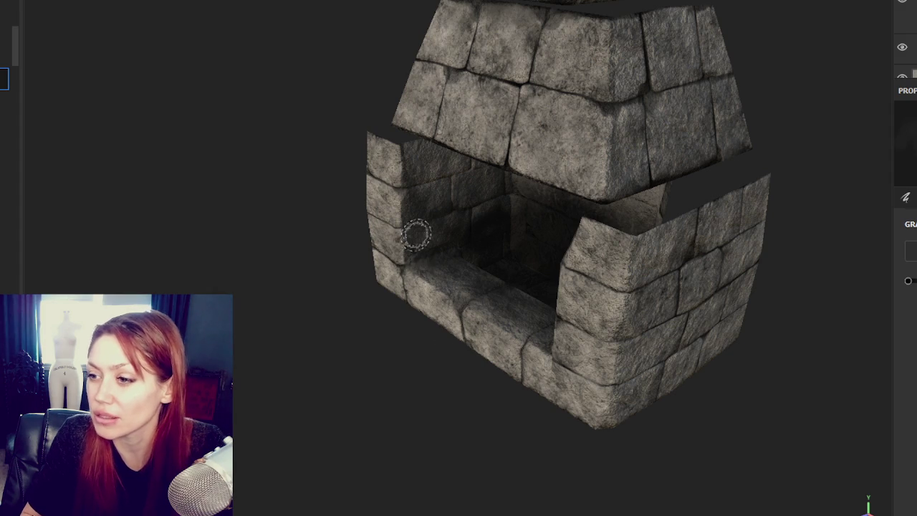
mouse_move(422, 260)
alt+mouse_down()
mouse_move(516, 311)
mouse_move(466, 303)
mouse_move(827, 276)
alt+mouse_up()
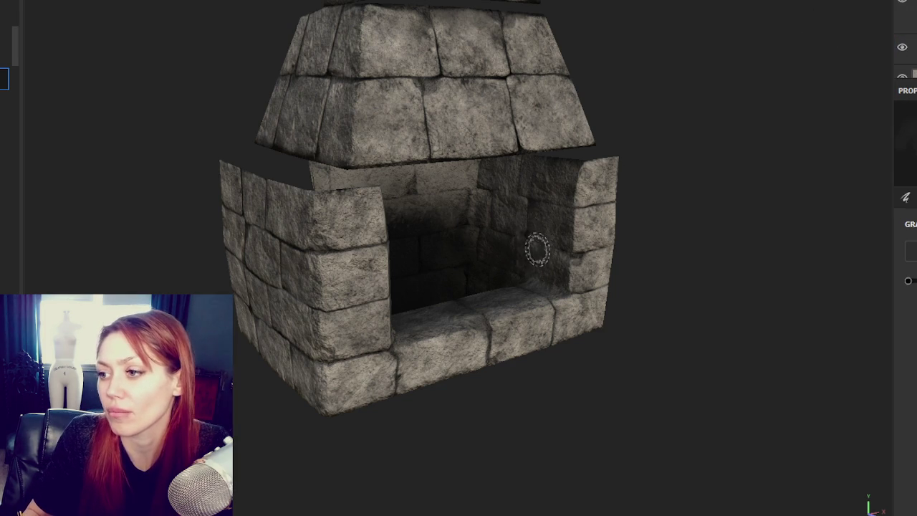
mouse_move(630, 282)
alt+mouse_down()
mouse_move(406, 285)
mouse_move(340, 306)
mouse_move(400, 278)
alt+mouse_up()
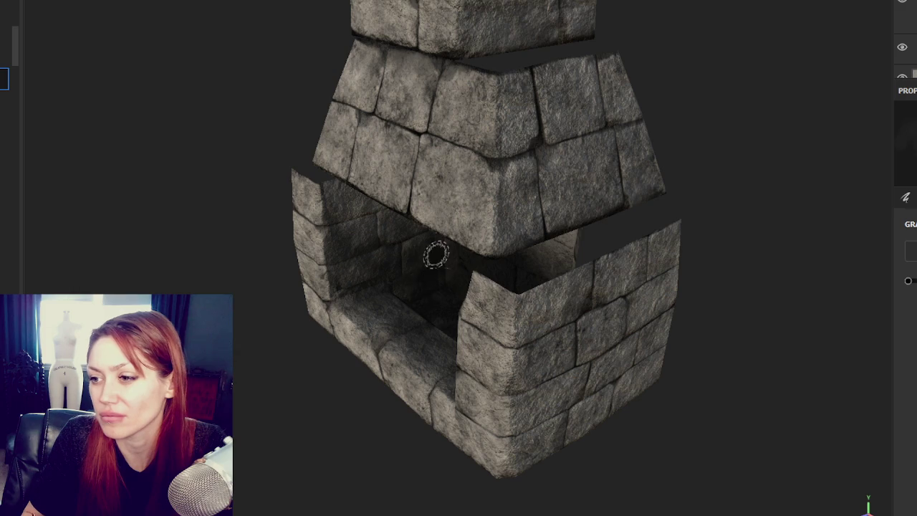
alt+drag(459, 274, 434, 244)
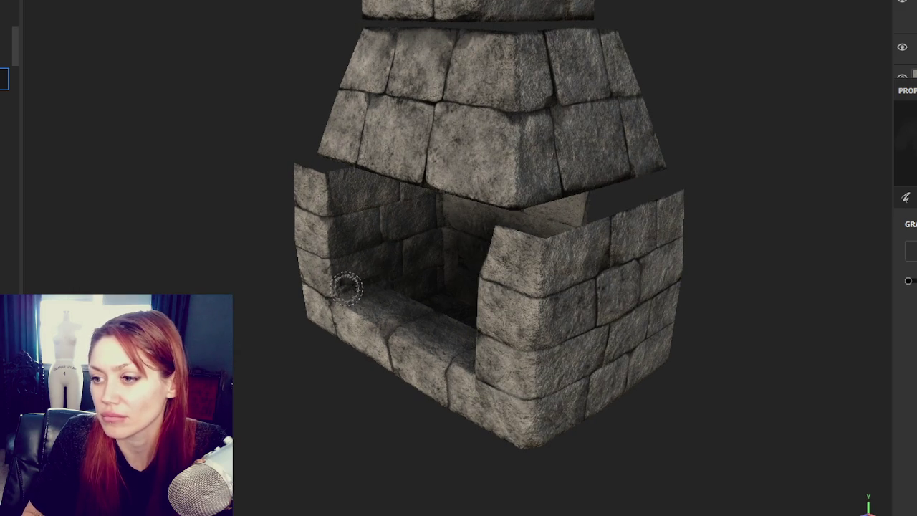
mouse_move(429, 358)
alt+mouse_down()
mouse_move(712, 358)
mouse_move(583, 308)
alt+mouse_up()
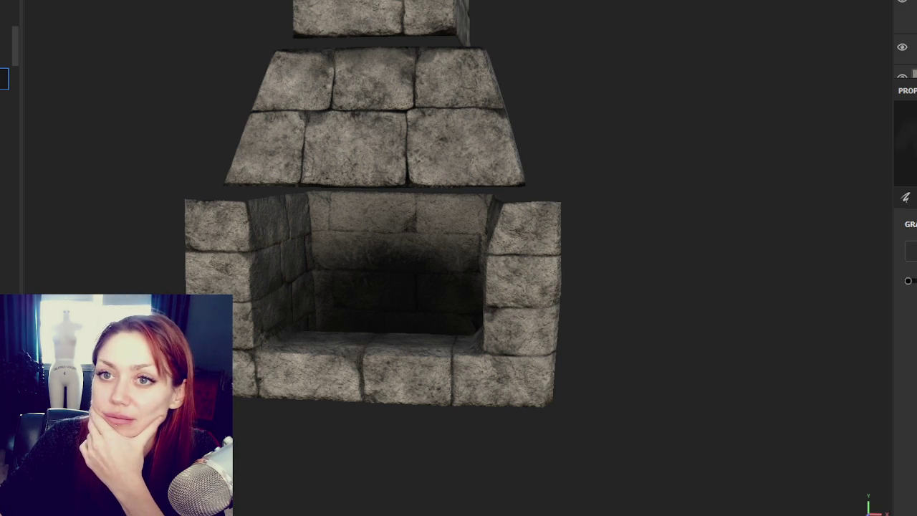
- Export the textures at size 2048 with the Unity HD Render Pipeline (Metallic Standard) template
key(ctrl+shift+e)
click(499, 129)
click(539, 229)
click(716, 81)
scroll(546, 155, down, 5)
scroll(536, 139, up, 2)
click(536, 139)
click(782, 453)
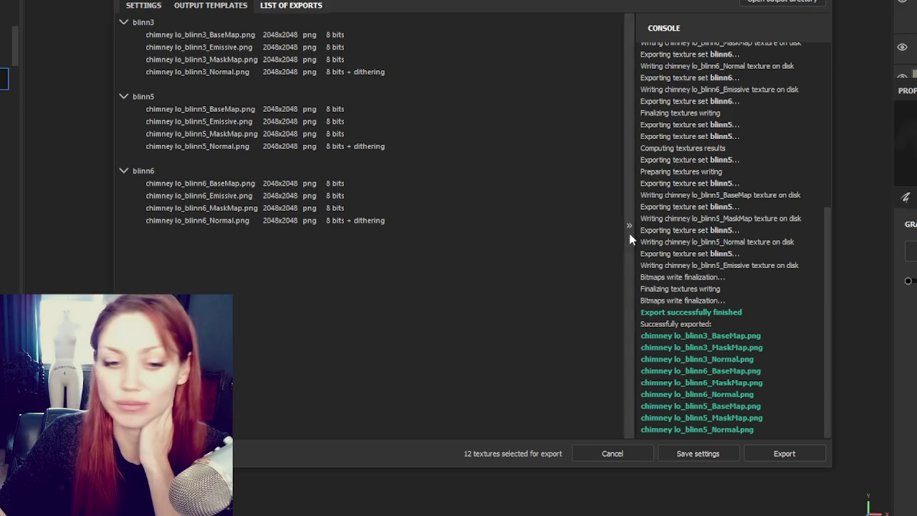
key(Escape)
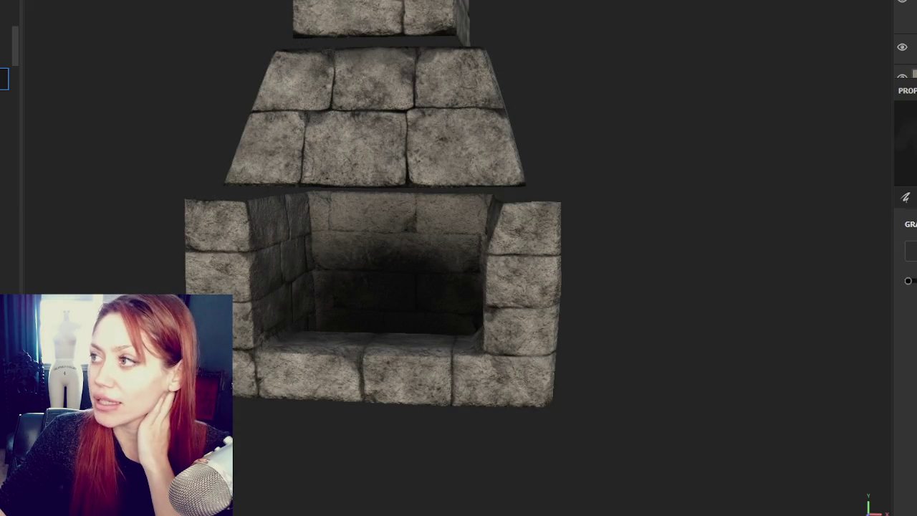
- Cancel the save-changes prompt and dismiss the New project window without creating a project
key(ctrl+w)
click(606, 241)
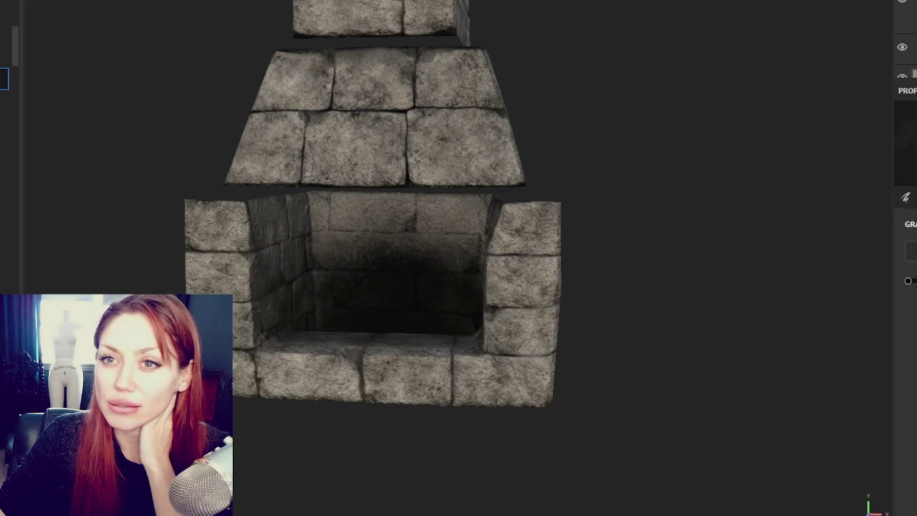
key(ctrl+n)
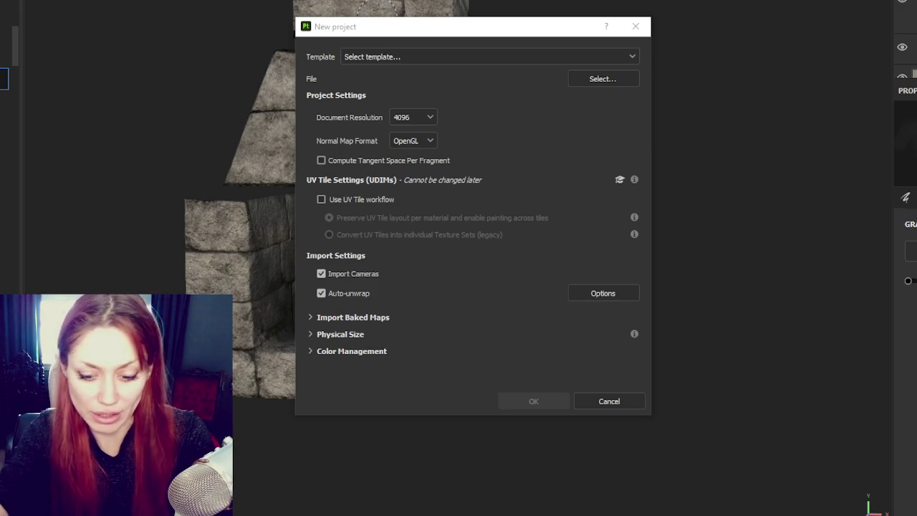
click(583, 348)
click(636, 26)
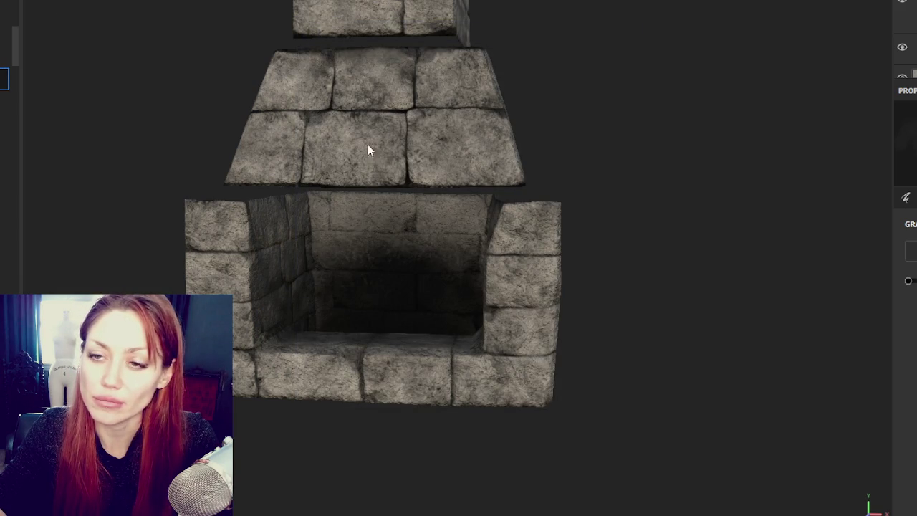
- Re-export the 12 fireplace textures from the export window's list of exports
key(ctrl+shift+e)
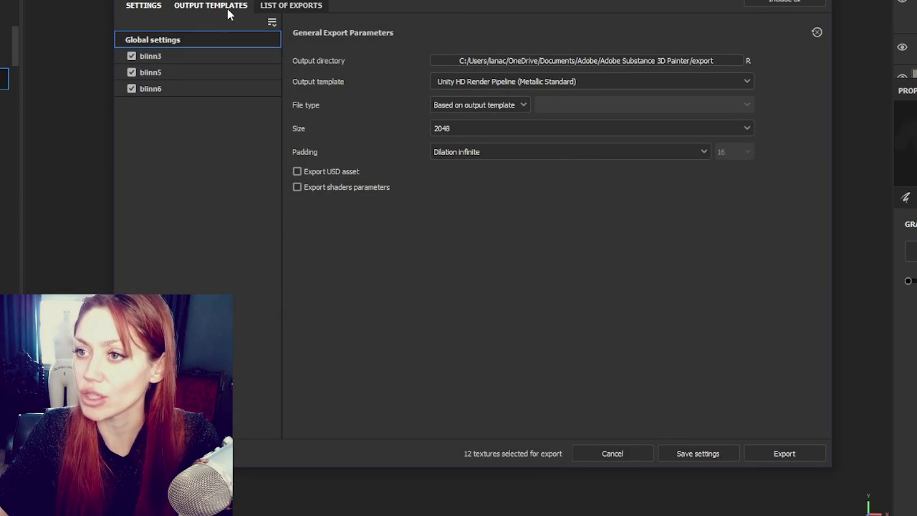
click(258, 4)
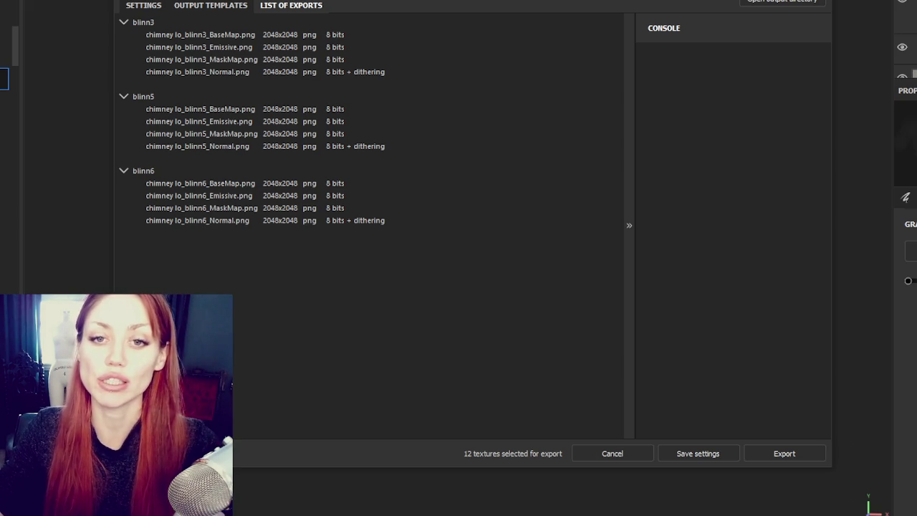
click(773, 454)
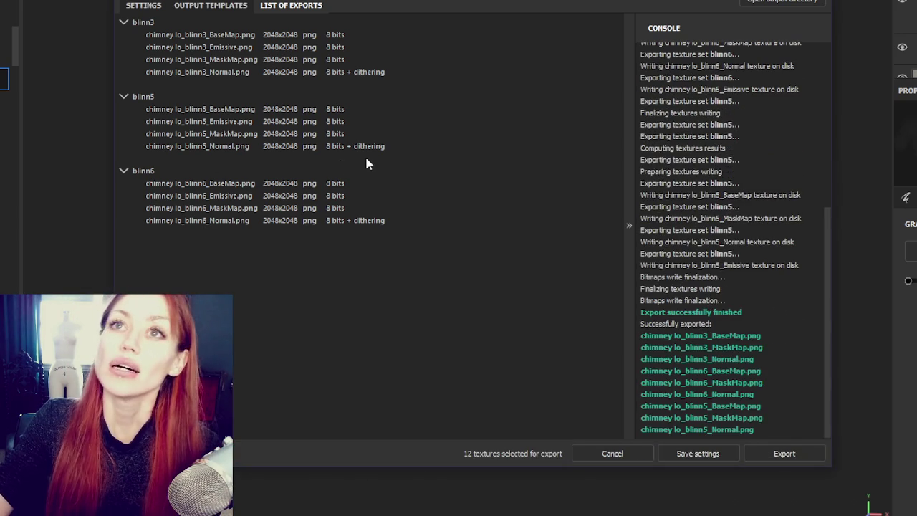
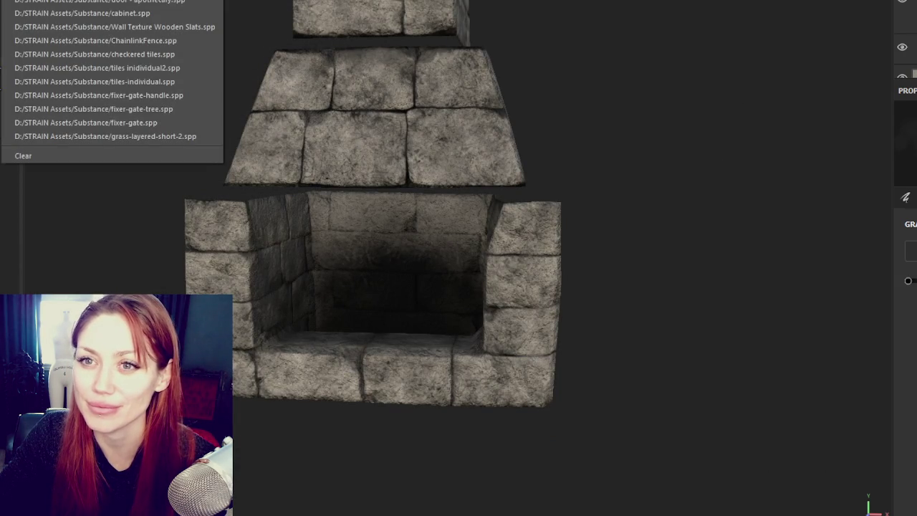
- Start a new project from brick block 2 lo.fbx, discarding the unsaved fireplace project
click(599, 78)
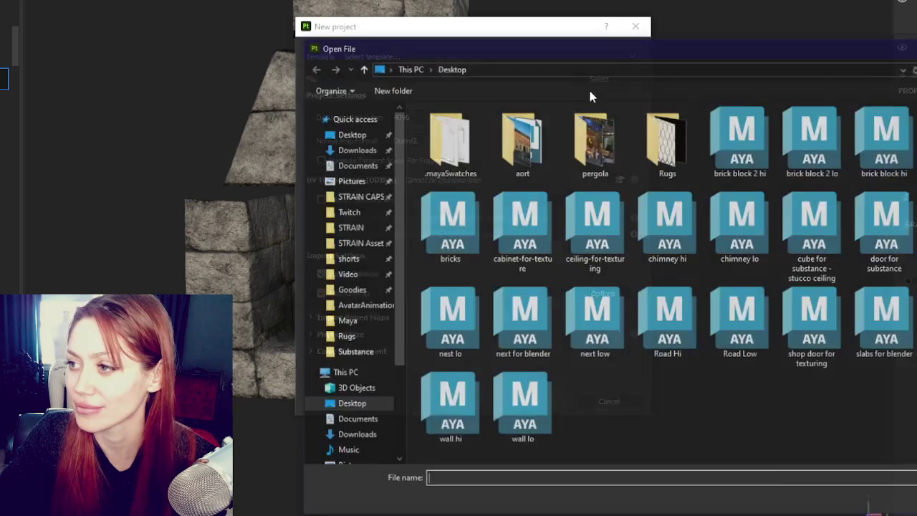
double_click(813, 140)
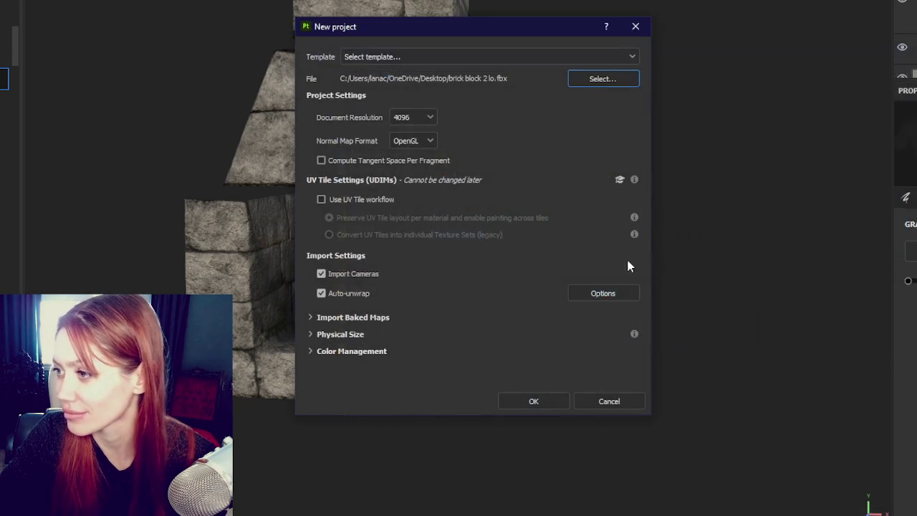
click(525, 398)
click(449, 242)
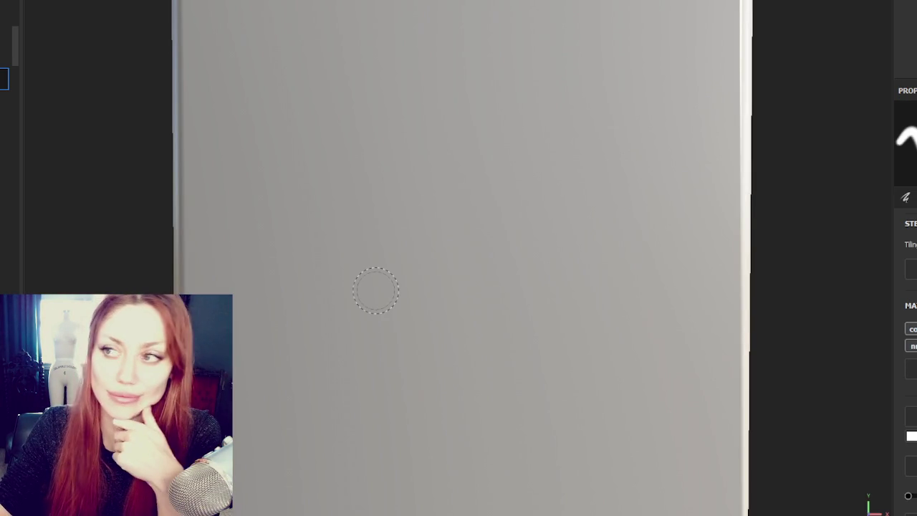
scroll(312, 153, down, 3)
mouse_move(312, 153)
alt+mouse_down()
mouse_move(223, 178)
mouse_move(426, 102)
mouse_move(405, 265)
mouse_move(418, 175)
alt+mouse_up()
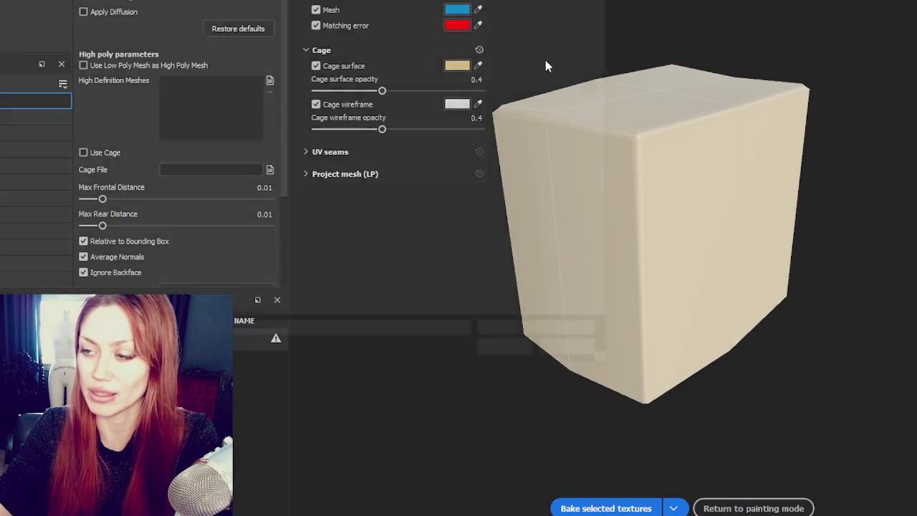
- Add the high-poly brick mesh and set Max Frontal 0.0754 and Max Rear 0.1004
click(269, 80)
double_click(297, 10)
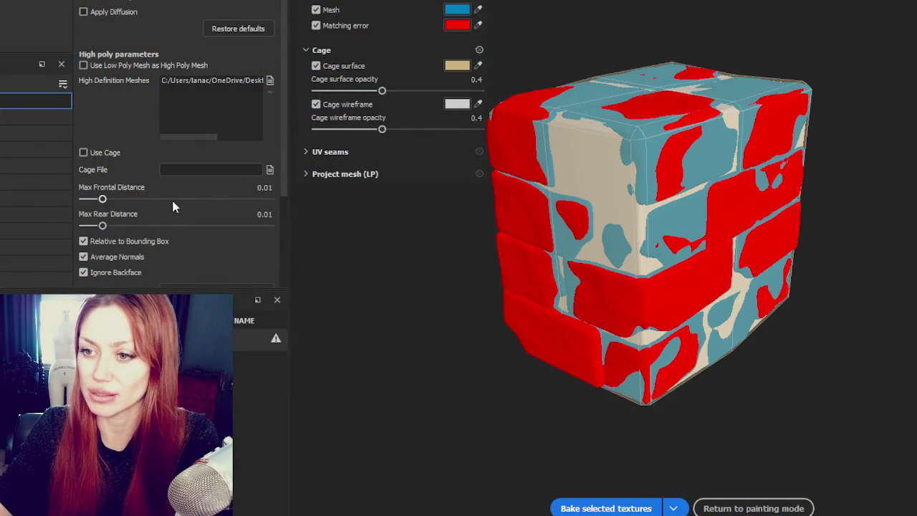
drag(110, 202, 136, 203)
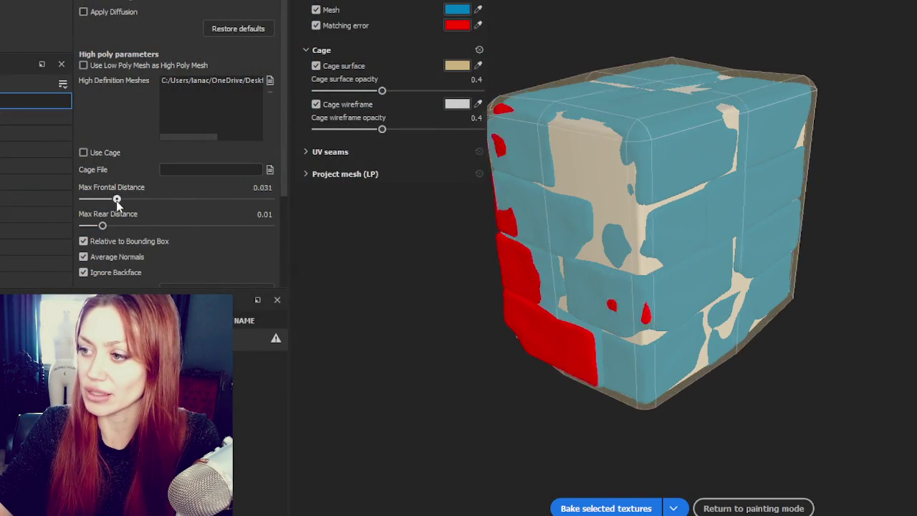
alt+drag(775, 193, 37, 191)
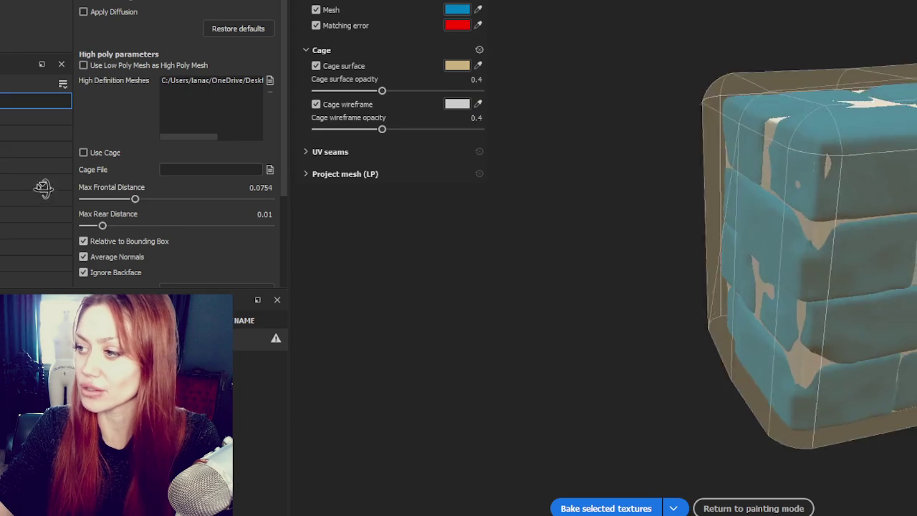
drag(146, 227, 142, 226)
scroll(179, 179, down, 3)
- Bake the selected textures with Supersampling 4x antialiasing and check the brick detail
click(194, 170)
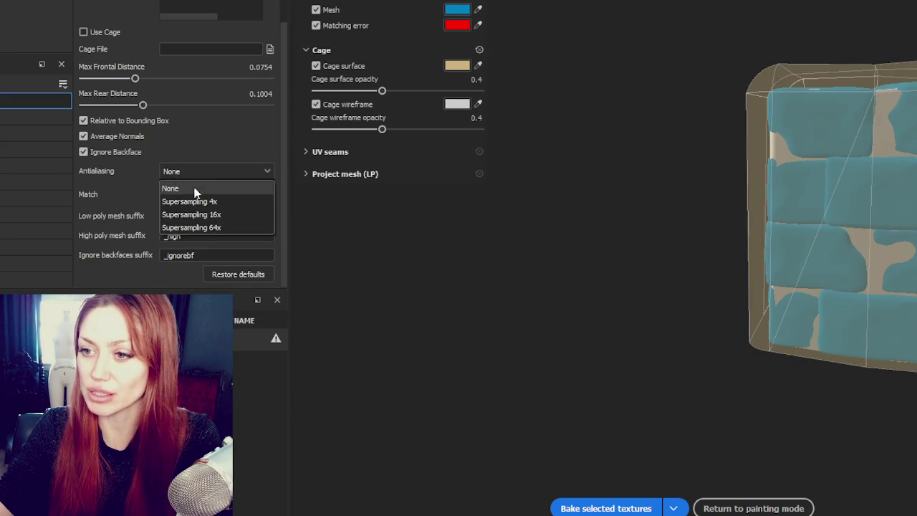
click(194, 198)
click(606, 507)
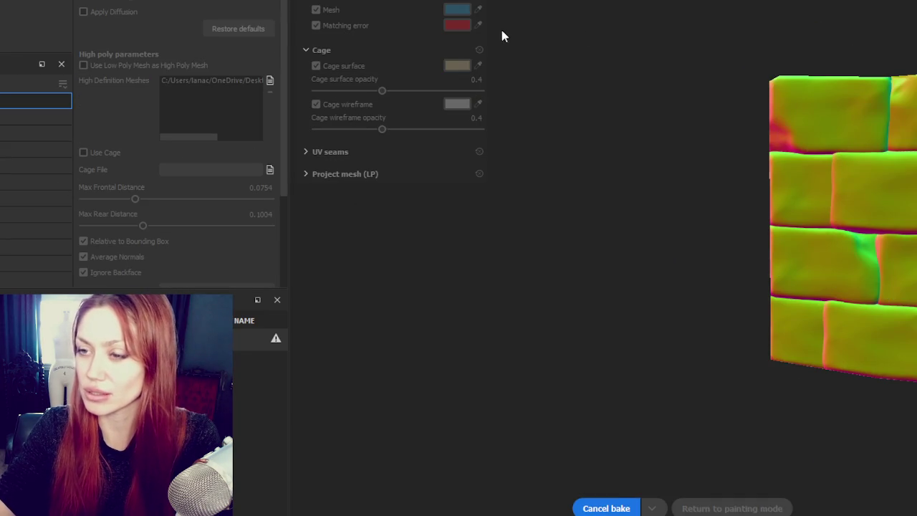
mouse_move(764, 116)
alt+mouse_down()
mouse_move(488, 56)
mouse_move(768, 57)
alt+mouse_up()
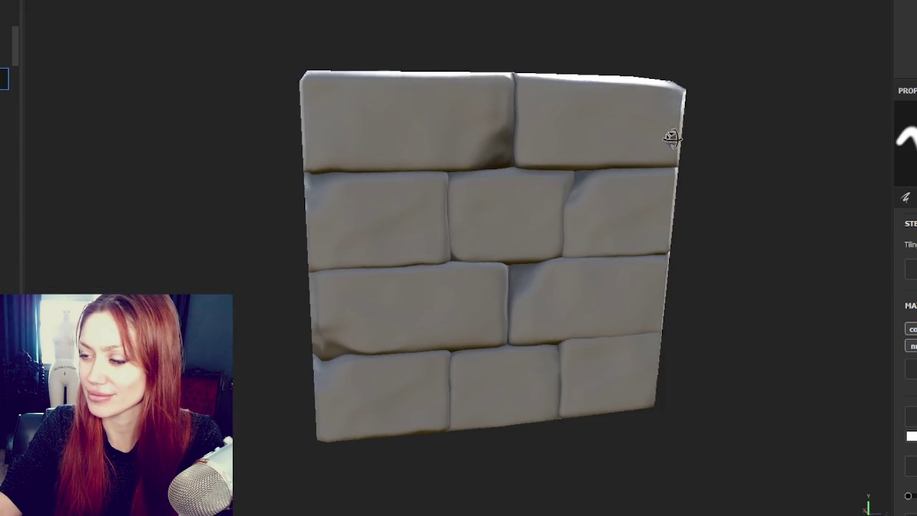
mouse_move(673, 136)
alt+mouse_down()
mouse_move(279, 167)
mouse_move(412, 219)
alt+mouse_up()
alt+right_drag(412, 220, 526, 211)
mouse_move(526, 211)
alt+mouse_down()
mouse_move(172, 253)
mouse_move(364, 231)
mouse_move(581, 142)
mouse_move(502, 137)
alt+mouse_up()
alt+middle_drag(501, 136, 541, 91)
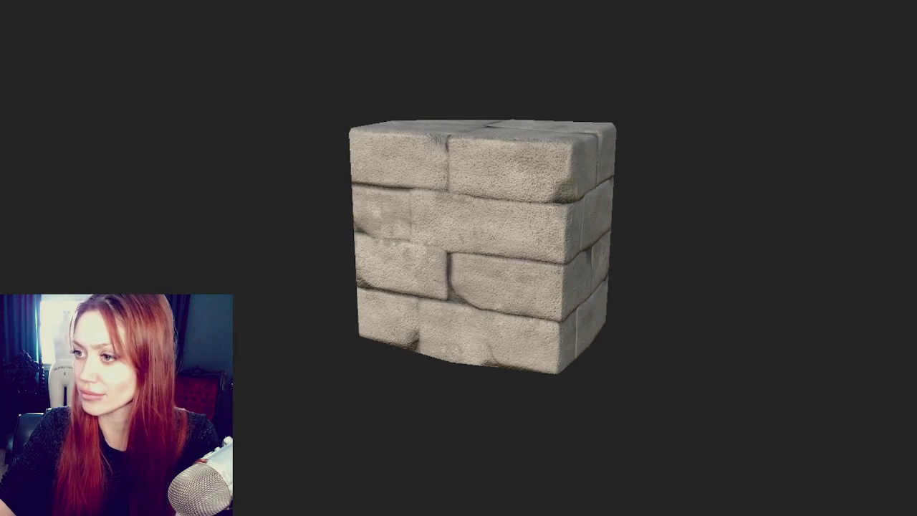
- Add a stone material layer to the brick cube
key(Tab)
scroll(11, 143, down, 5)
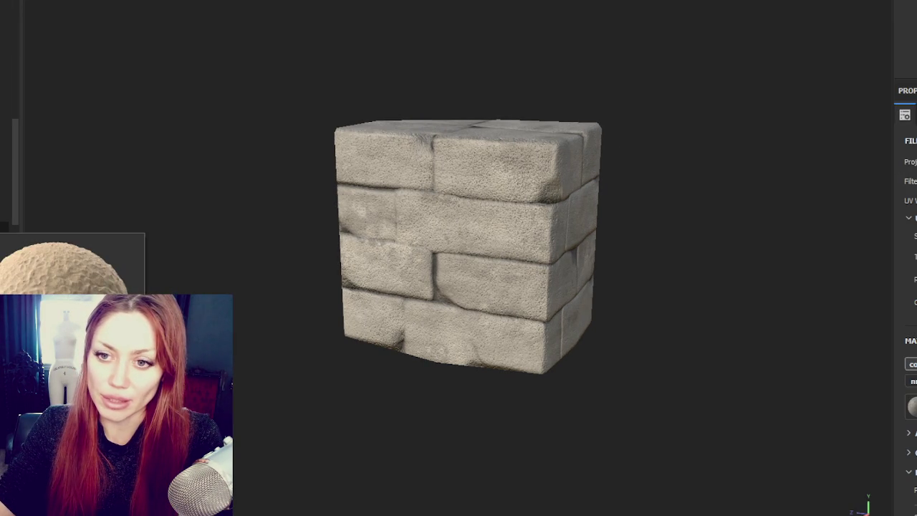
scroll(4, 114, down, 5)
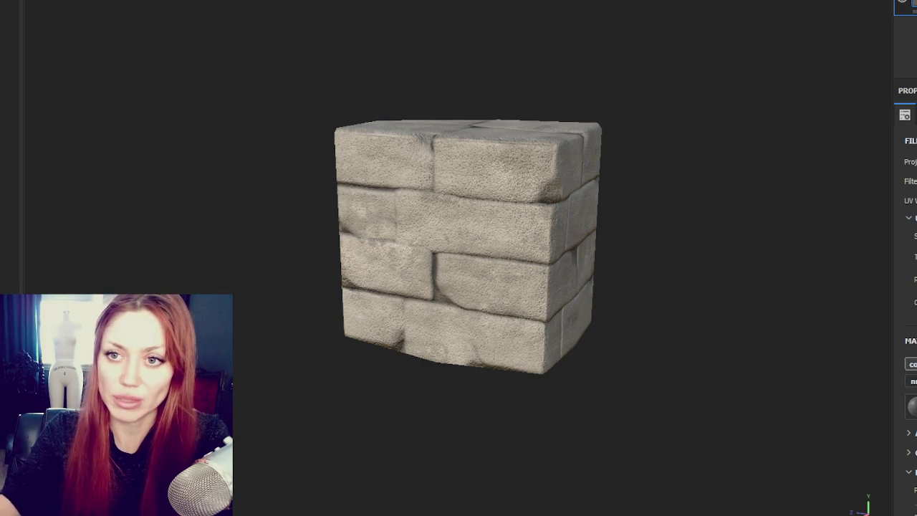
drag(14, 16, 906, 29)
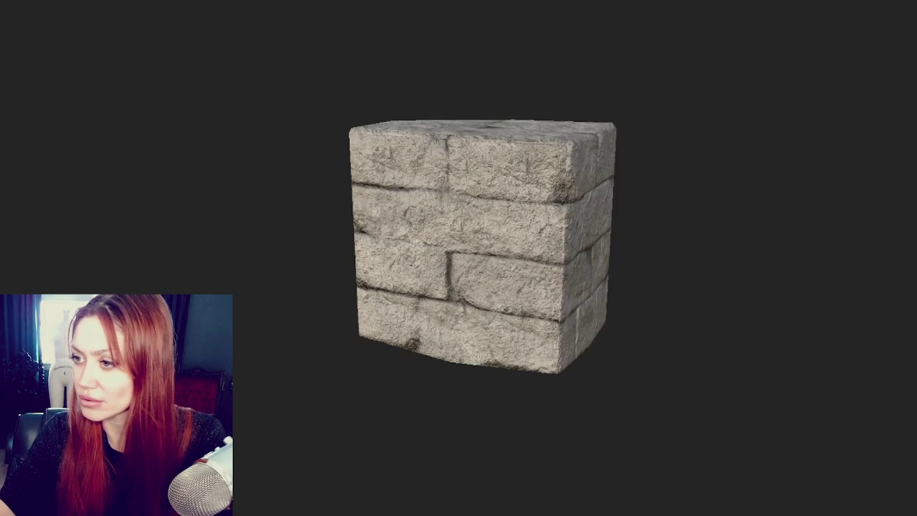
mouse_move(766, 200)
mouse_down()
mouse_move(176, 201)
mouse_move(886, 179)
mouse_up()
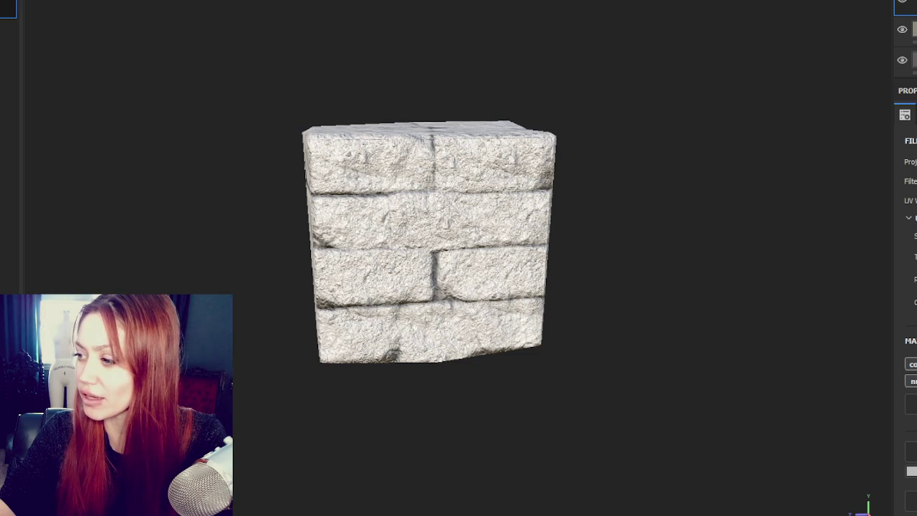
- Set the layer's base colour to black and apply a stone resource in Properties
click(911, 470)
click(881, 505)
key(Escape)
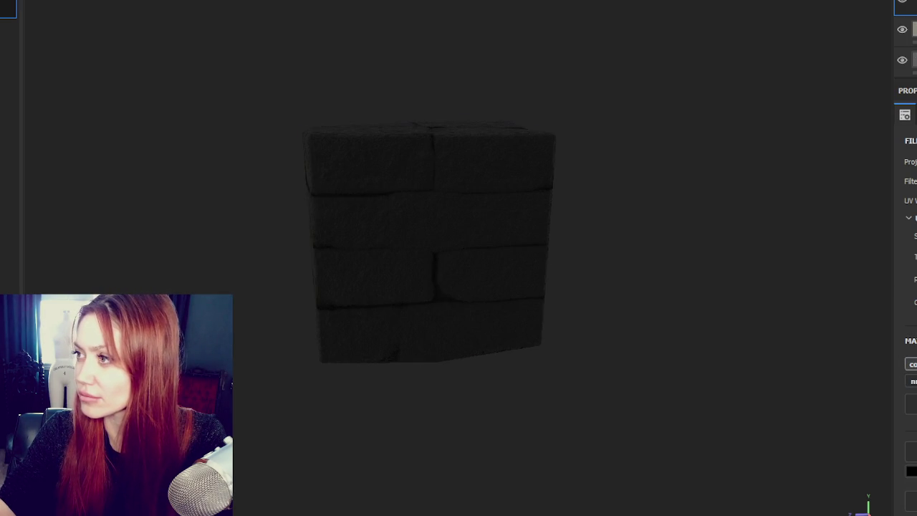
key(Escape)
key(1)
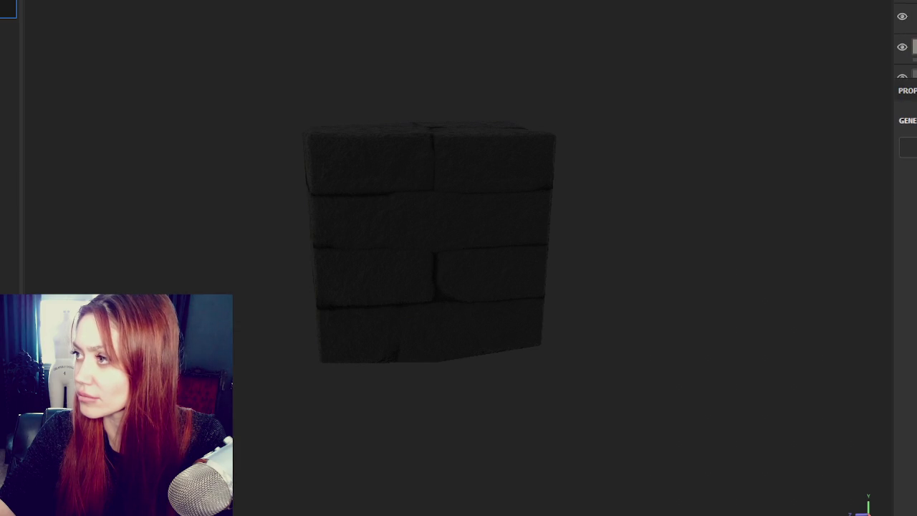
click(908, 147)
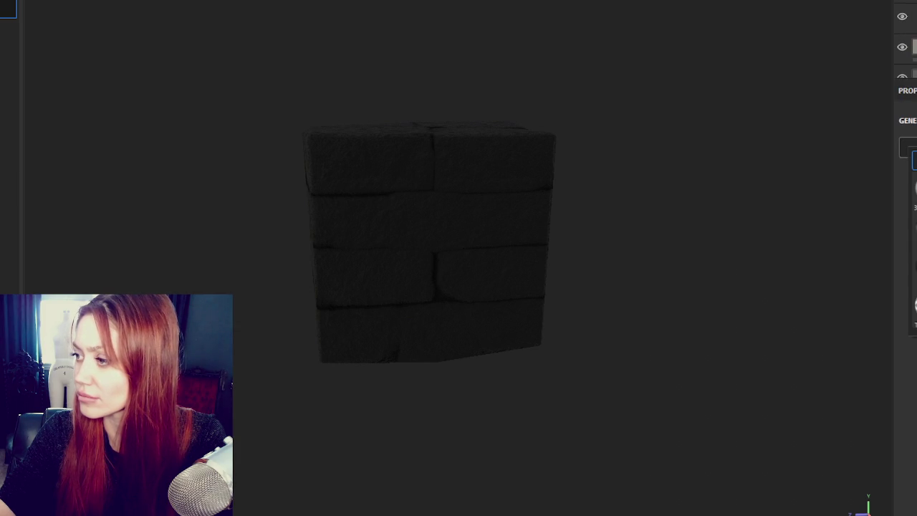
click(913, 187)
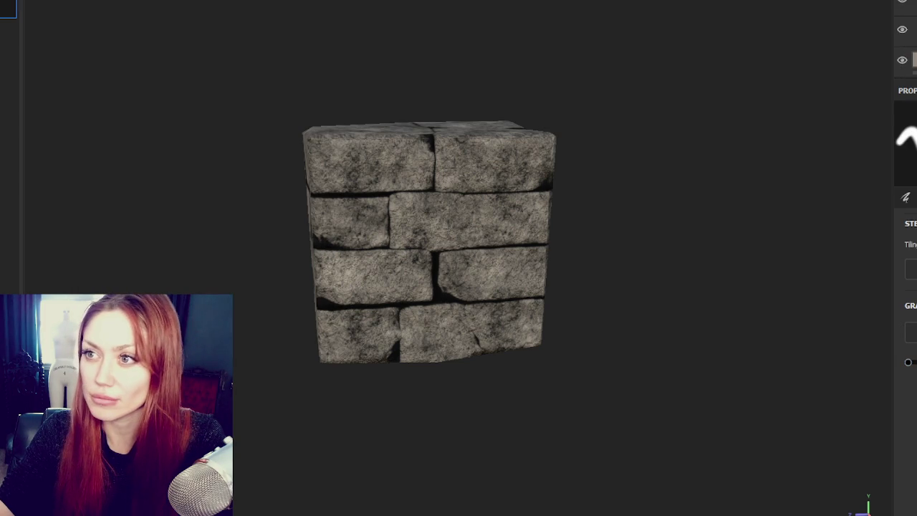
drag(445, 259, 443, 310)
key(ctrl+z)
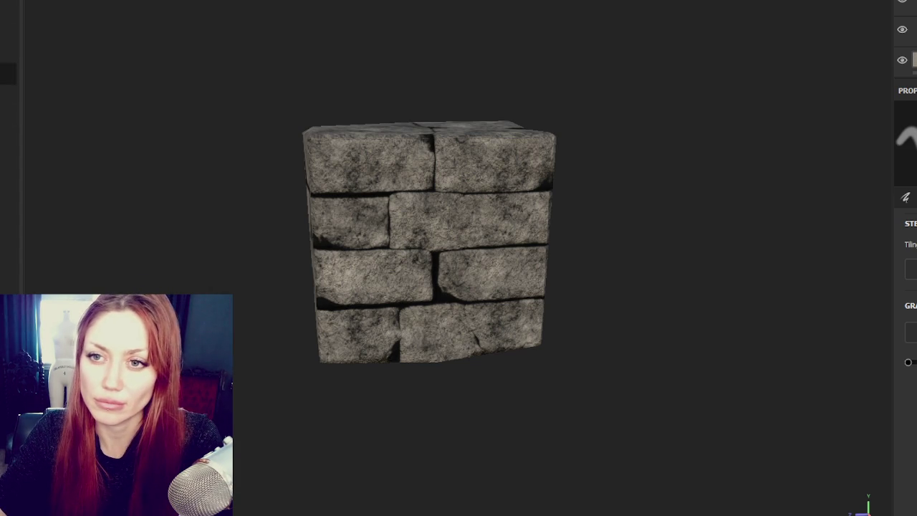
key(1)
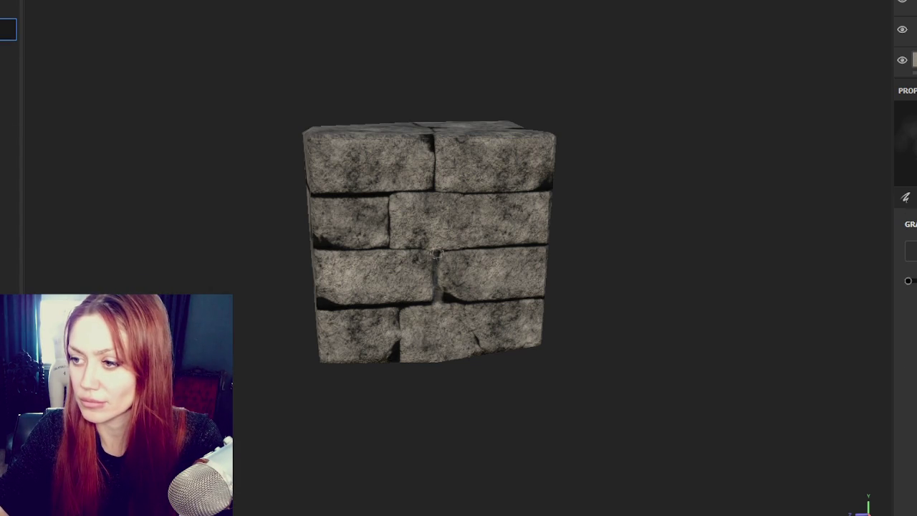
drag(435, 286, 434, 307)
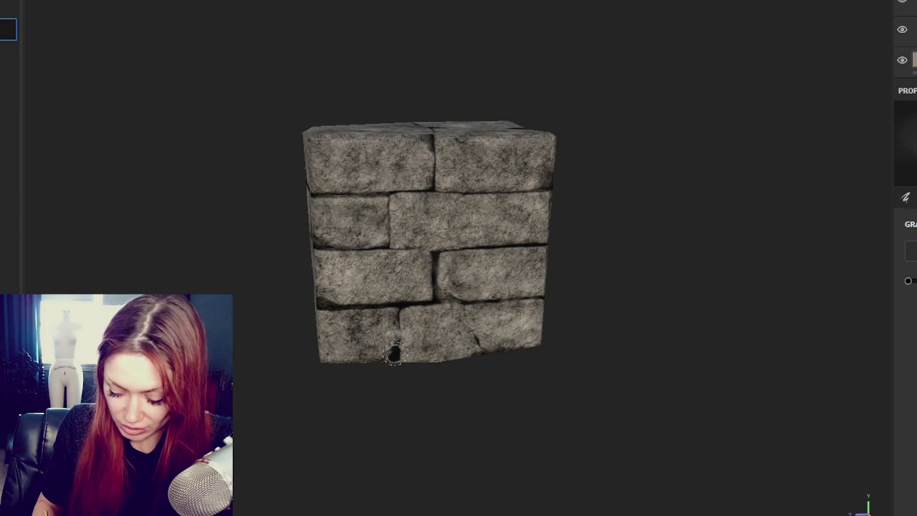
drag(312, 306, 446, 314)
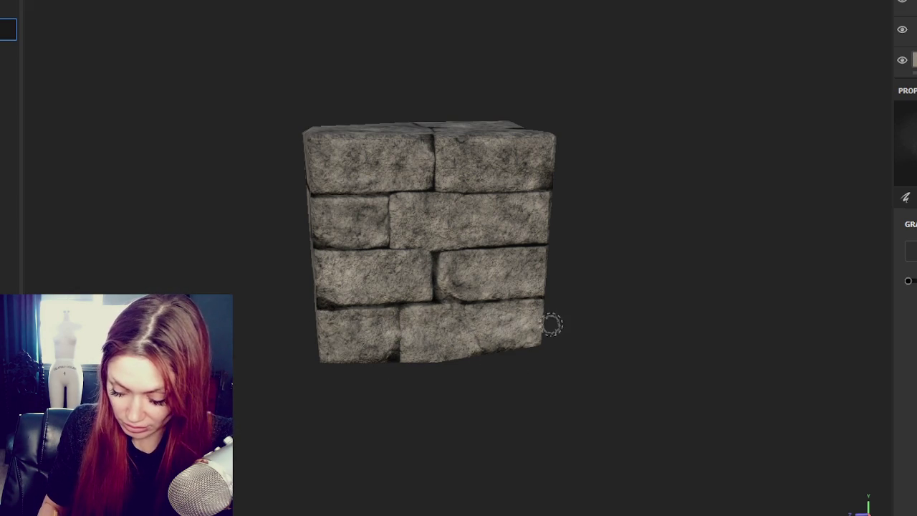
mouse_move(552, 322)
alt+mouse_down()
mouse_move(602, 341)
mouse_move(399, 355)
alt+mouse_up()
alt+drag(593, 187, 424, 221)
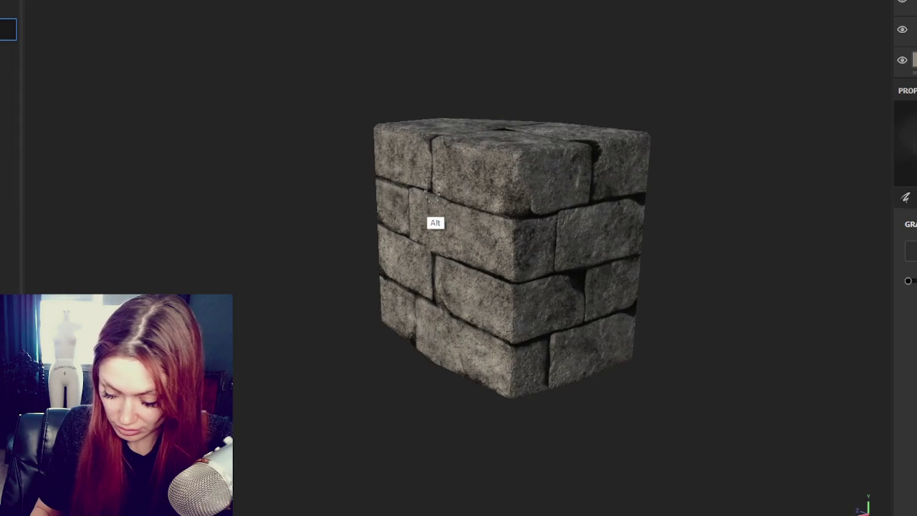
alt+drag(566, 199, 601, 167)
mouse_move(594, 156)
shift+right_down()
mouse_move(569, 170)
mouse_move(516, 158)
shift+right_up()
alt+middle_drag(516, 158, 394, 140)
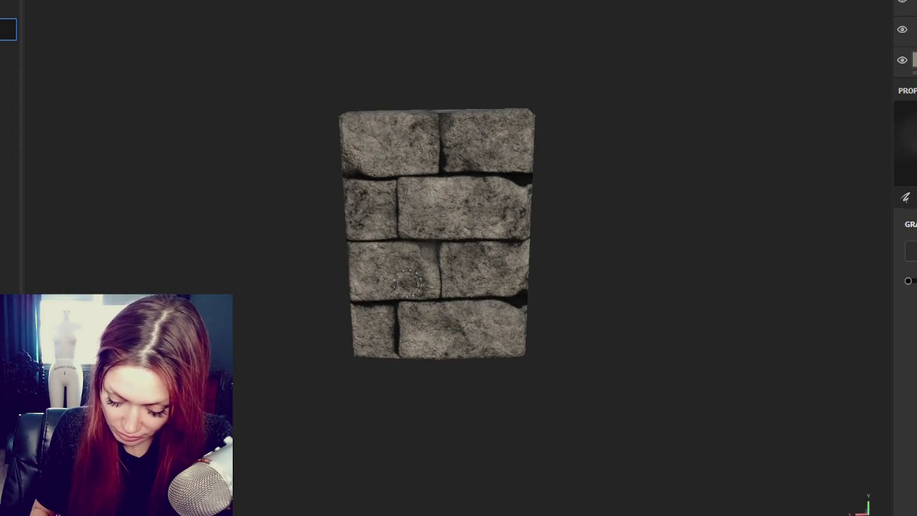
mouse_move(429, 252)
alt+mouse_down()
mouse_move(468, 323)
mouse_move(368, 219)
alt+mouse_up()
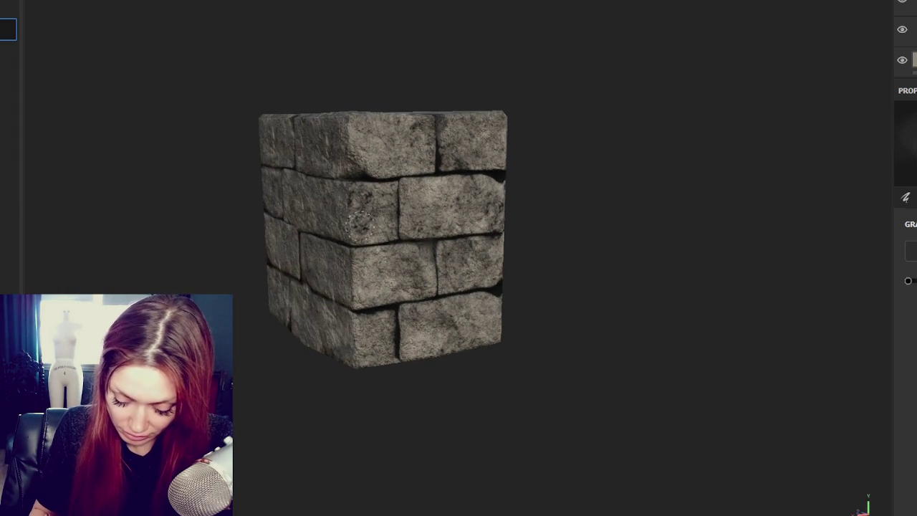
mouse_move(359, 177)
alt+mouse_down()
mouse_move(481, 236)
mouse_move(528, 195)
mouse_move(508, 188)
mouse_move(526, 215)
mouse_move(546, 212)
alt+mouse_up()
mouse_move(559, 268)
alt+mouse_down()
mouse_move(569, 298)
mouse_move(512, 289)
mouse_move(497, 296)
alt+mouse_up()
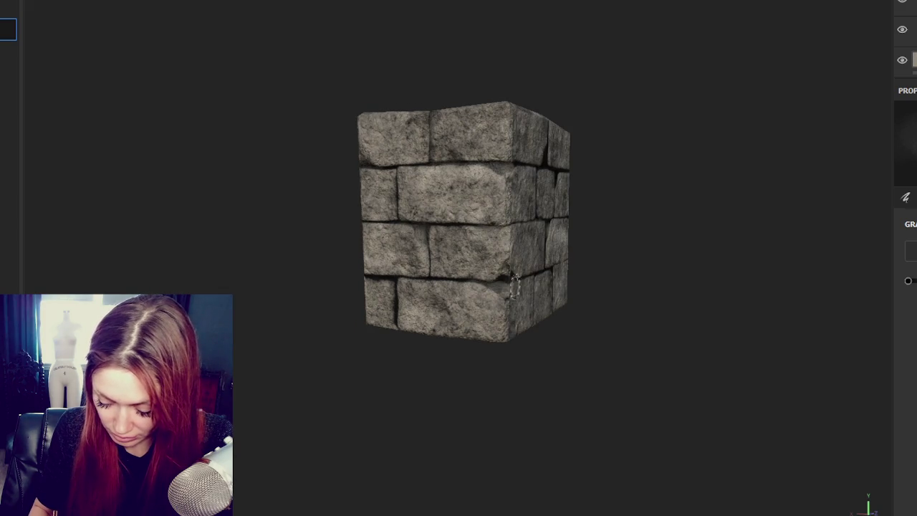
alt+drag(555, 282, 535, 304)
alt+drag(422, 294, 571, 315)
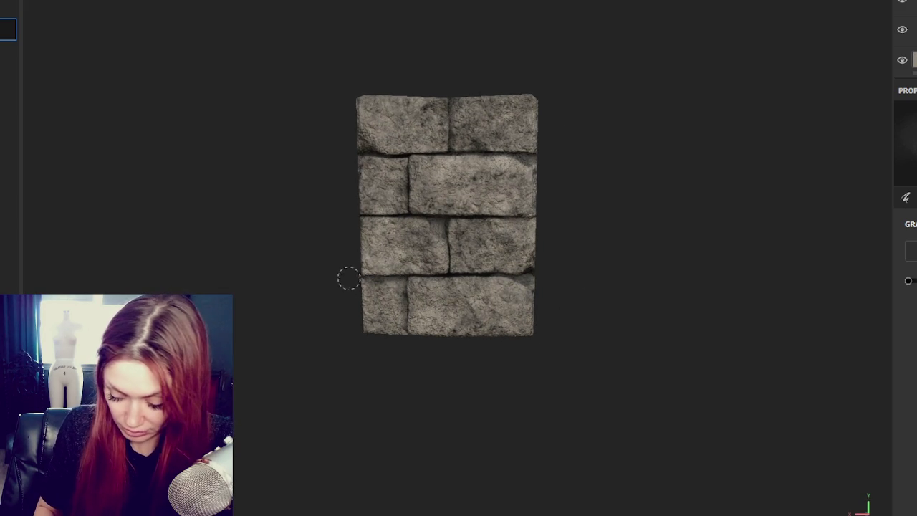
alt+drag(686, 217, 283, 239)
shift+right_drag(285, 240, 207, 248)
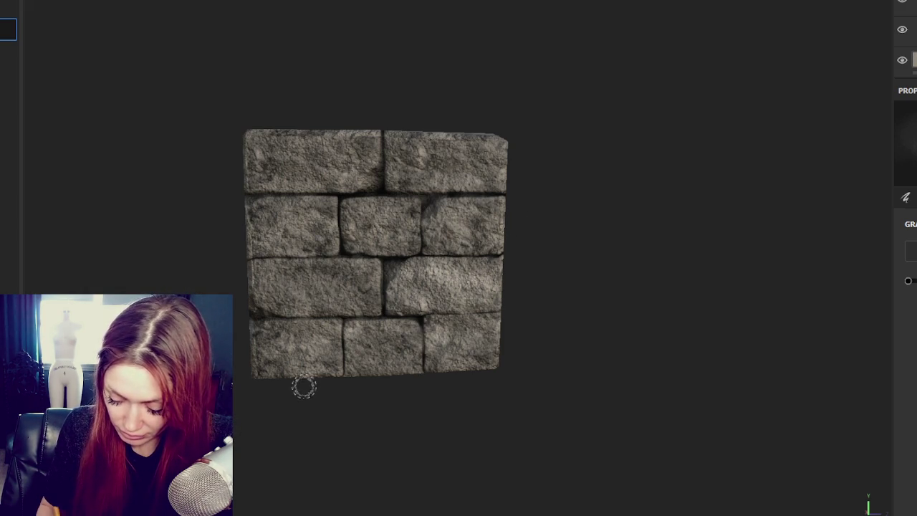
- Orbit and zoom around the block to inspect its stone faces
mouse_move(344, 348)
alt+mouse_down()
mouse_move(315, 265)
mouse_move(467, 250)
alt+mouse_up()
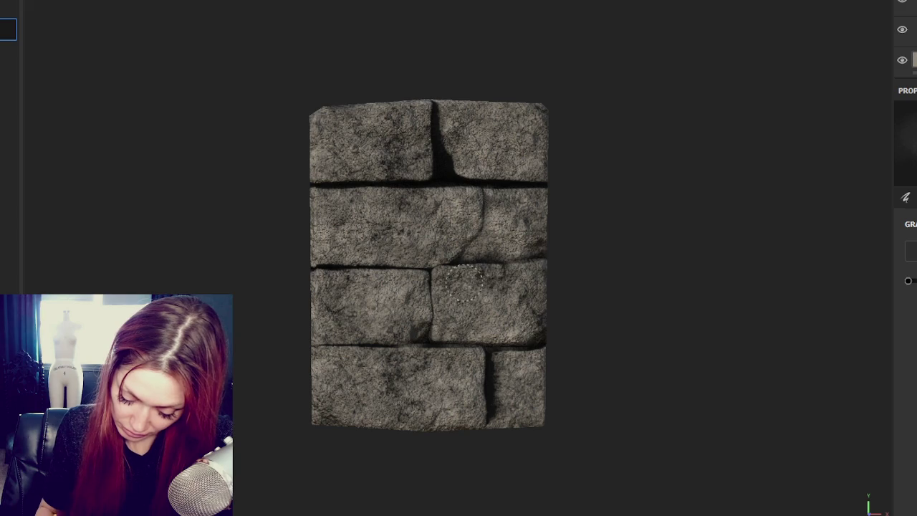
alt+drag(428, 204, 436, 307)
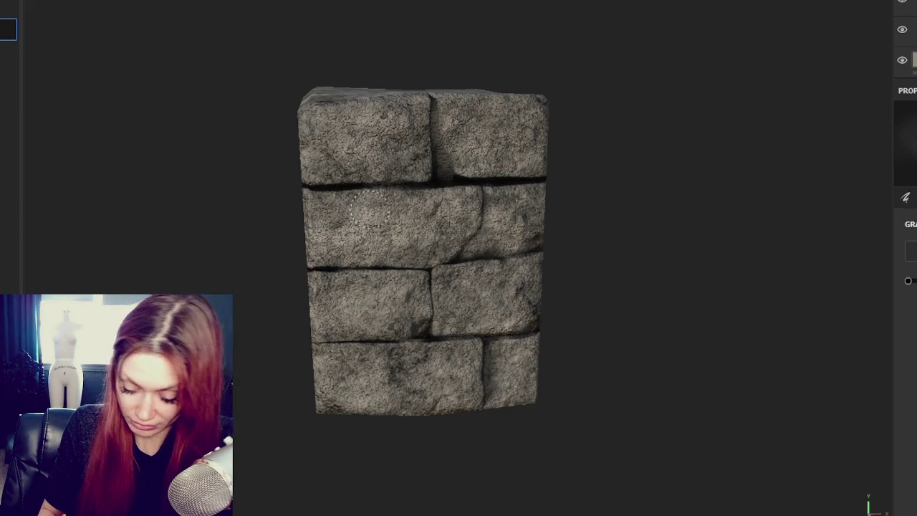
alt+drag(681, 223, 608, 268)
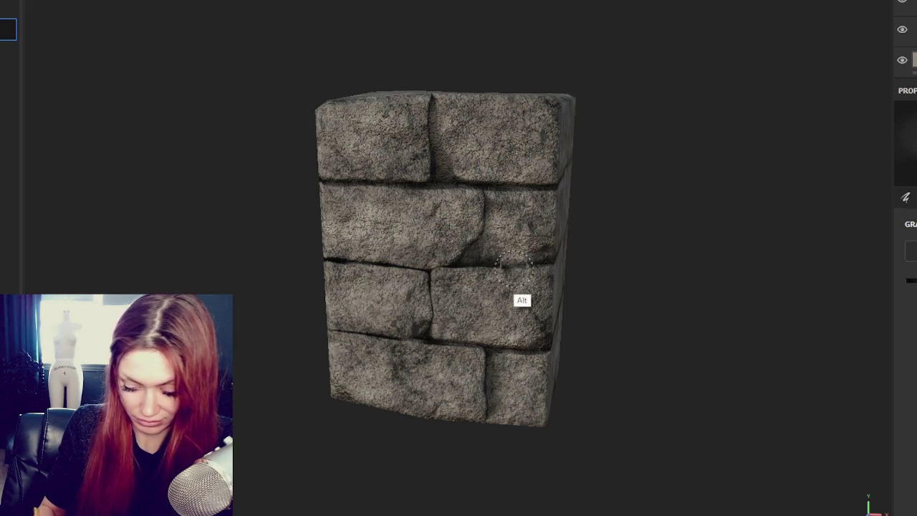
alt+drag(506, 260, 568, 268)
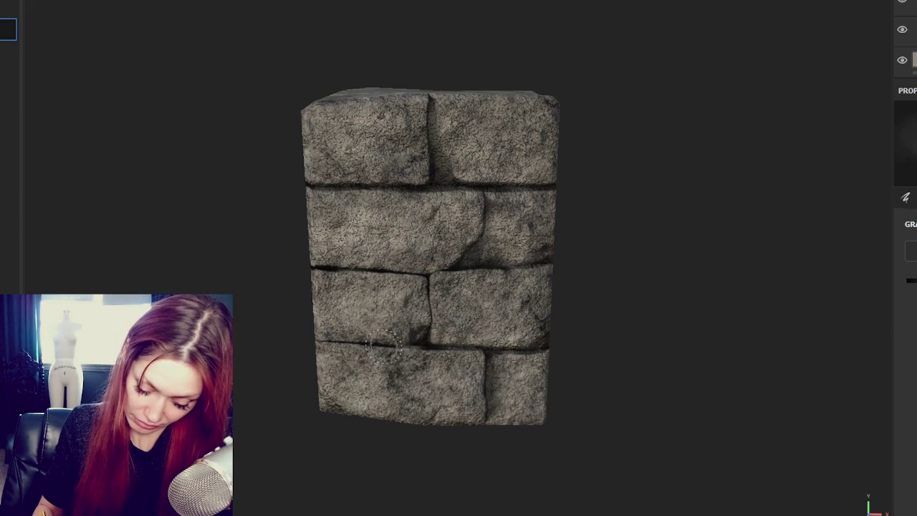
mouse_move(441, 387)
alt+mouse_down()
mouse_move(415, 368)
mouse_move(788, 295)
alt+mouse_up()
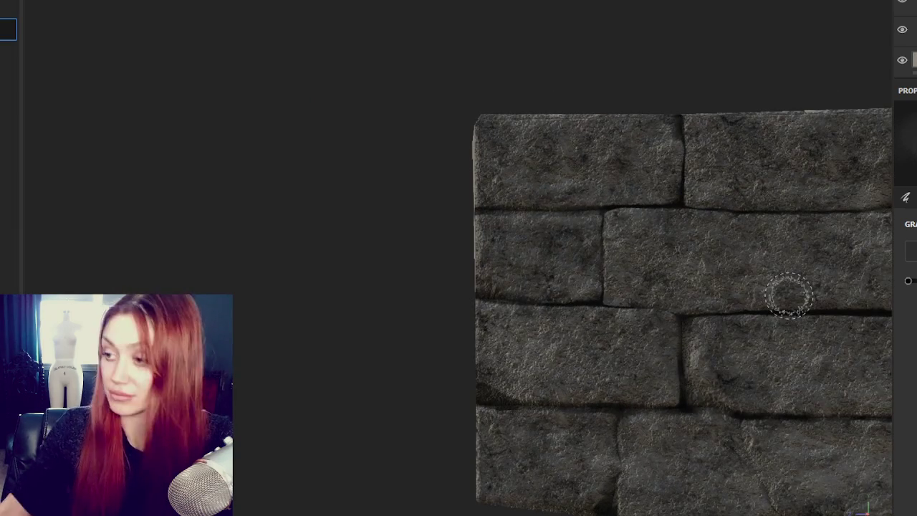
scroll(788, 295, down, 3)
mouse_move(788, 293)
alt+middle_down()
mouse_move(403, 222)
mouse_move(518, 241)
alt+middle_up()
scroll(637, 262, down, 2)
- Rotate the environment light around the block and save the project
shift+right_drag(637, 261, 581, 267)
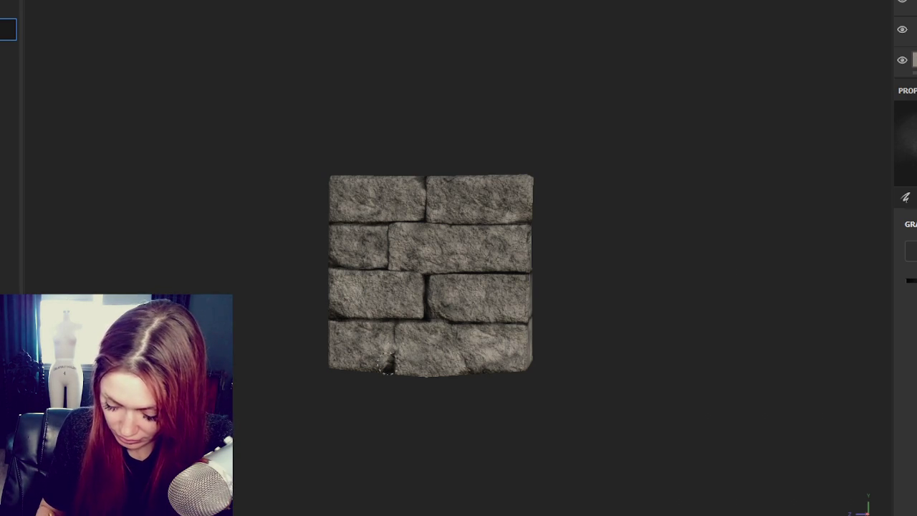
mouse_move(637, 370)
alt+mouse_down()
mouse_move(342, 389)
mouse_move(475, 364)
mouse_move(323, 372)
alt+mouse_up()
key(ctrl+s)
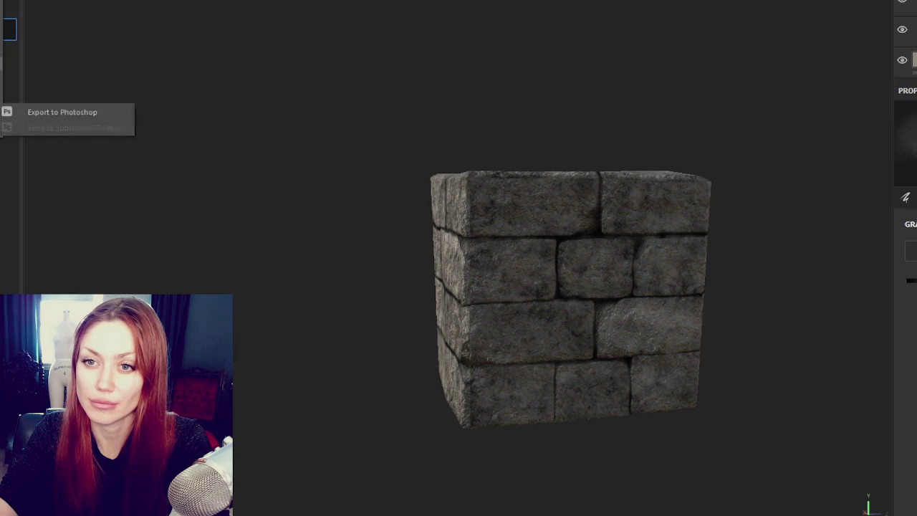
- Export textures at 2048 with Unity HD Render Pipeline (Metallic Standard), then close Painter discarding changes
key(ctrl+shift+e)
click(583, 81)
scroll(573, 165, down, 5)
scroll(566, 179, up, 2)
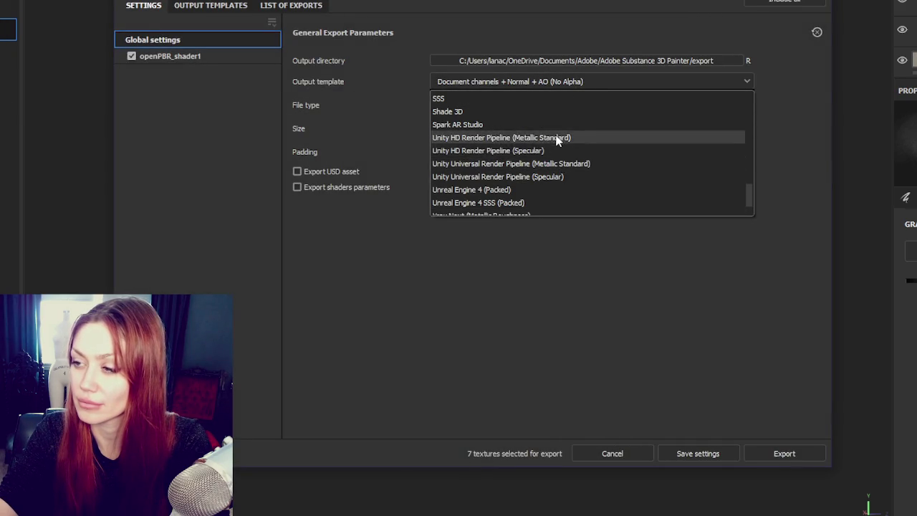
click(561, 136)
click(569, 129)
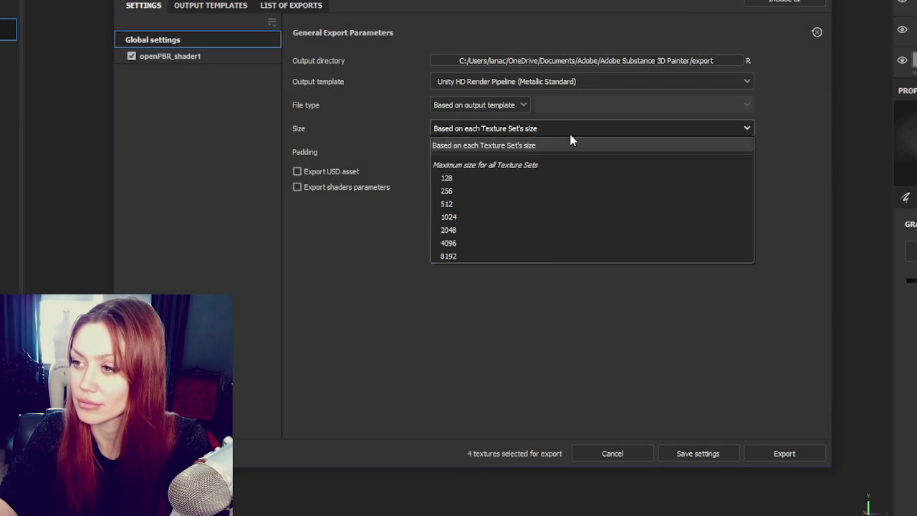
click(533, 231)
click(766, 453)
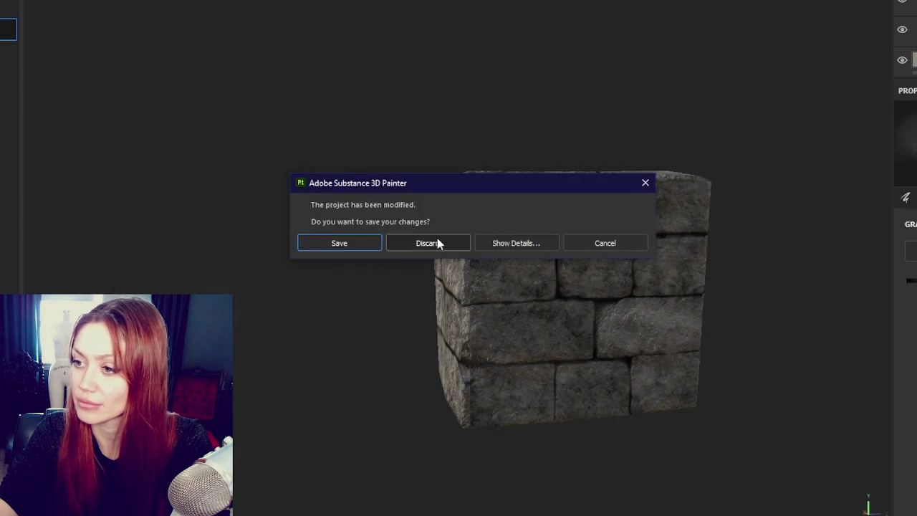
click(434, 243)
scroll(406, 167, down, 5)
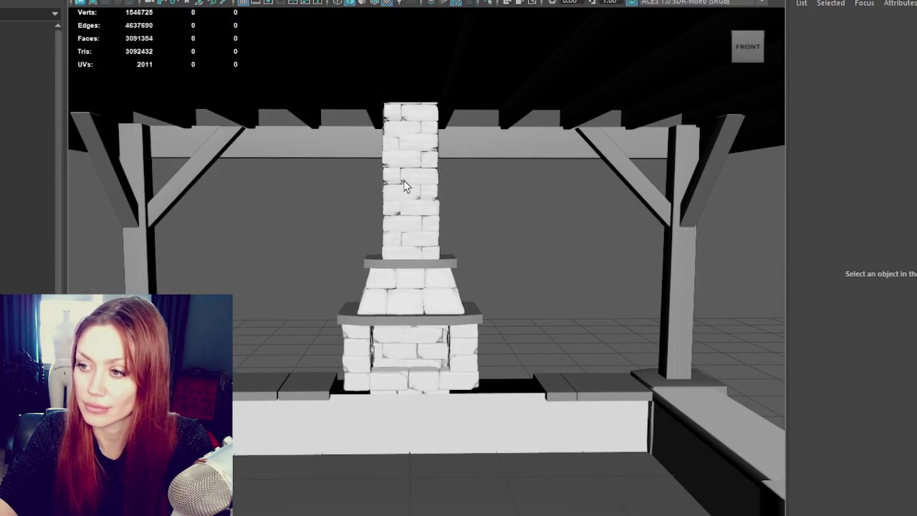
- Hide Chimney_Hi with Ctrl+H, select the slabs, then Brick_Block_Hi and BuildersShop in the Outliner
click(427, 203)
key(ctrl+h)
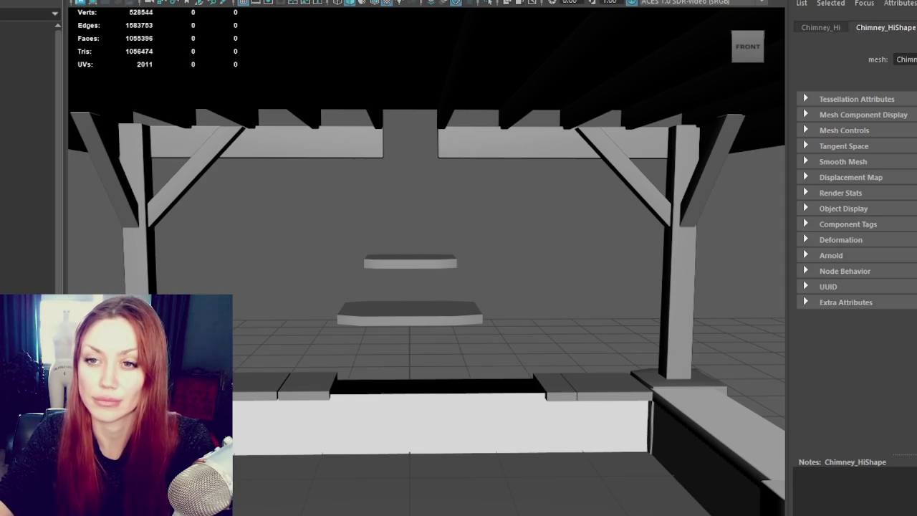
click(435, 268)
shift+click(432, 320)
shift+click(308, 387)
shift+click(250, 386)
shift+click(555, 387)
shift+click(616, 387)
alt+drag(616, 387, 624, 383)
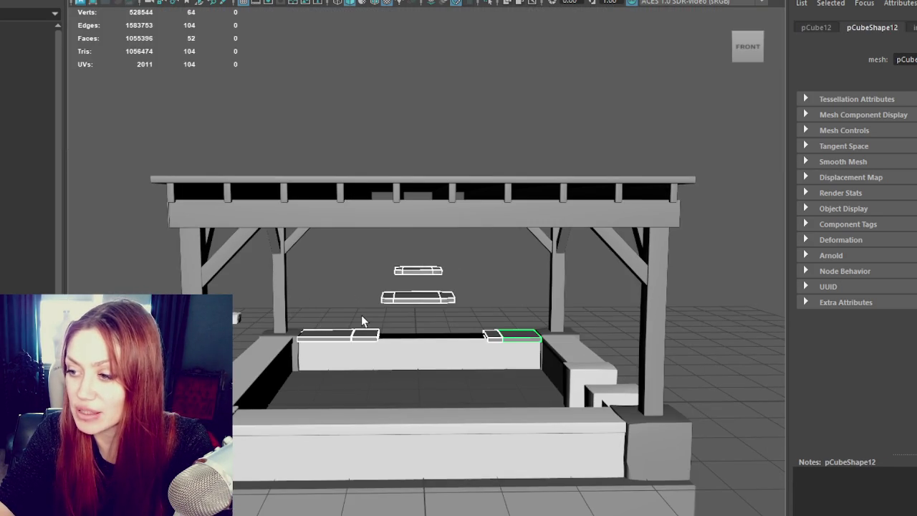
click(26, 224)
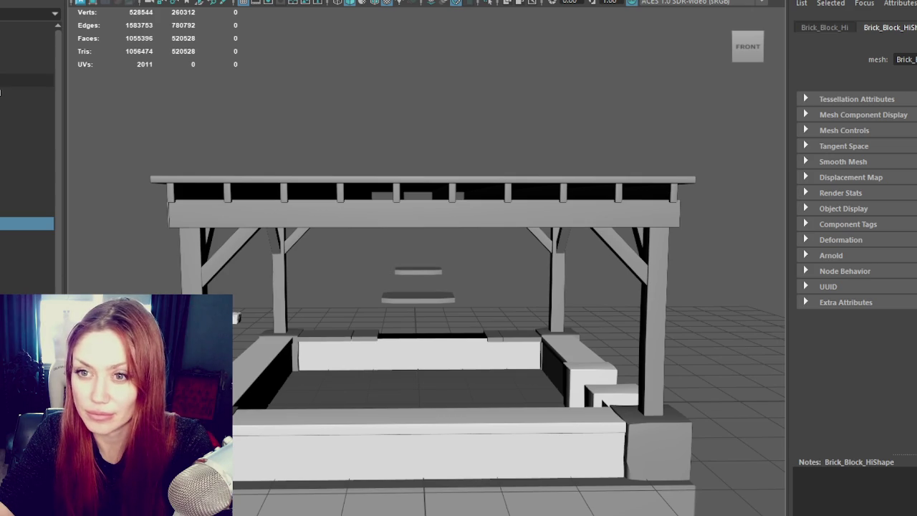
click(27, 80)
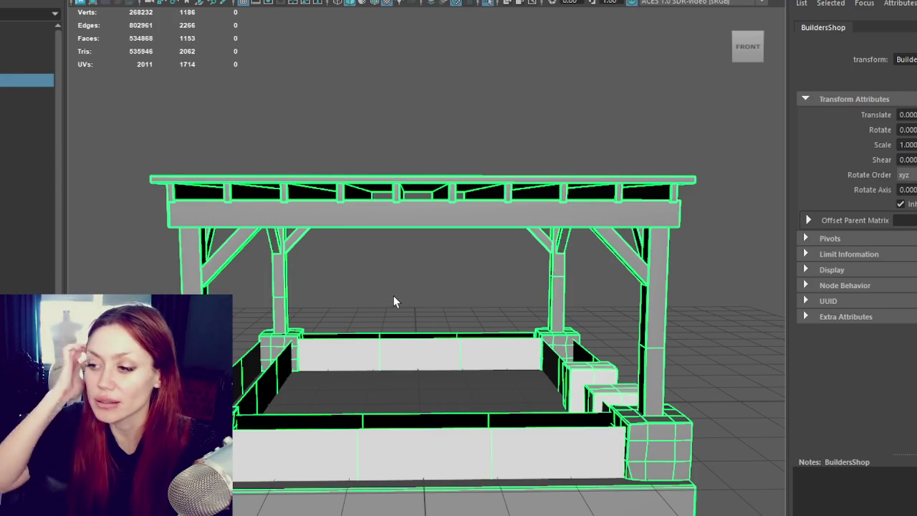
- Create a cube, move it onto the front wall top and flatten it into a slab
mouse_move(393, 295)
alt+mouse_down()
mouse_move(342, 286)
mouse_move(452, 283)
alt+mouse_up()
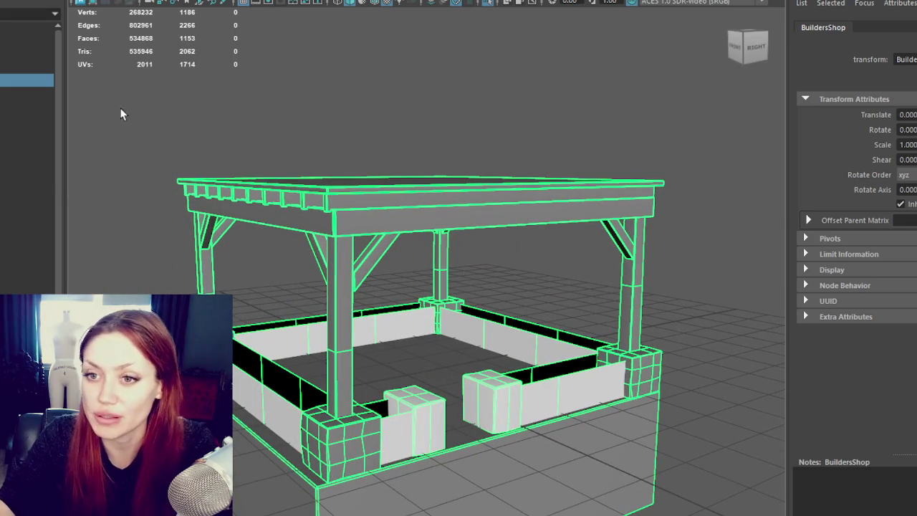
shift+right_drag(598, 401, 618, 422)
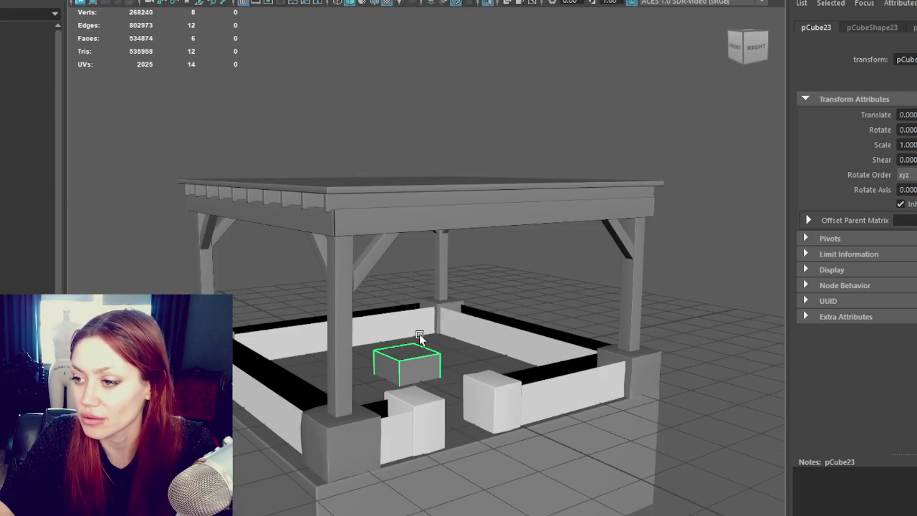
key(w)
drag(444, 382, 548, 439)
drag(530, 399, 530, 349)
key(r)
middle_drag(525, 369, 520, 433)
drag(573, 398, 595, 406)
key(w)
mouse_move(563, 399)
middle_down()
mouse_move(478, 383)
mouse_move(545, 383)
middle_up()
- Stretch the slab across the wall top, thin it and lower it onto the wall
key(r)
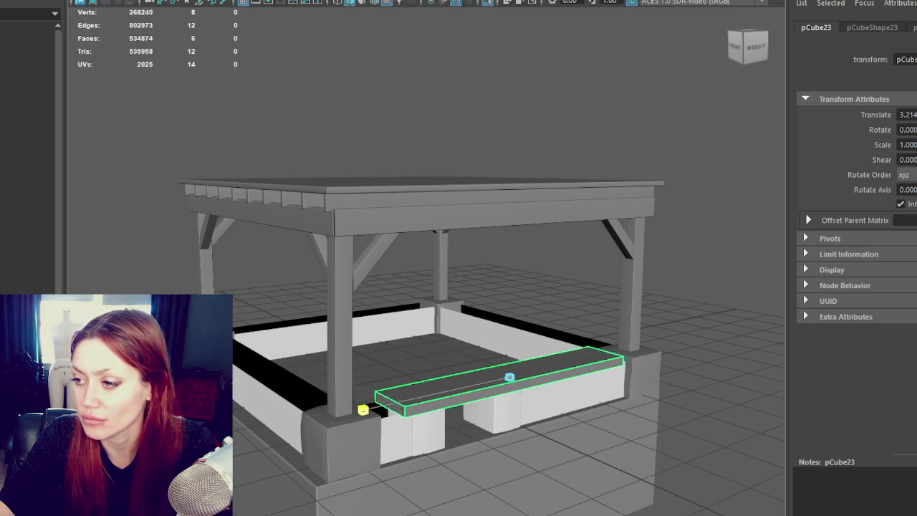
key(w)
scroll(418, 454, up, 5)
mouse_move(418, 455)
alt+mouse_down()
mouse_move(368, 384)
mouse_move(458, 264)
alt+mouse_up()
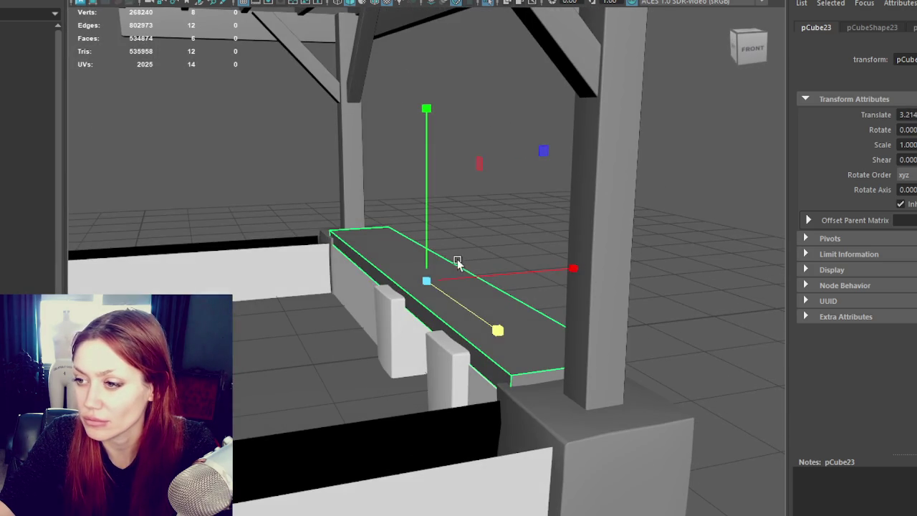
middle_drag(459, 264, 453, 280)
drag(415, 258, 413, 262)
mouse_move(412, 263)
middle_down()
mouse_move(430, 262)
mouse_move(411, 259)
middle_up()
key(w)
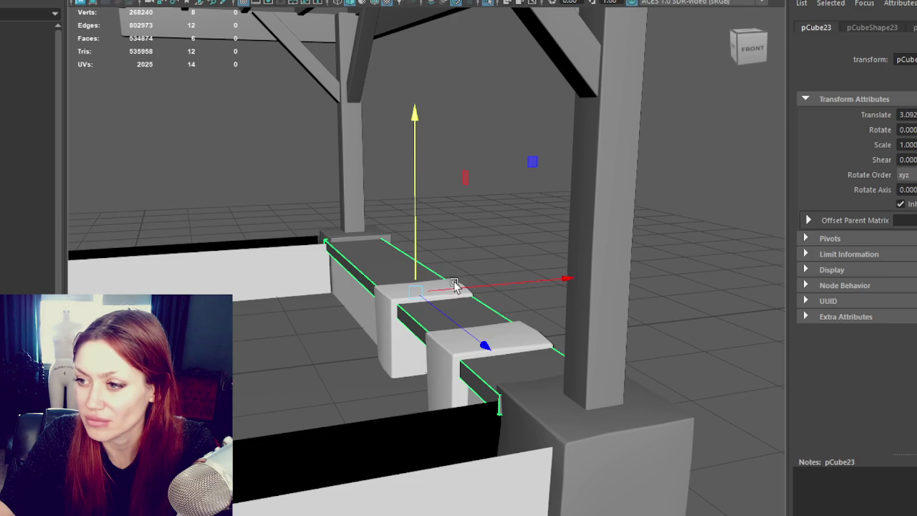
- Select the cap slab and the two brick pieces on the wall, back in object mode
click(455, 283)
click(425, 314)
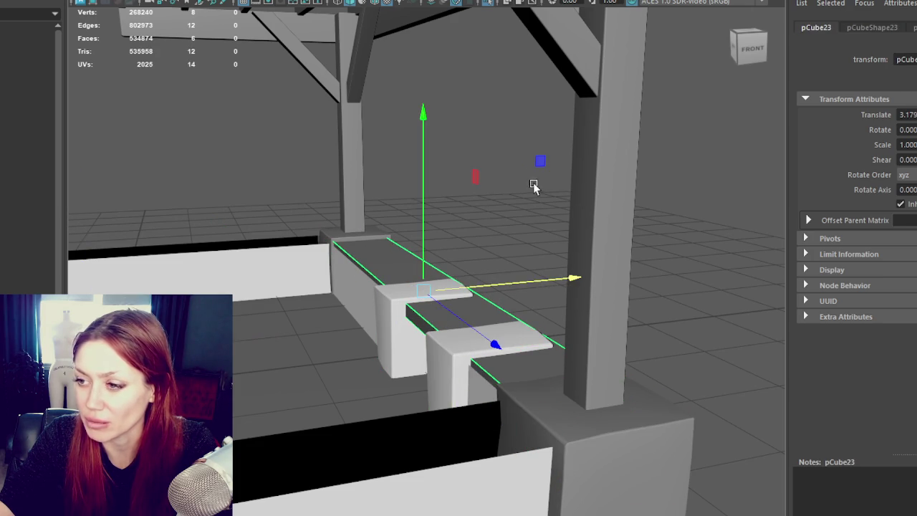
click(393, 308)
click(447, 135)
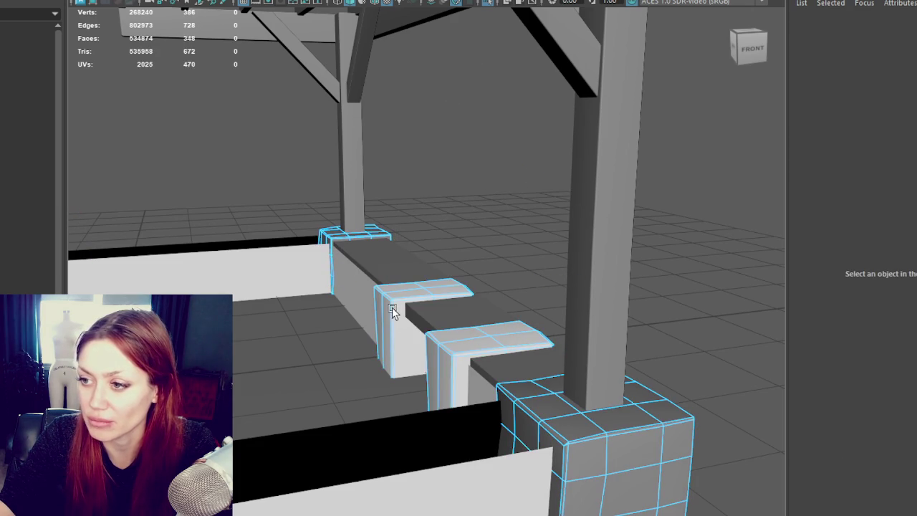
click(395, 311)
click(456, 359)
shift+click(493, 349)
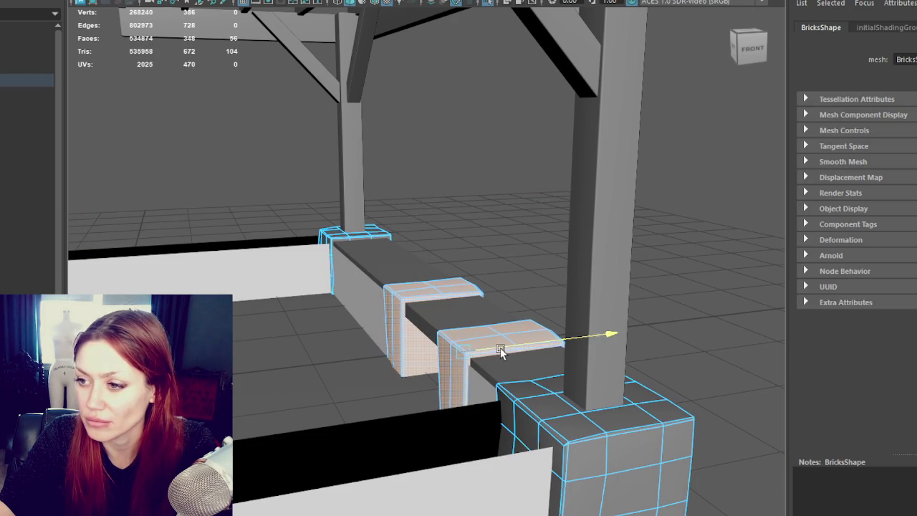
right_click(481, 182)
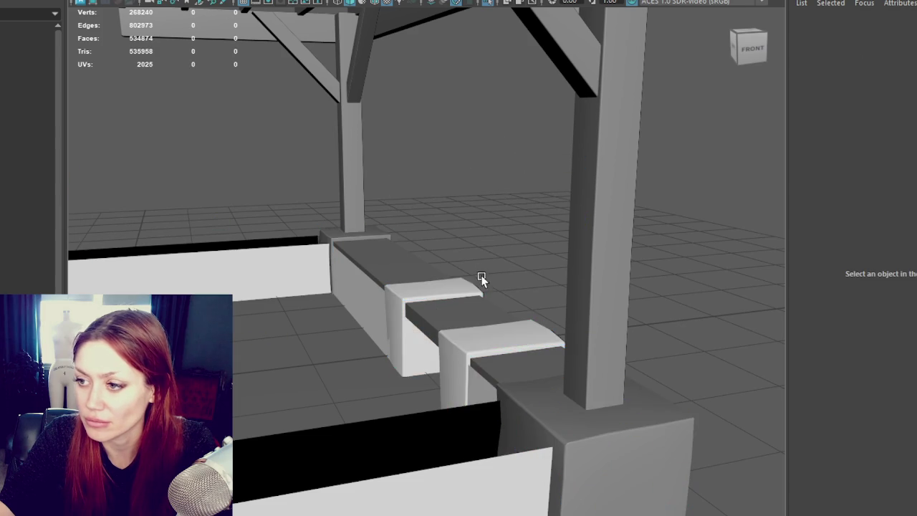
- Duplicate the end block with Ctrl+D and slide the copy to the left end
click(473, 319)
scroll(639, 325, down, 5)
key(ctrl+d)
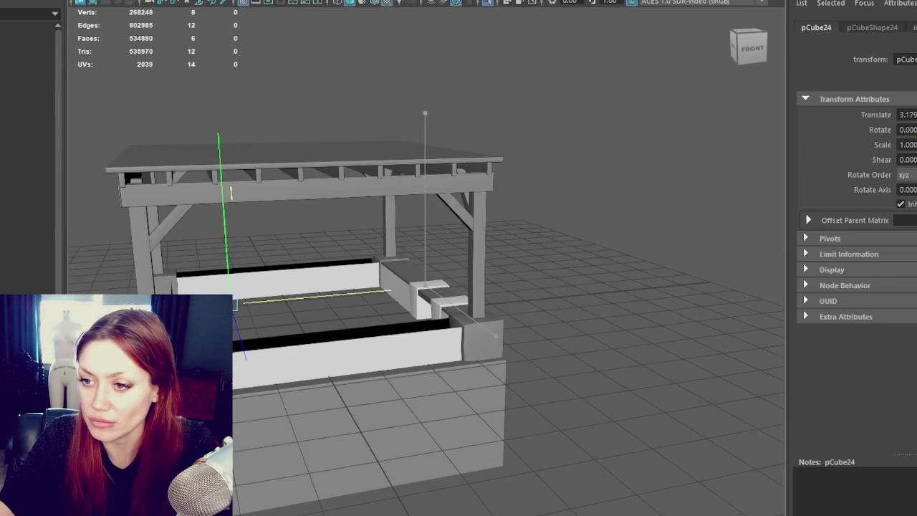
click(404, 286)
key(q)
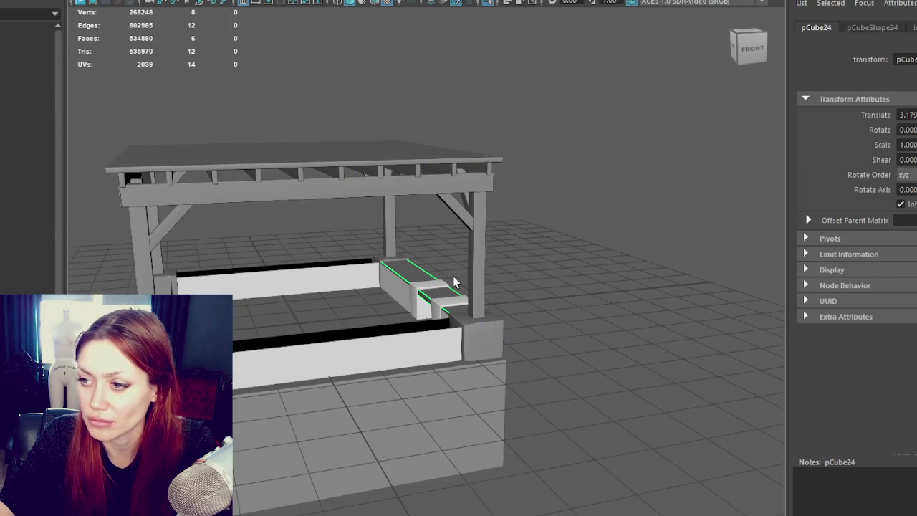
key(w)
key(ctrl+d)
drag(501, 279, 315, 294)
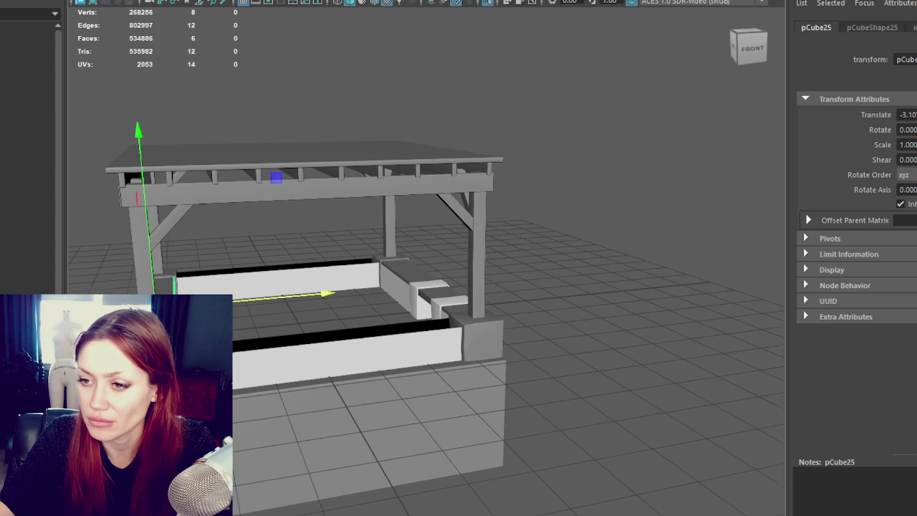
alt+drag(246, 308, 236, 314)
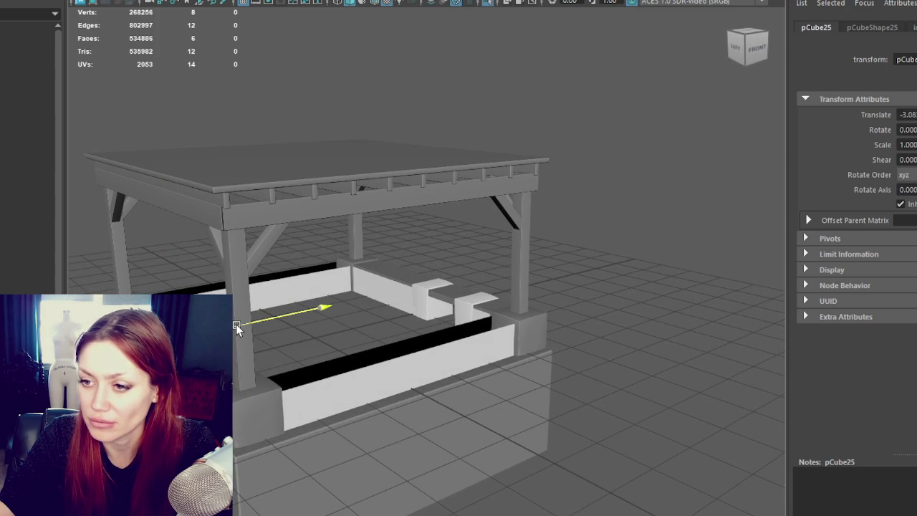
- Select the Walls group and frame its faces to inspect the wall tops
key(Up)
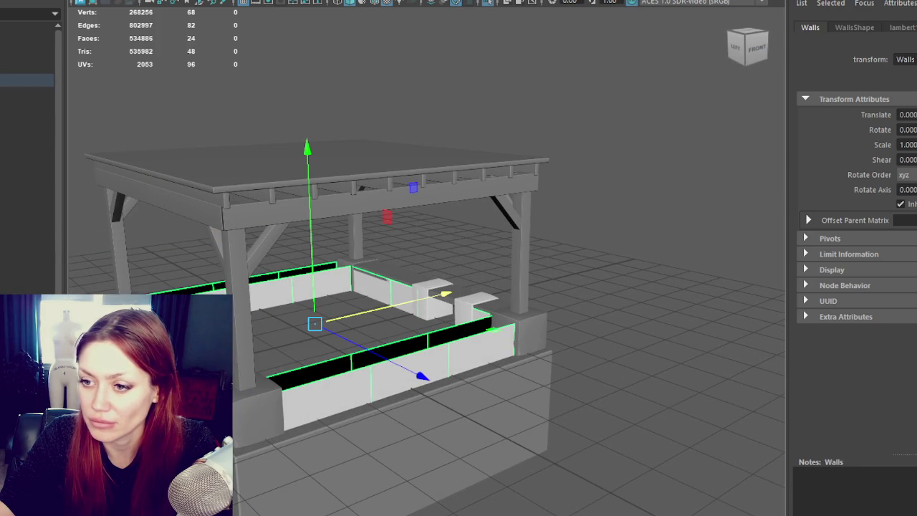
right_drag(144, 186, 148, 219)
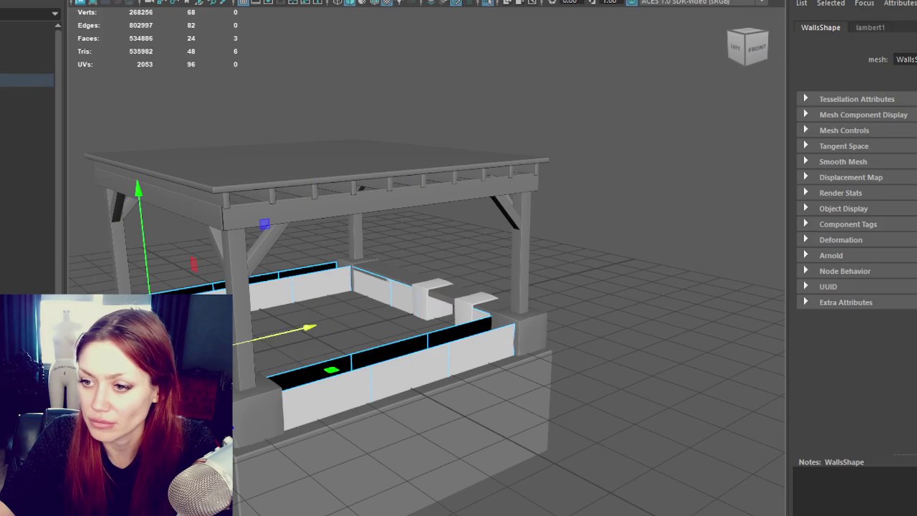
key(w)
key(f)
scroll(423, 236, down, 5)
right_drag(297, 185, 300, 227)
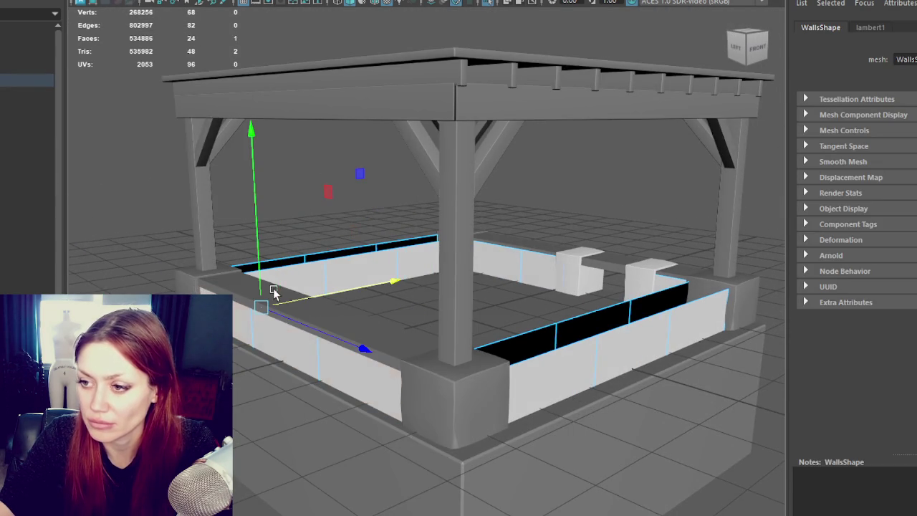
right_drag(274, 185, 284, 268)
- Create a cube beam, rotate it in line with the wall and place it on the far wall top
key(e)
drag(296, 366, 381, 358)
key(w)
mouse_move(340, 321)
mouse_down()
mouse_move(238, 275)
mouse_move(365, 253)
mouse_up()
key(f)
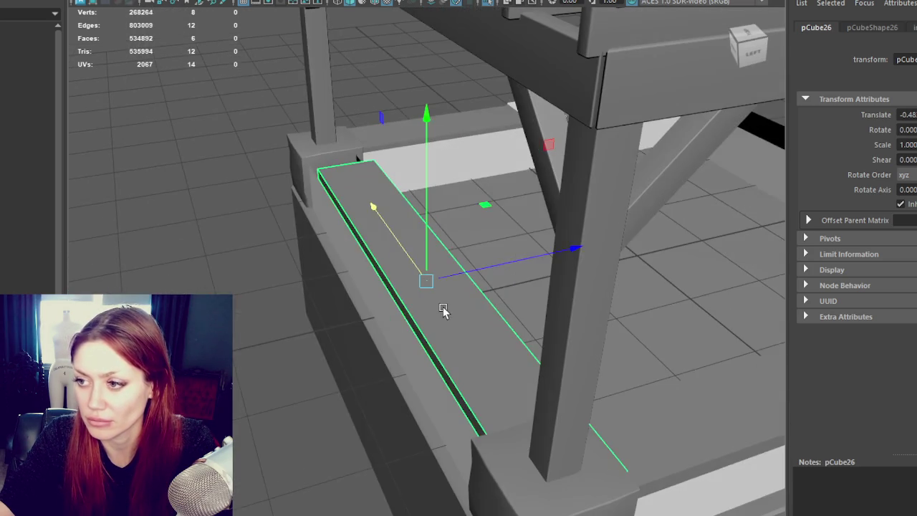
mouse_move(450, 275)
mouse_down()
mouse_move(383, 239)
mouse_move(483, 270)
mouse_move(600, 258)
mouse_up()
mouse_move(303, 245)
alt+mouse_down()
mouse_move(531, 278)
mouse_move(197, 139)
mouse_move(222, 156)
alt+mouse_up()
- Duplicate the capping beam, shorten it and move it along another wall top
key(ctrl+d)
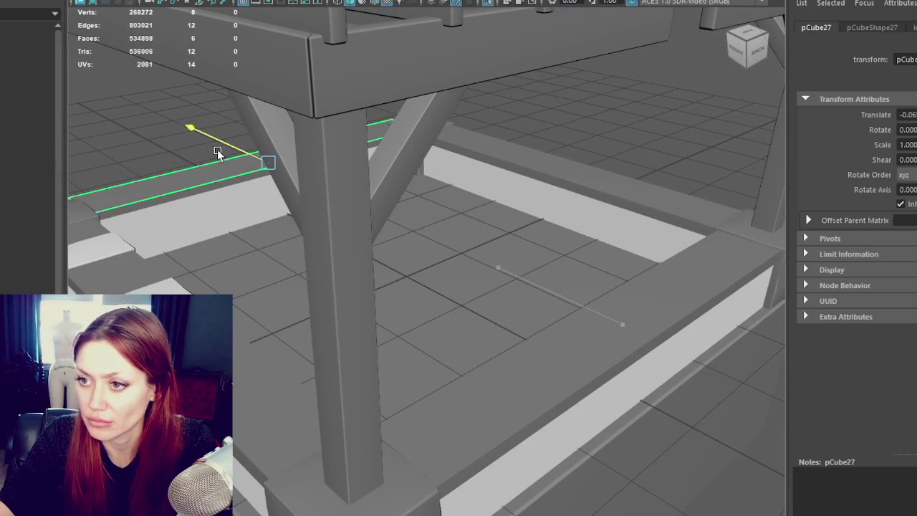
key(f)
mouse_move(297, 198)
alt+mouse_down()
mouse_move(382, 203)
mouse_move(378, 304)
mouse_move(468, 289)
alt+mouse_up()
key(a)
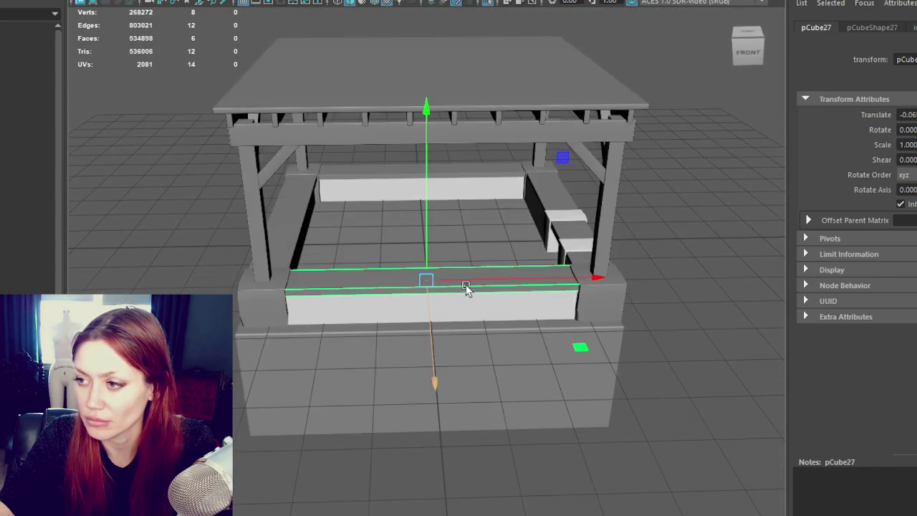
scroll(489, 210, up, 3)
mouse_move(490, 210)
alt+mouse_down()
mouse_move(543, 342)
mouse_move(634, 371)
alt+mouse_up()
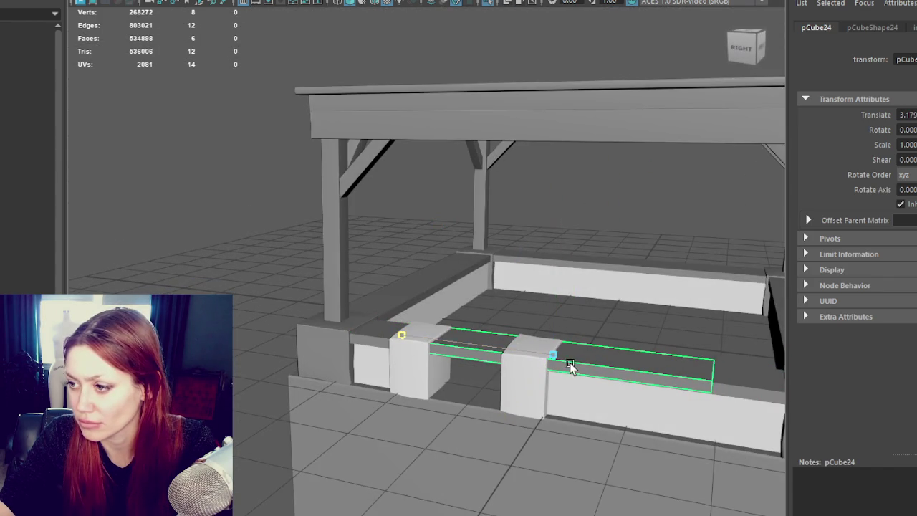
mouse_move(549, 351)
mouse_down()
mouse_move(601, 370)
mouse_move(352, 329)
mouse_move(403, 345)
mouse_up()
- Undo an extra duplicated beam and select the first capping beam
key(ctrl+d)
key(r)
key(ctrl+z)
key(ctrl+z)
key(ctrl+z)
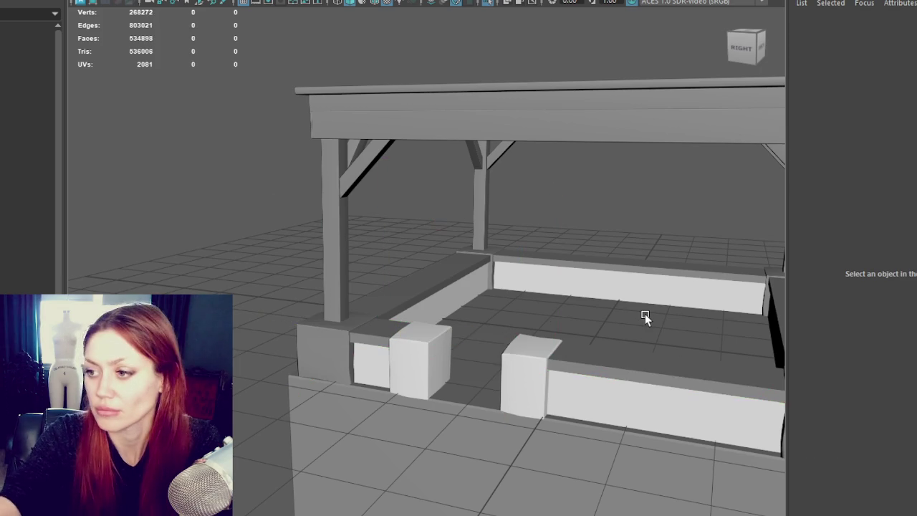
scroll(659, 317, down, 5)
mouse_move(673, 324)
alt+mouse_down()
mouse_move(716, 371)
mouse_move(366, 336)
alt+mouse_up()
scroll(512, 403, up, 5)
click(512, 396)
- Shift-select the remaining cap beams and combine them with Mesh > Combine
scroll(367, 337, down, 3)
shift+click(395, 207)
alt+drag(395, 207, 336, 256)
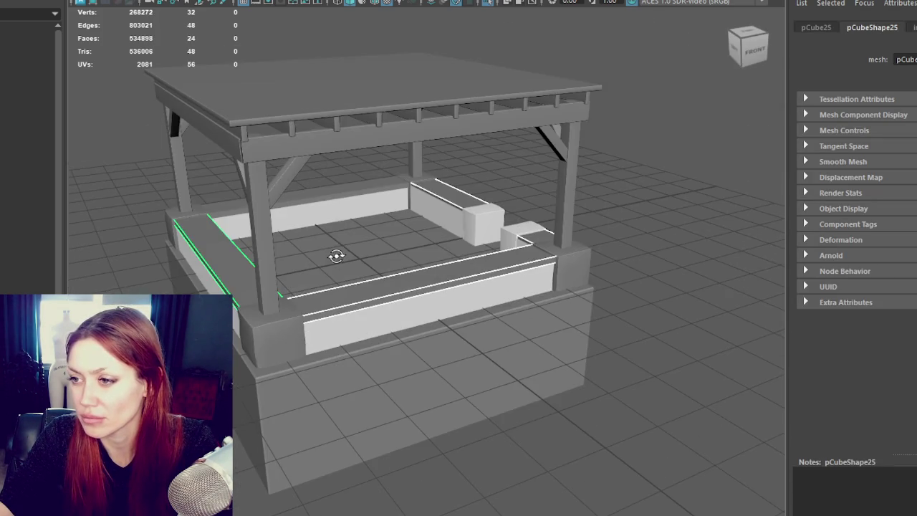
shift+click(335, 198)
click(93, 1)
click(107, 1)
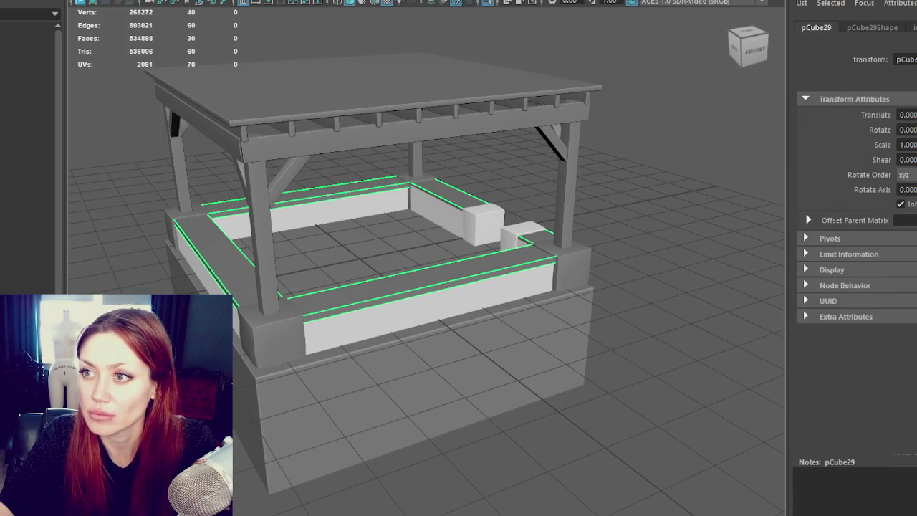
- Select the BuildersShop group in the Outliner, then the Chimney_Hi object
mouse_move(446, 196)
alt+mouse_down()
mouse_move(667, 204)
mouse_move(565, 196)
alt+mouse_up()
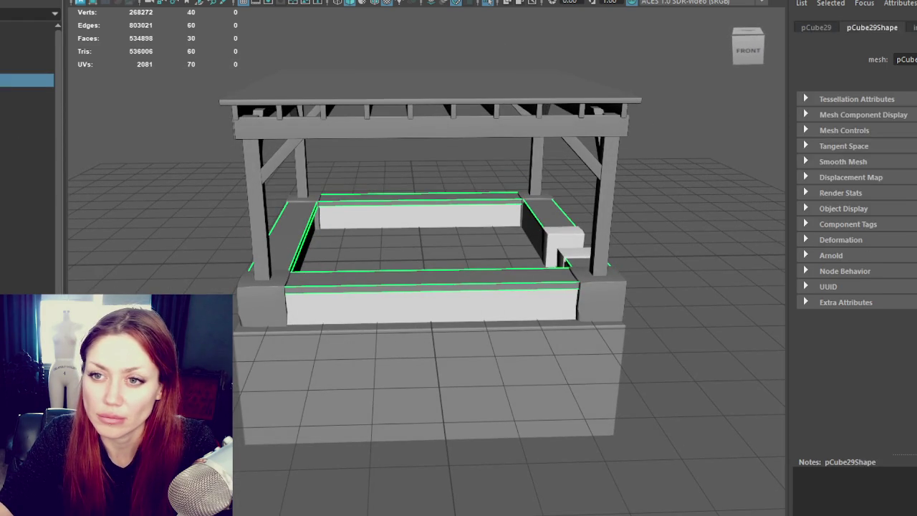
click(27, 80)
right_click(26, 80)
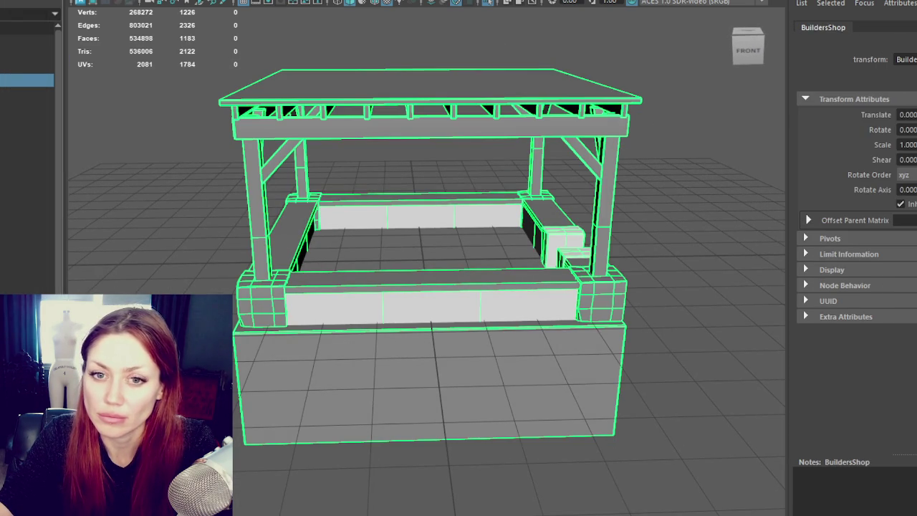
click(27, 78)
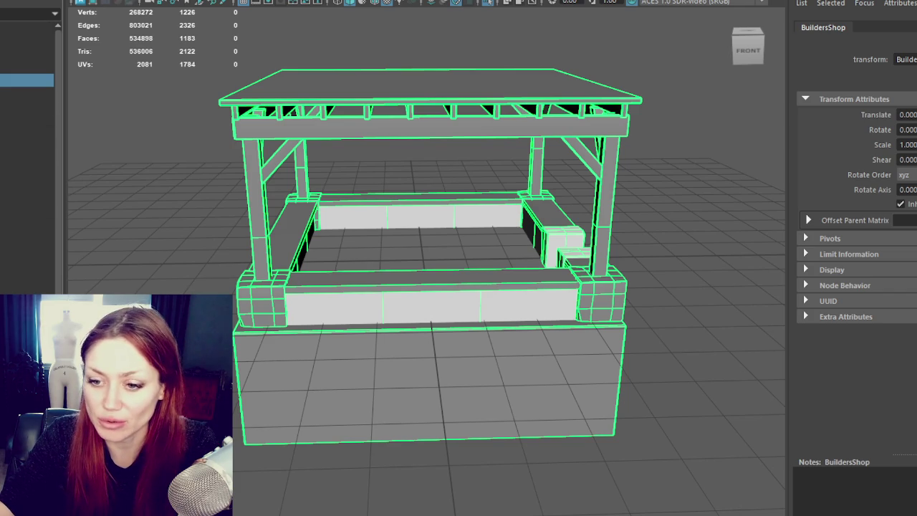
click(702, 401)
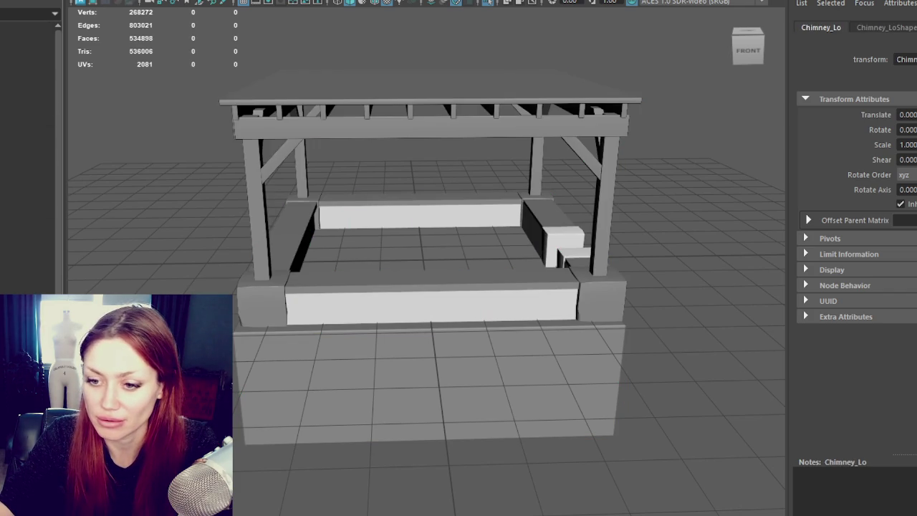
- Unhide the low-poly chimney and select its top pieces and body
key(ctrl+shift+h)
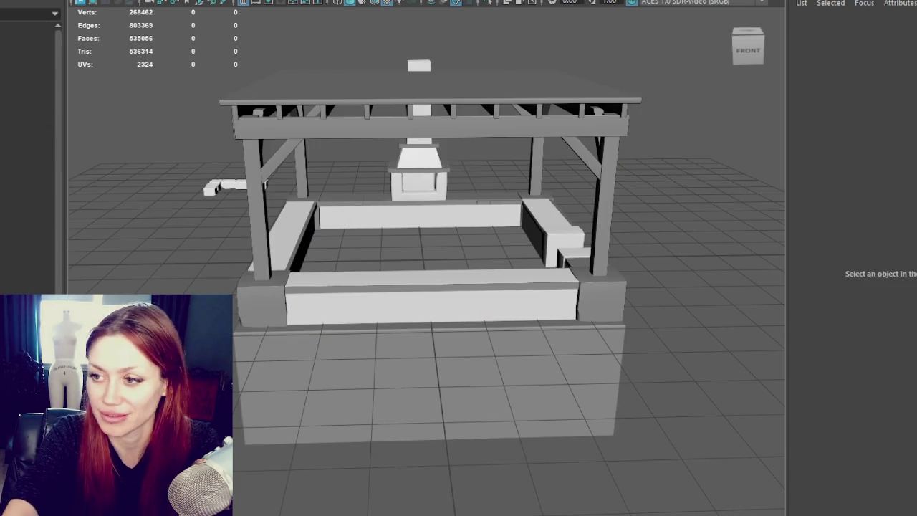
click(428, 170)
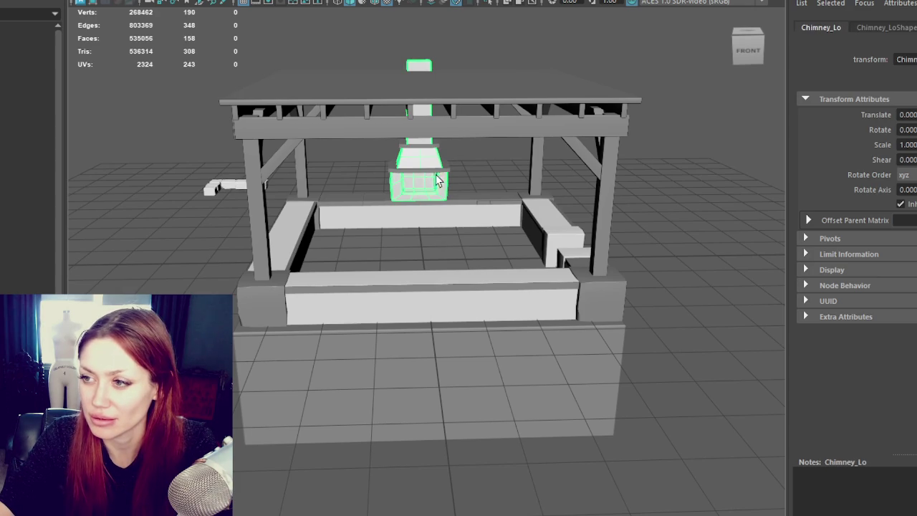
click(436, 165)
click(436, 152)
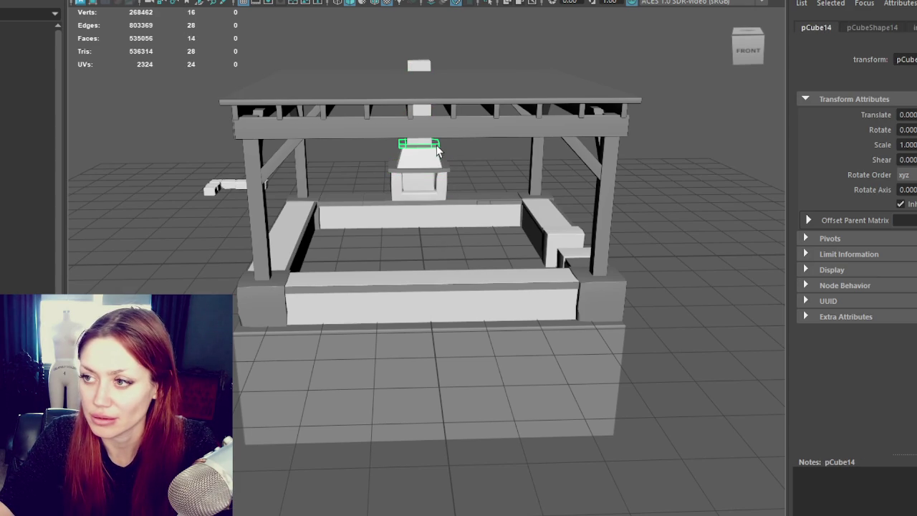
shift+click(439, 171)
shift+click(439, 186)
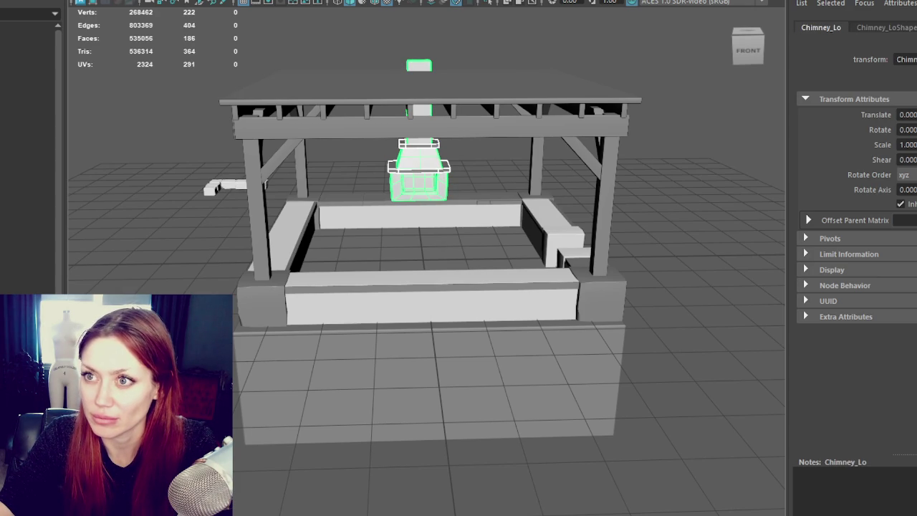
- Select the whole BuildersShop group via the Mesh menu
click(118, 2)
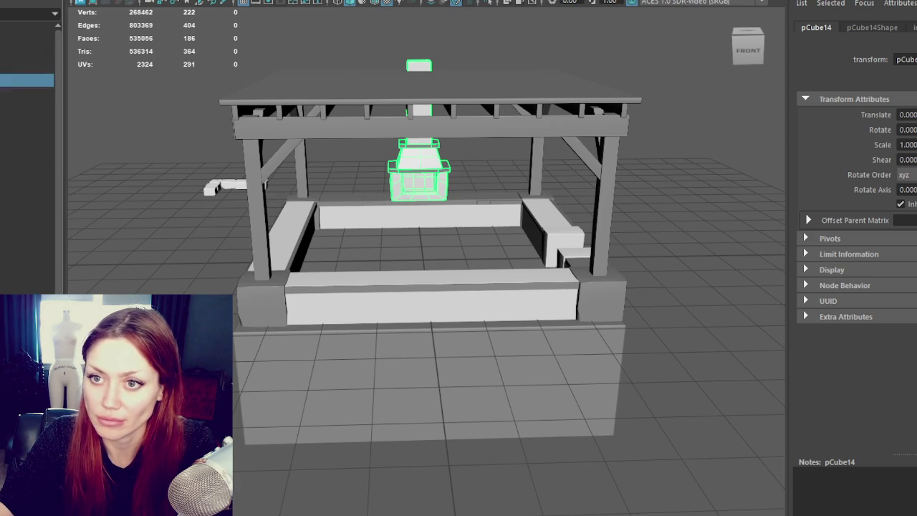
key(Up)
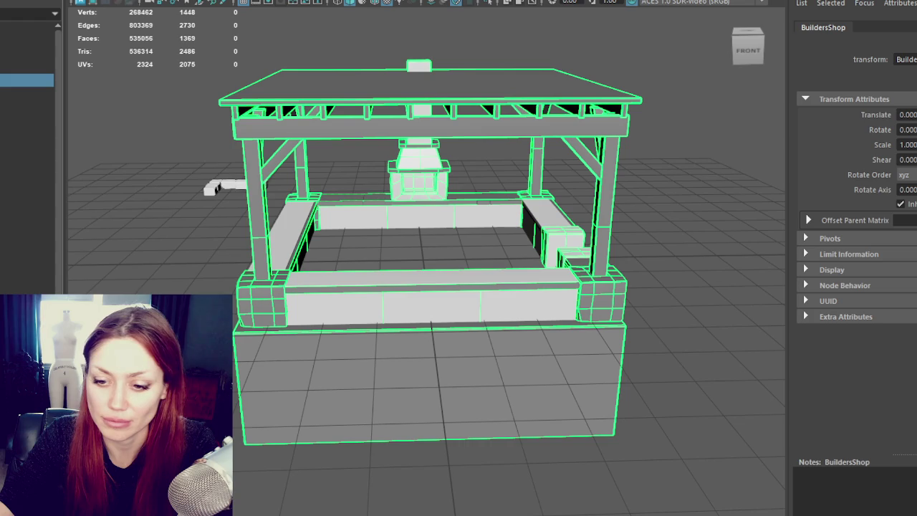
key(super)
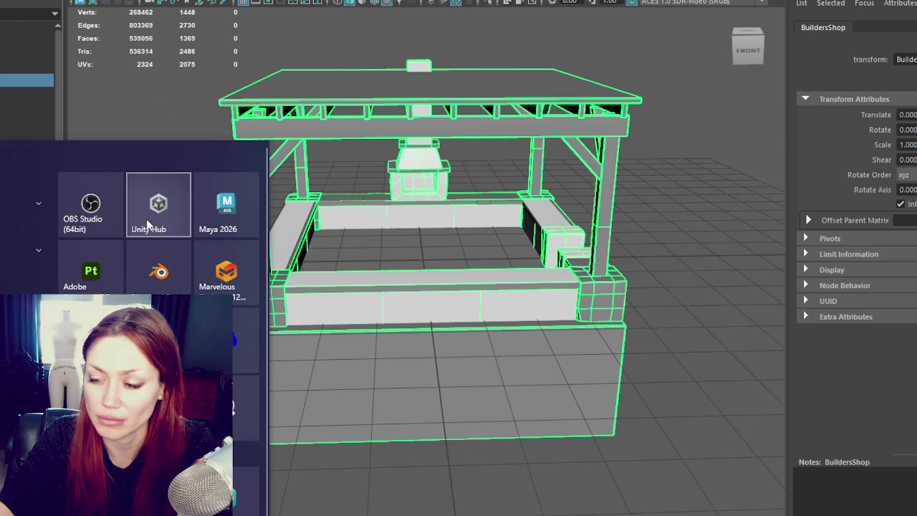
- Launch Unity Hub to show the STRAIN2025 project, then bring Maya back in front
click(148, 224)
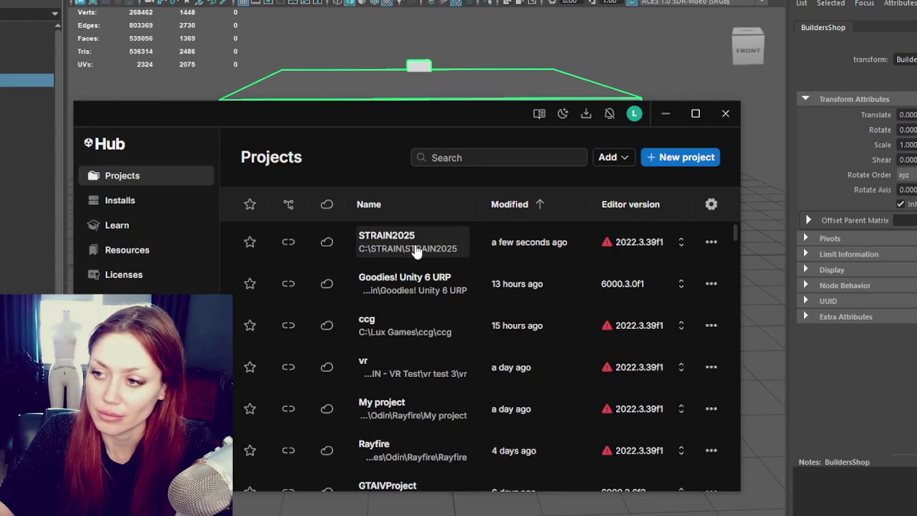
click(353, 34)
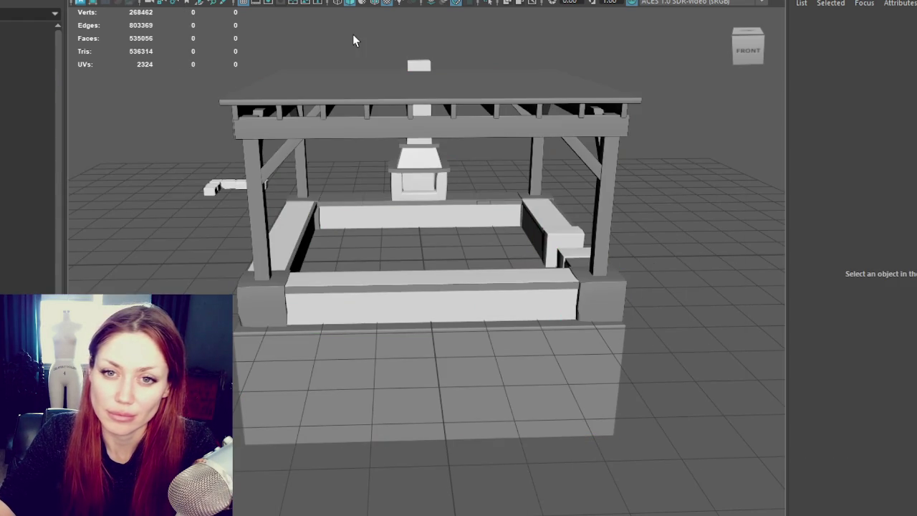